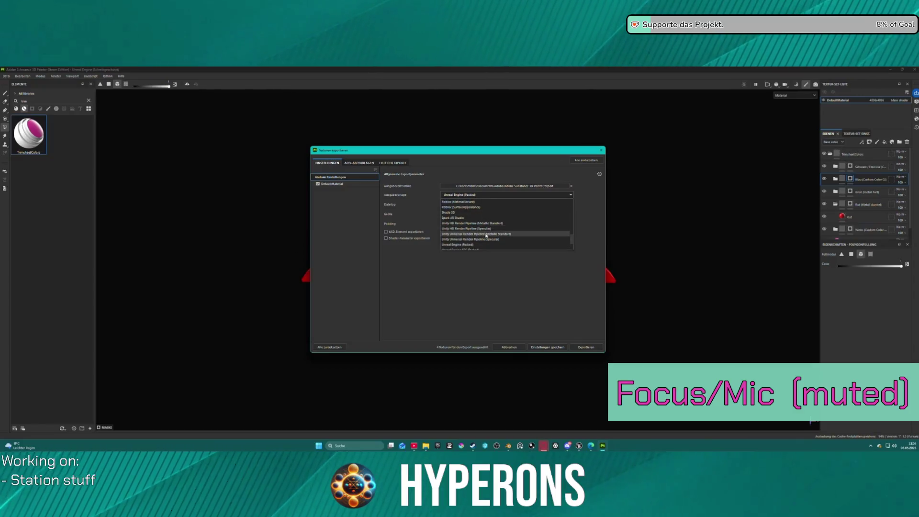
Step: Export the pipe's texture maps with the A ACM TrimSheet preset, then start a new project
left_click(487, 248)
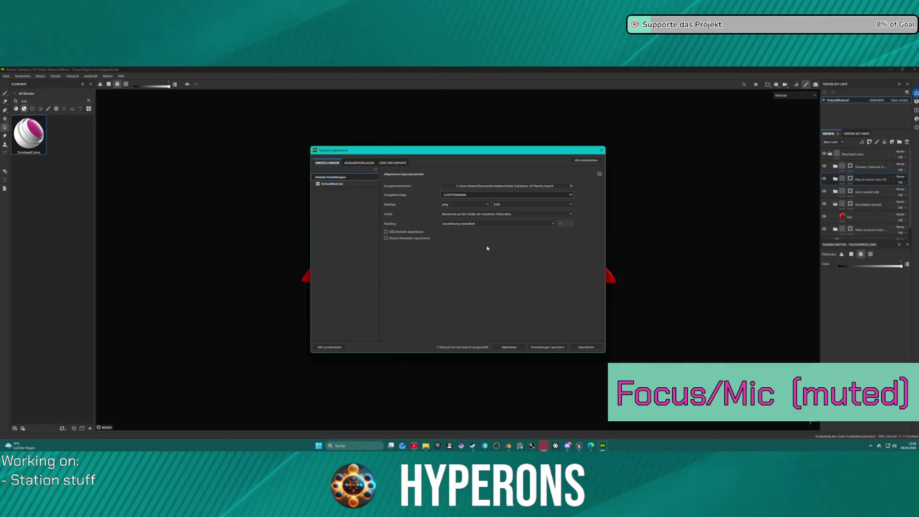
left_click(587, 348)
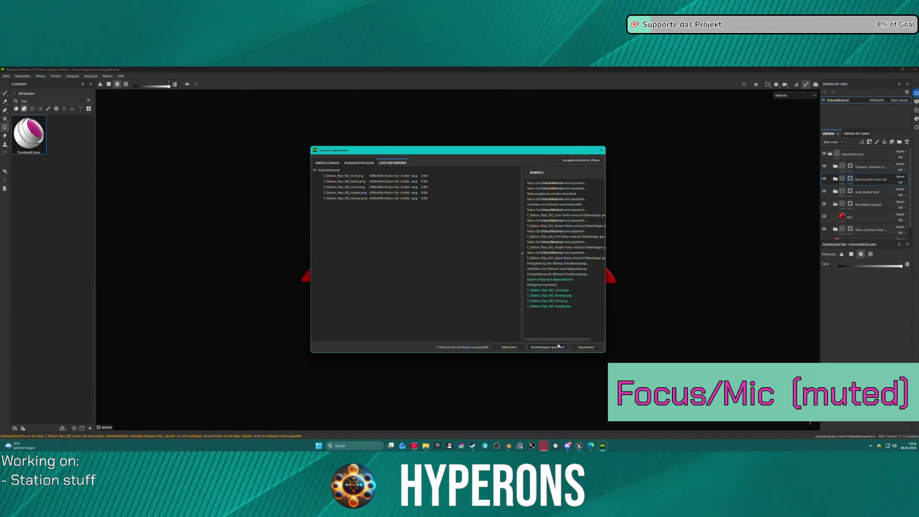
left_click(530, 349)
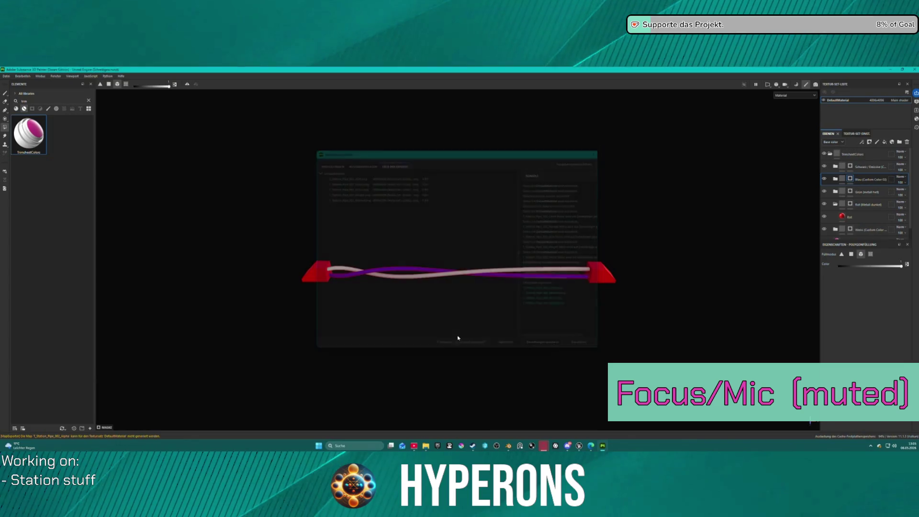
left_click(6, 76)
left_click(15, 87)
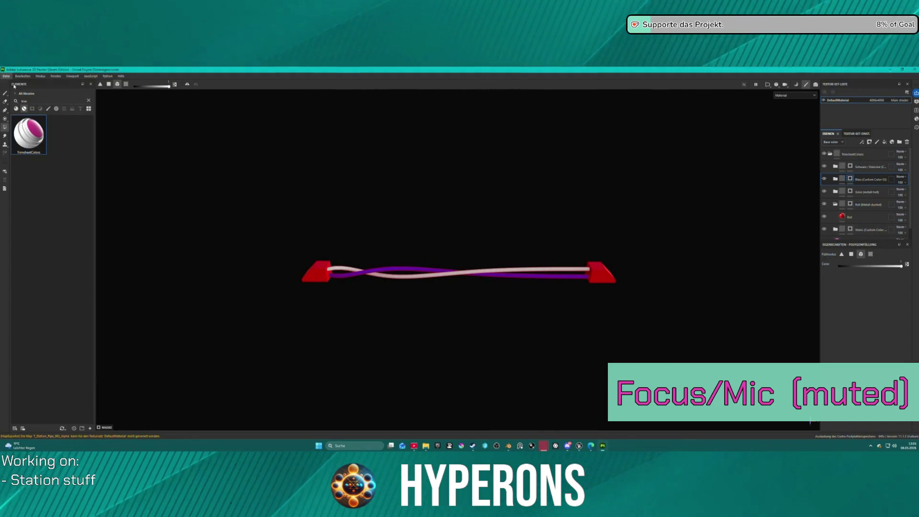
Step: Create a new project from Station_Pipe_003.fbx at 4096 resolution with per-fragment tangents off
left_click(510, 193)
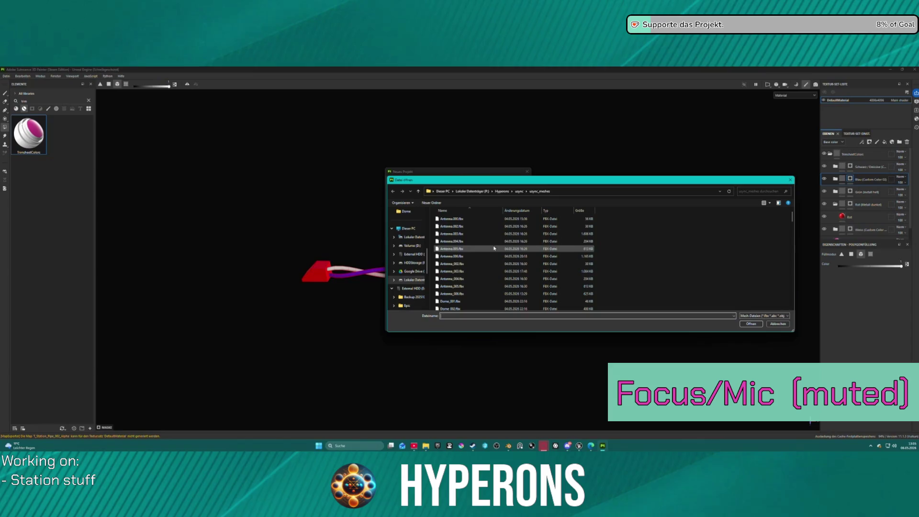
scroll(477, 253, "down", 3)
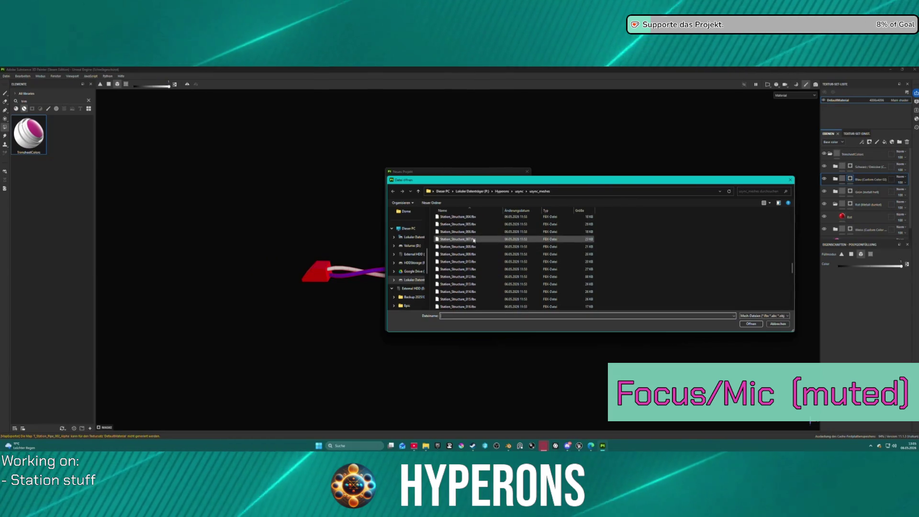
scroll(474, 240, "up", 8)
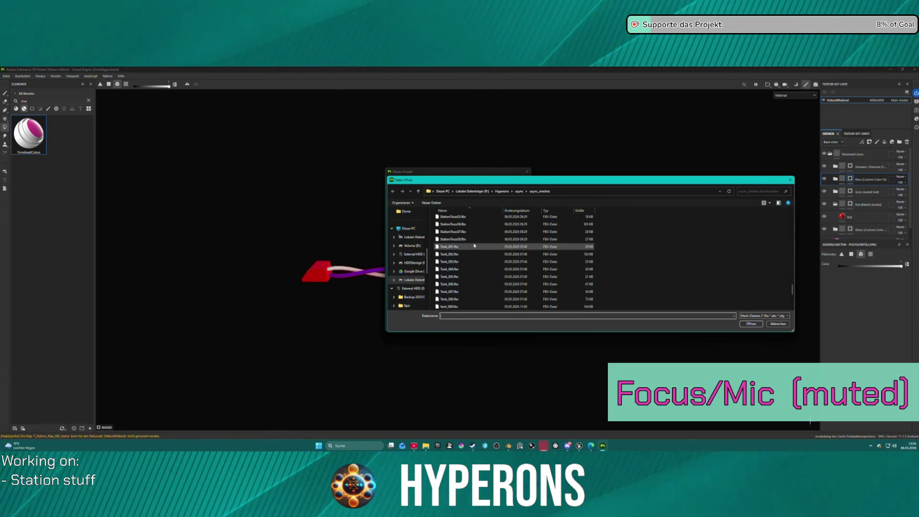
scroll(475, 242, "up", 2)
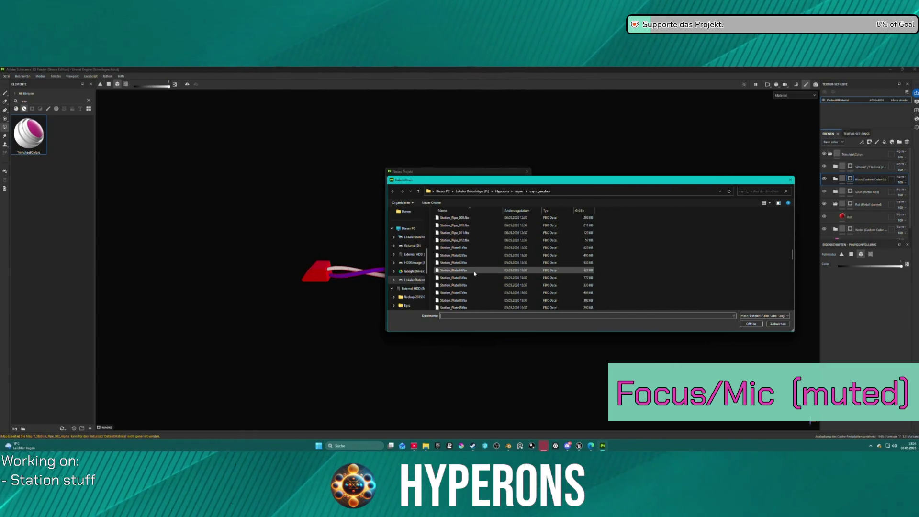
scroll(474, 232, "up", 2)
scroll(473, 232, "up", 2)
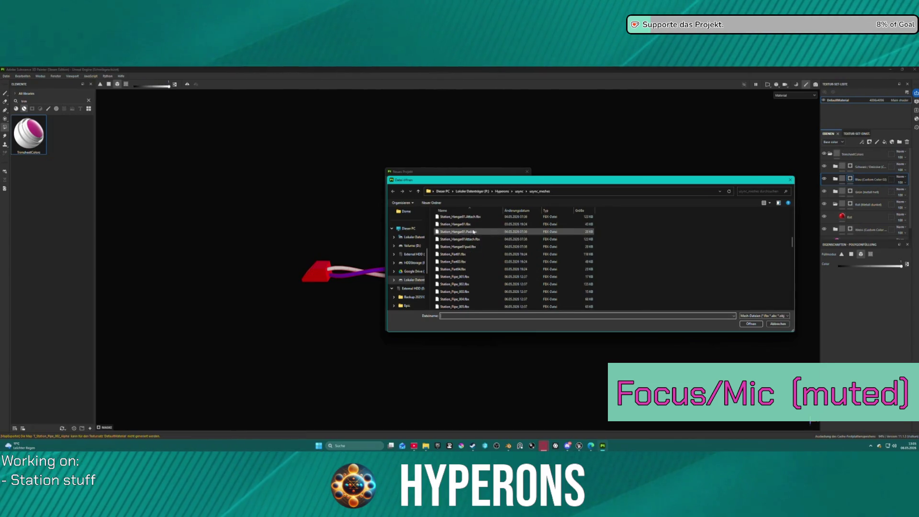
left_click(474, 269)
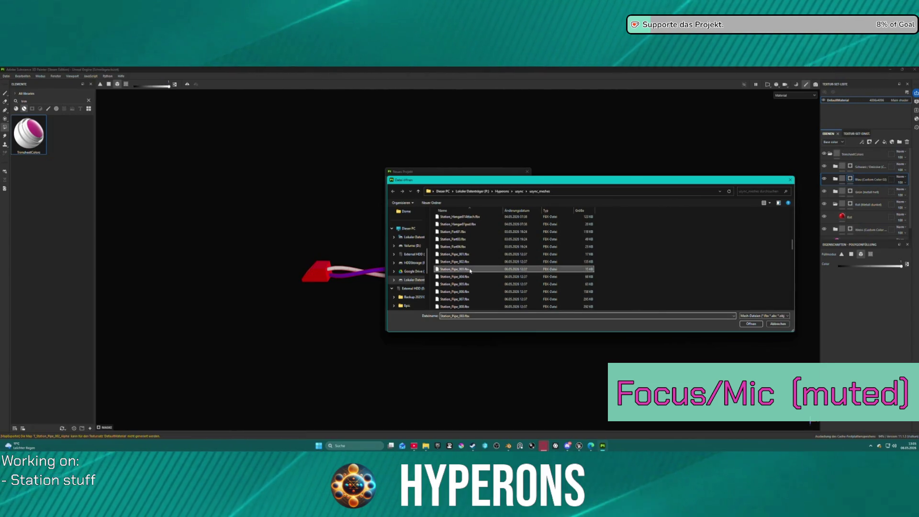
left_click(747, 325)
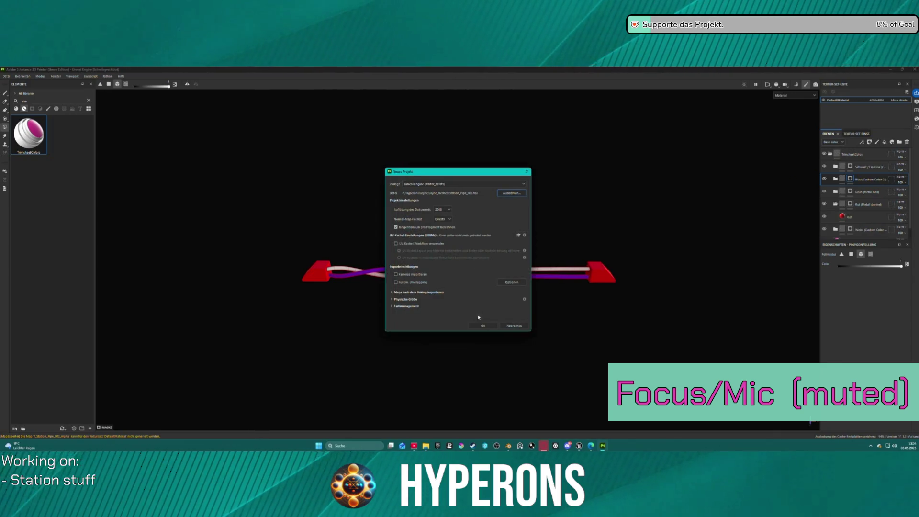
left_click(442, 209)
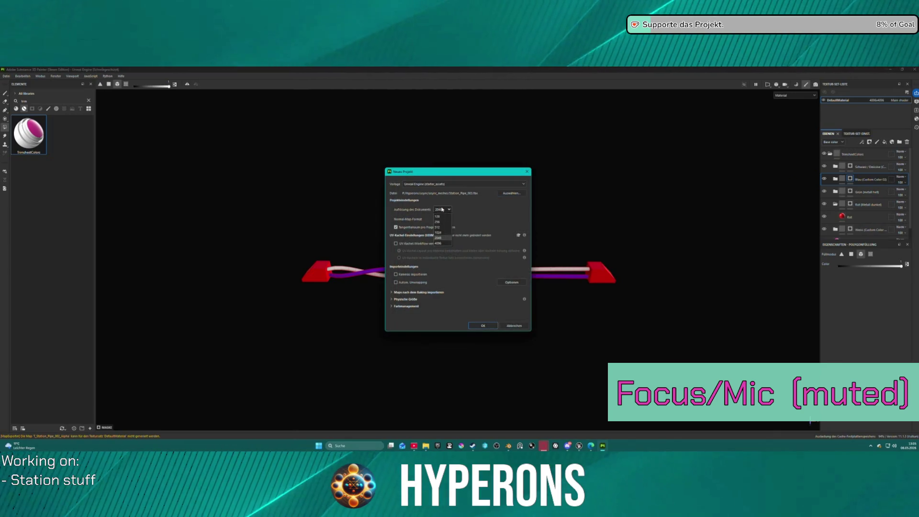
left_click(443, 243)
left_click(402, 228)
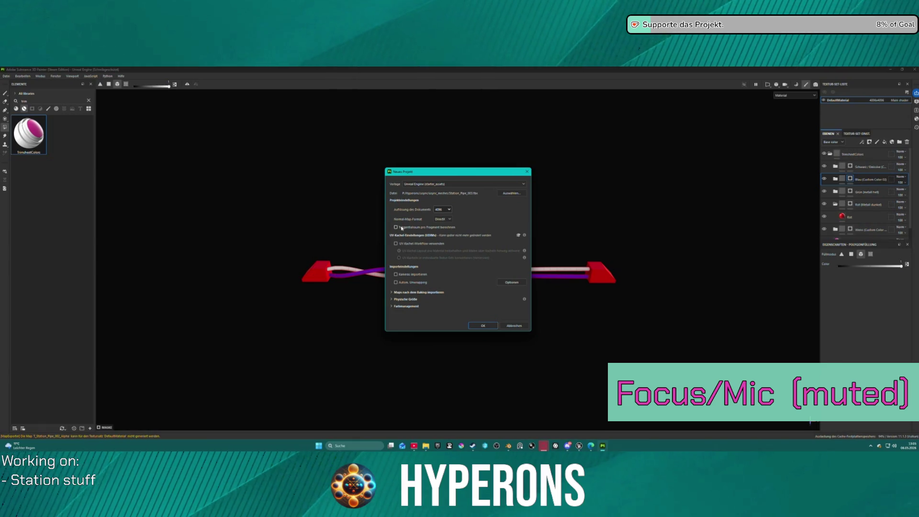
left_click(483, 326)
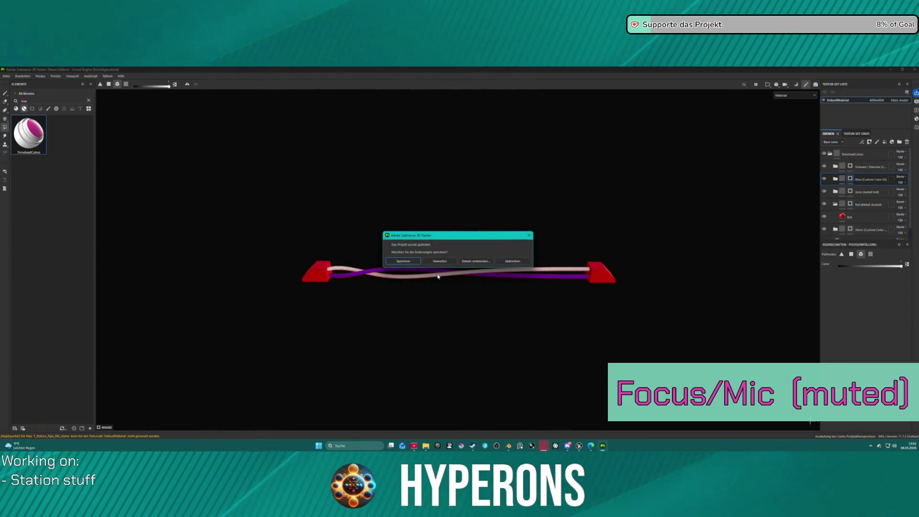
Step: Save the previous project as Pipe_002.spp
left_click(403, 262)
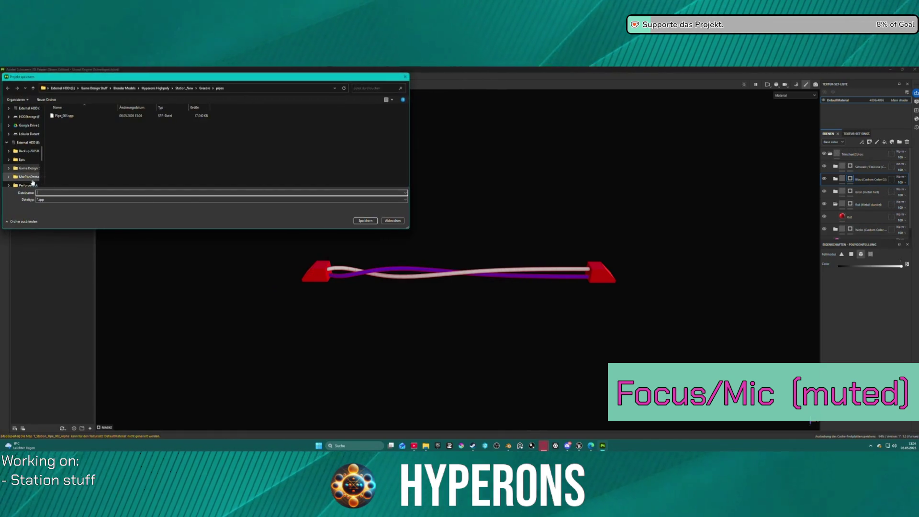
left_click(65, 116)
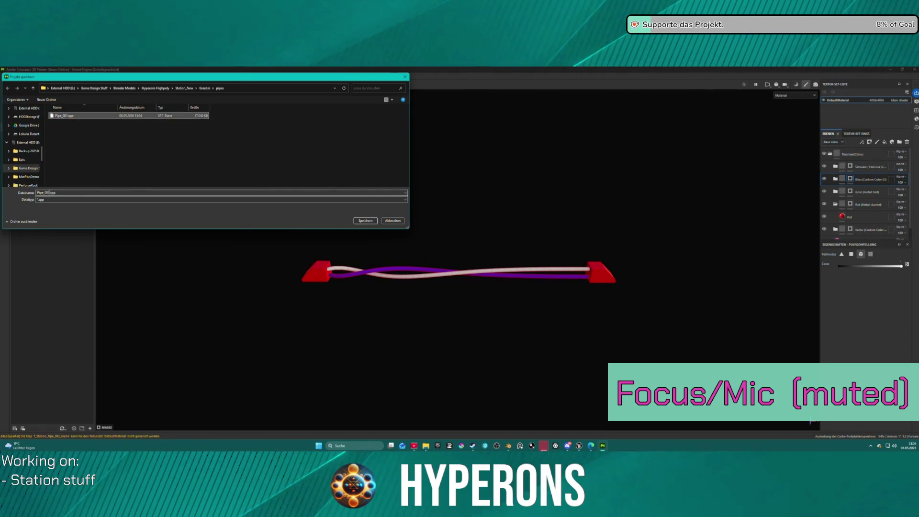
double_click(49, 192)
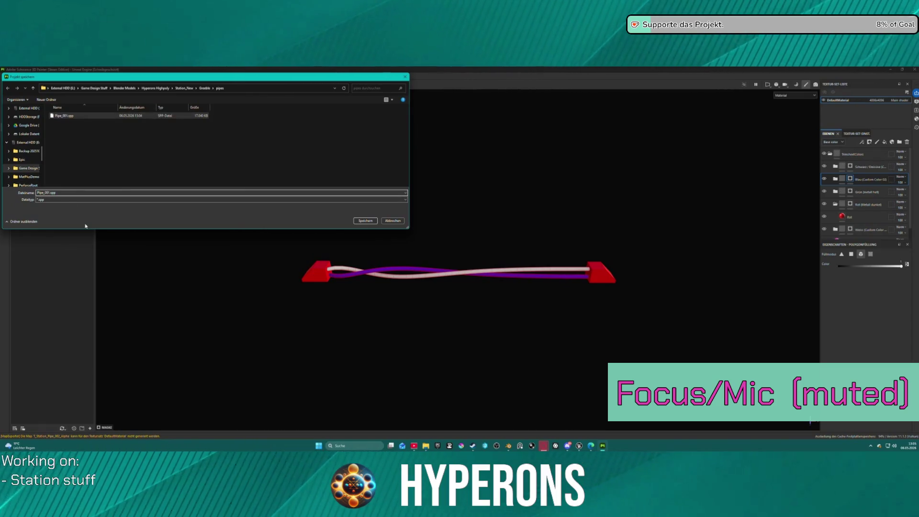
key("BackSpace")
type("2")
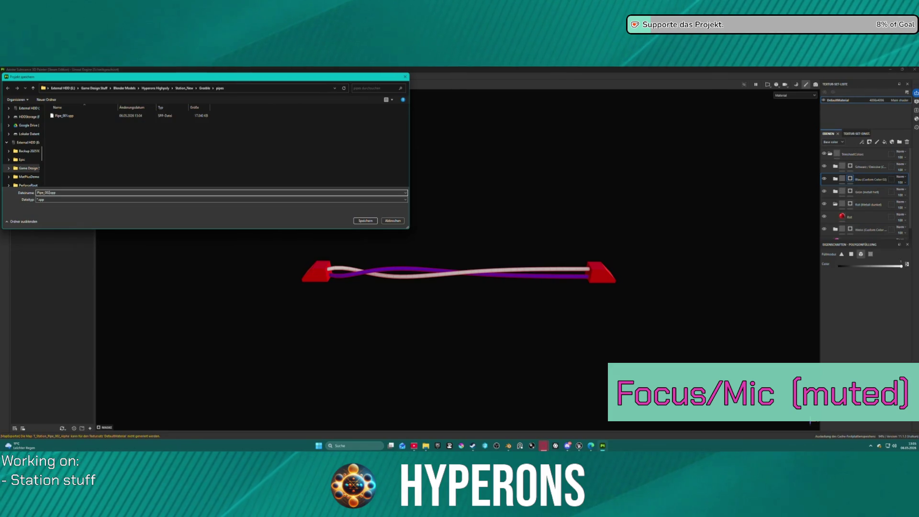
key("Return")
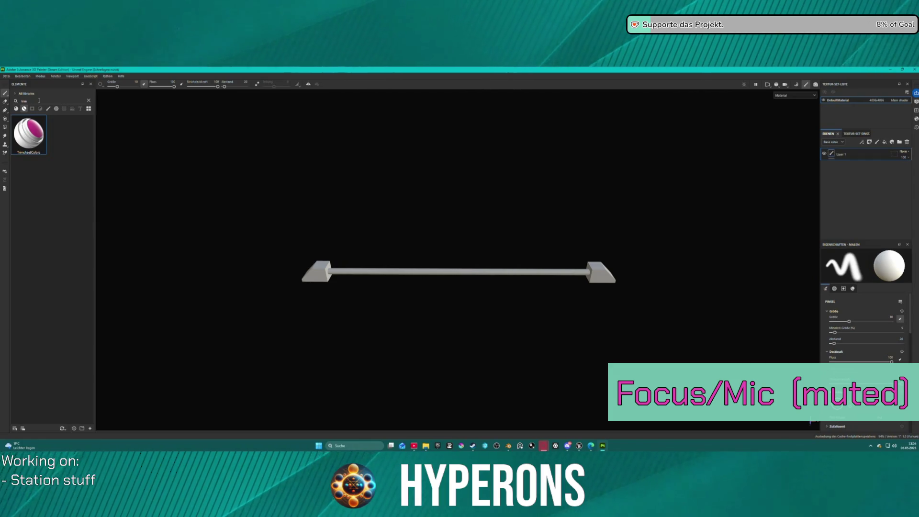
Step: Drop the TrimsheetColors smart material onto the new pipe and bake its mesh maps
left_click_drag(29, 134, 367, 271)
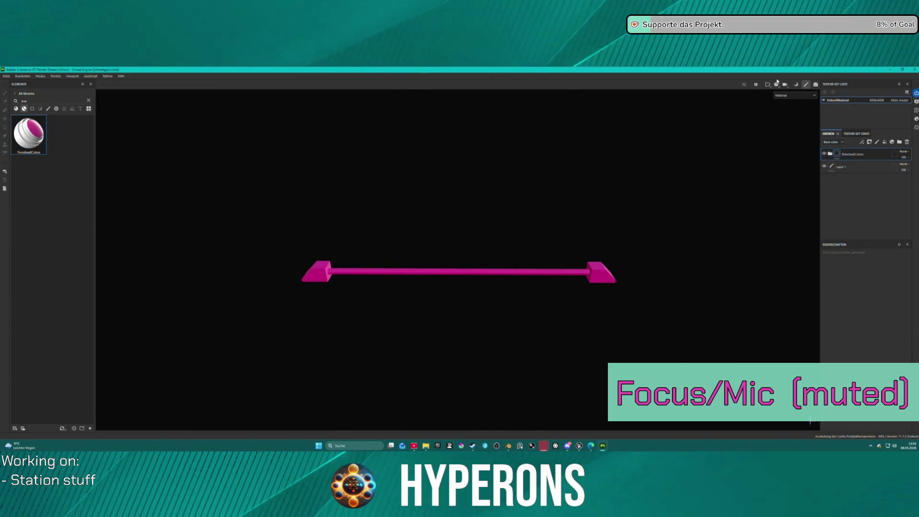
left_click(797, 85)
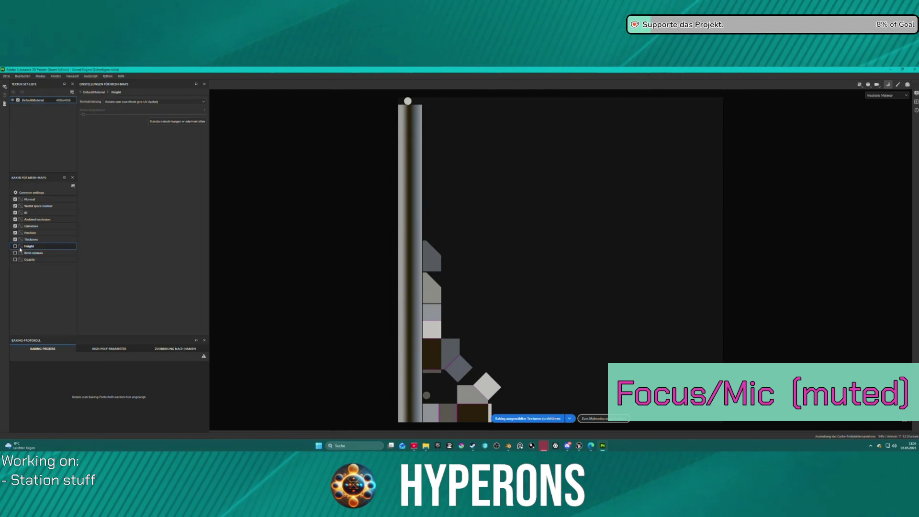
left_click(529, 418)
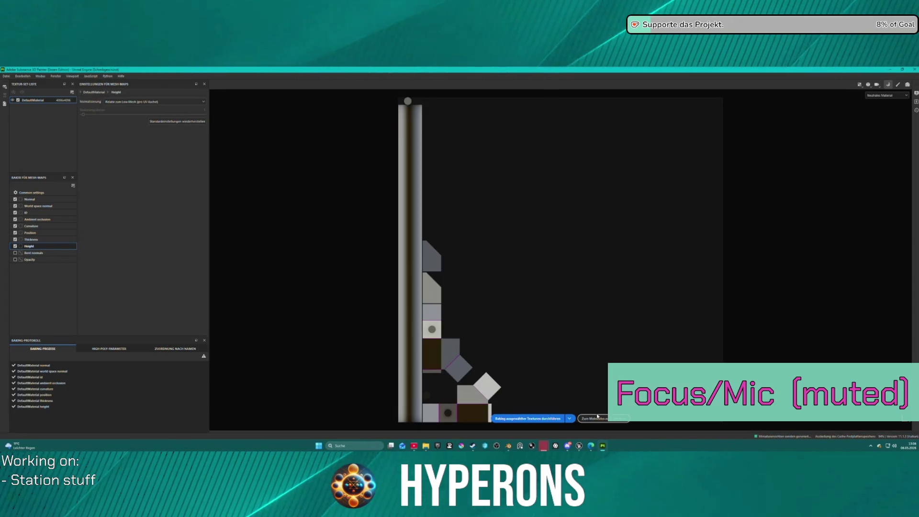
Step: Return to painting, delete the empty Layer 1, and select the Rot (Metall dunkel) group's mask
left_click(596, 417)
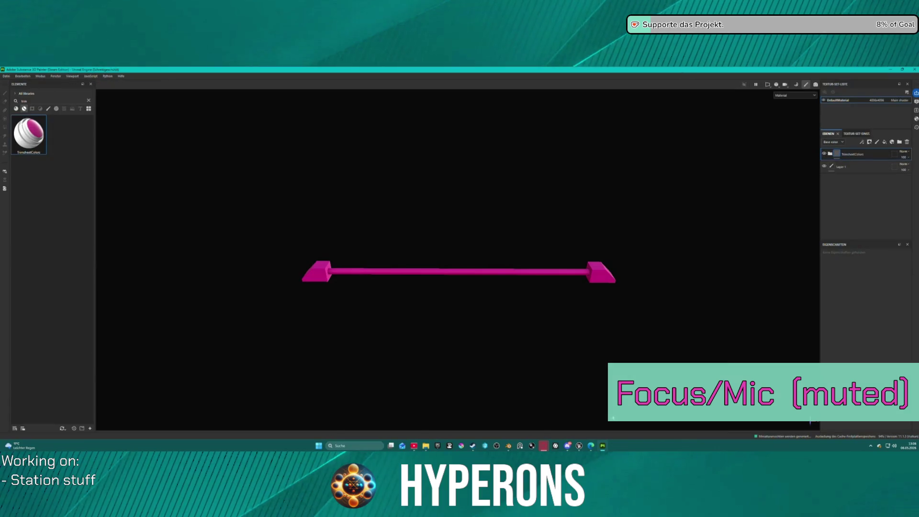
left_click(848, 167)
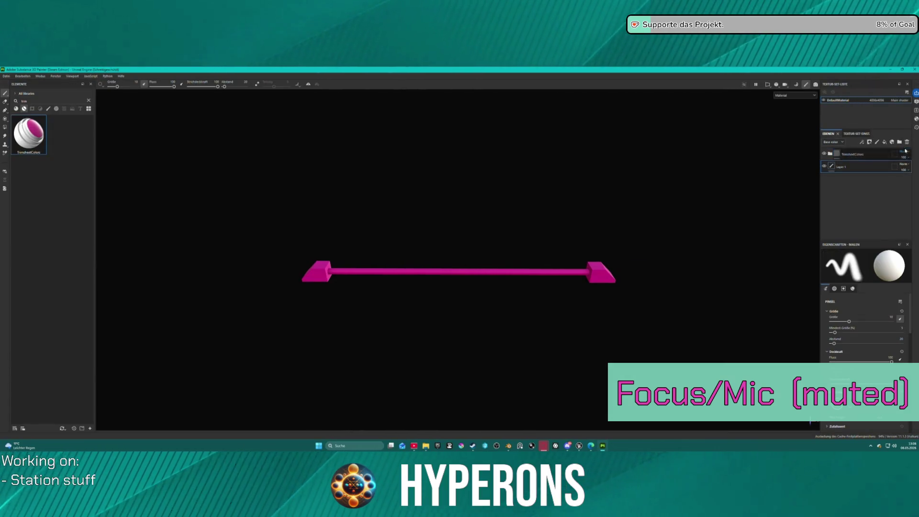
left_click(908, 143)
left_click(834, 154)
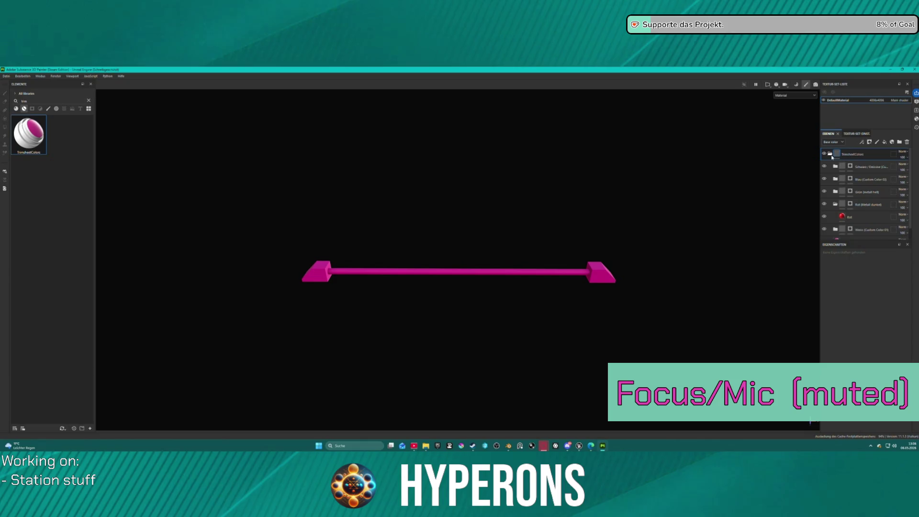
left_click(836, 204)
left_click(850, 204)
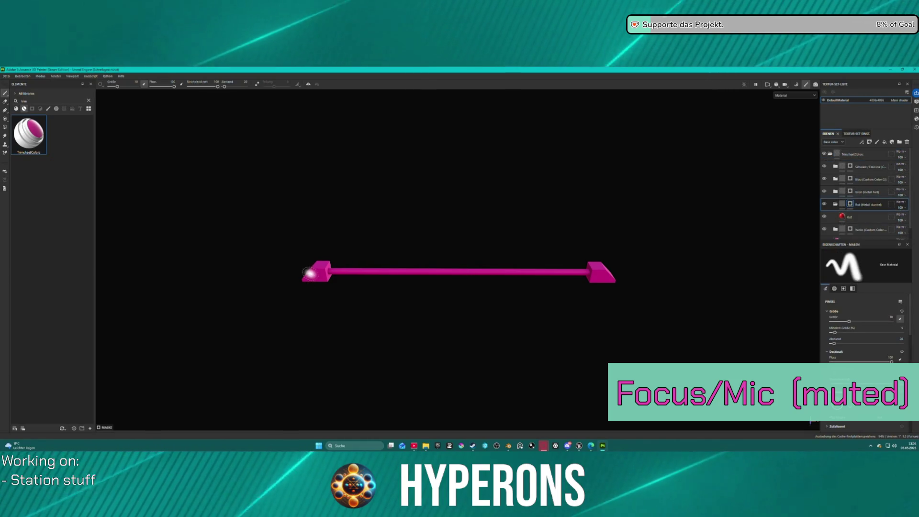
Step: Polygon-fill both pipe end caps red in the Rot mask
left_click(5, 127)
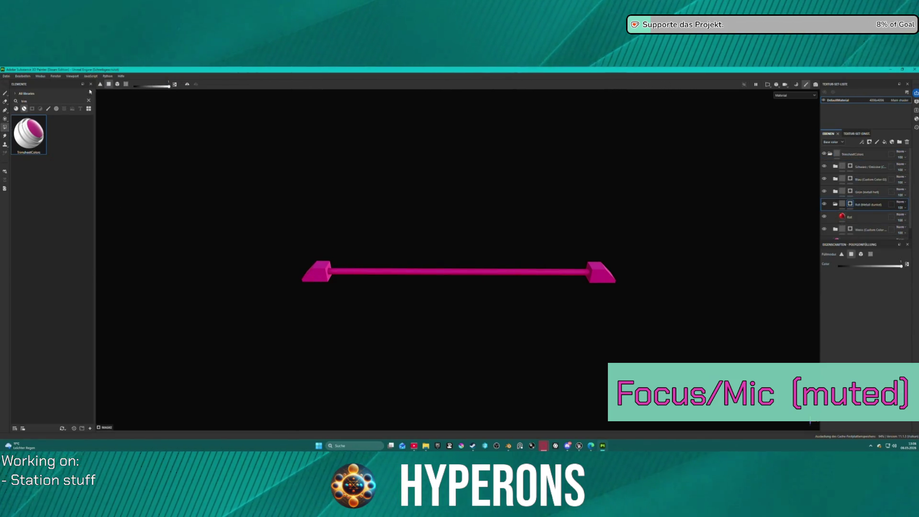
left_click(117, 85)
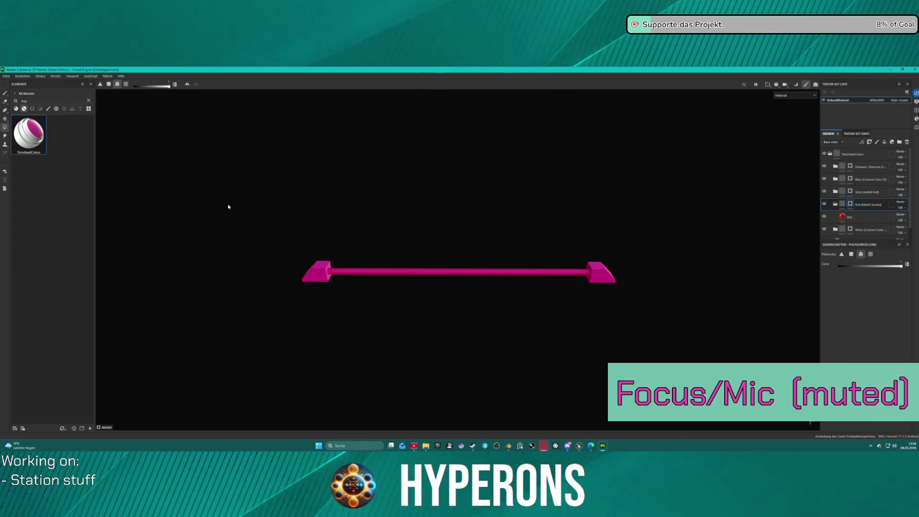
left_click_drag(292, 261, 322, 283)
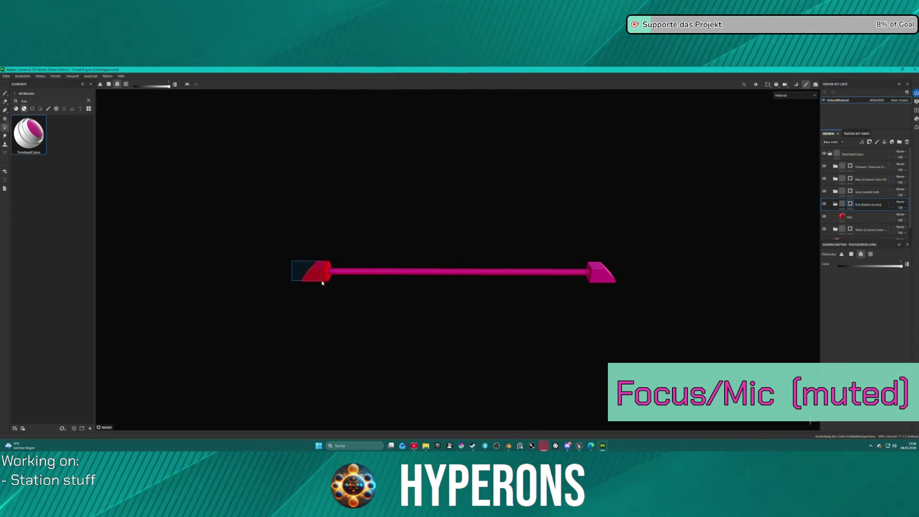
left_click_drag(621, 252, 607, 292)
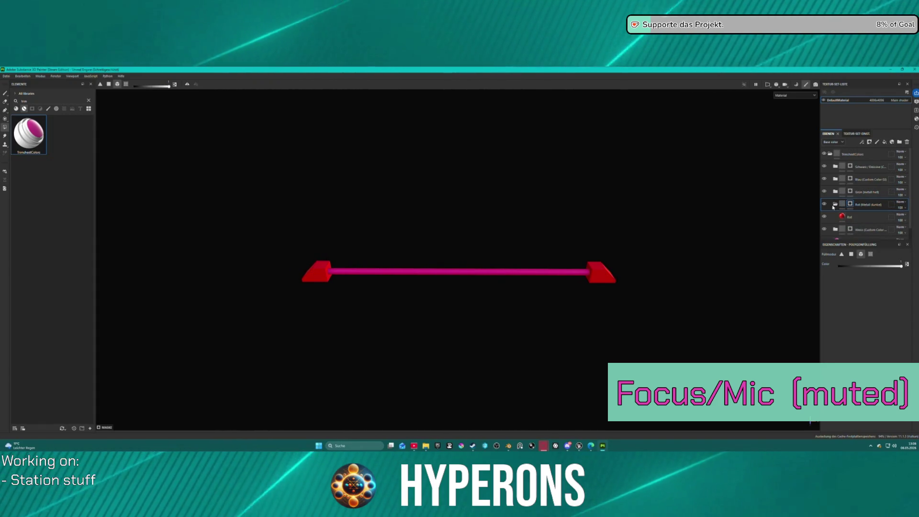
Step: Fill the pipe's long middle section with the white layer
left_click(834, 205)
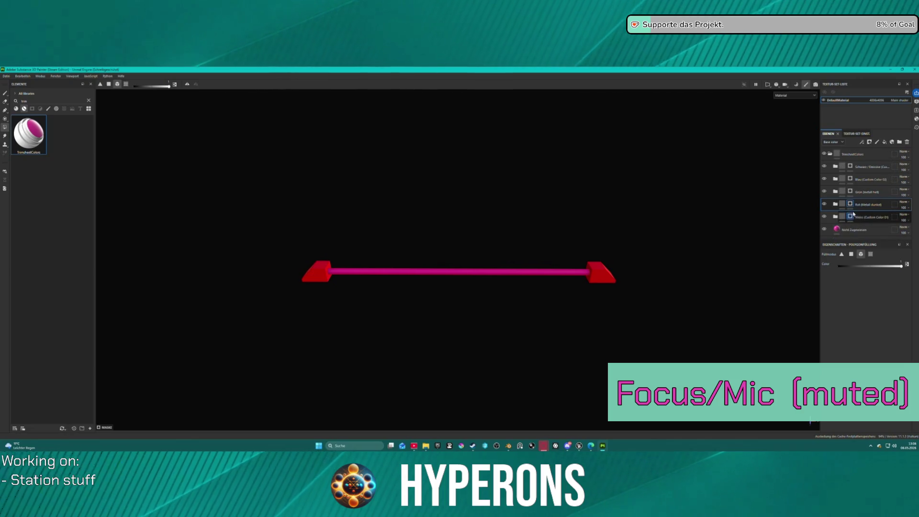
left_click(449, 267)
left_click(6, 75)
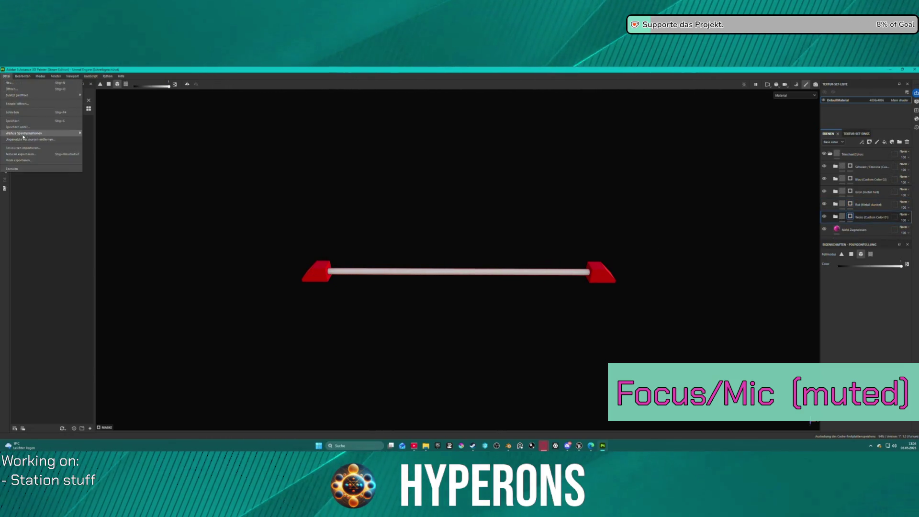
Step: Export the pipe's textures with the Unreal Engine export template
left_click(33, 154)
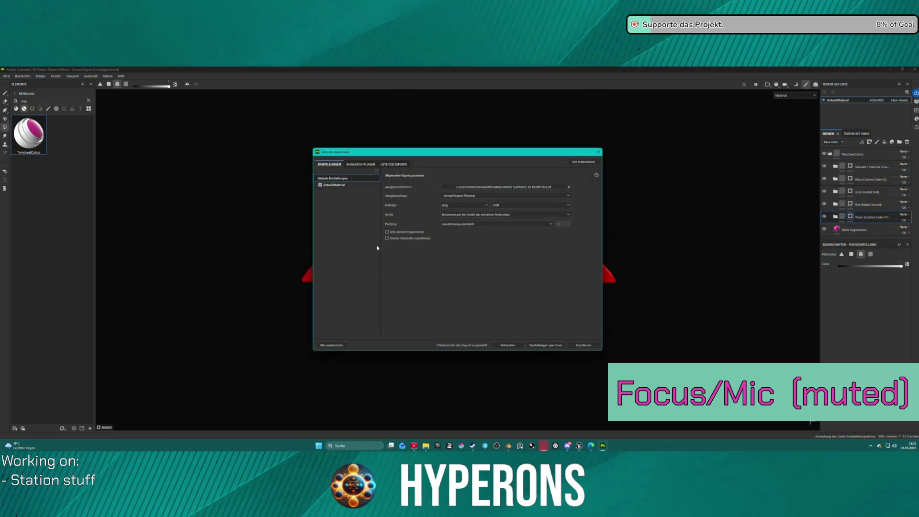
left_click(588, 350)
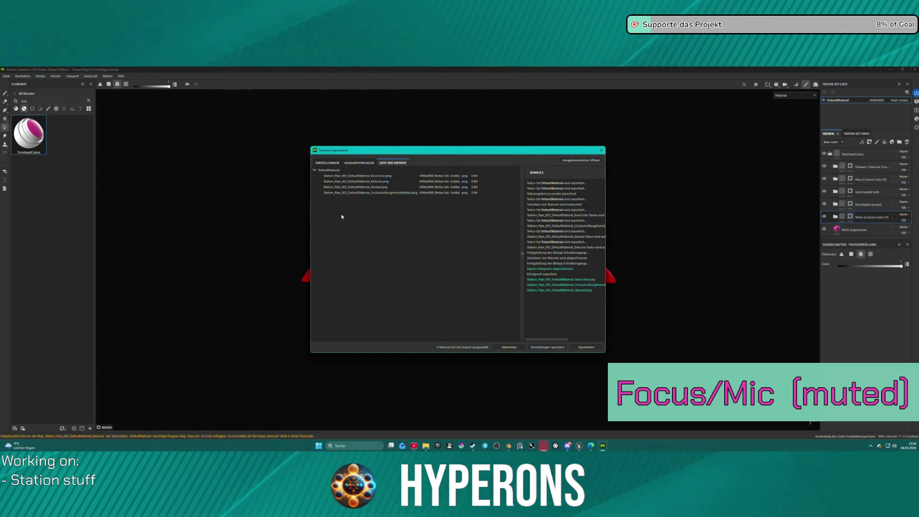
left_click(601, 149)
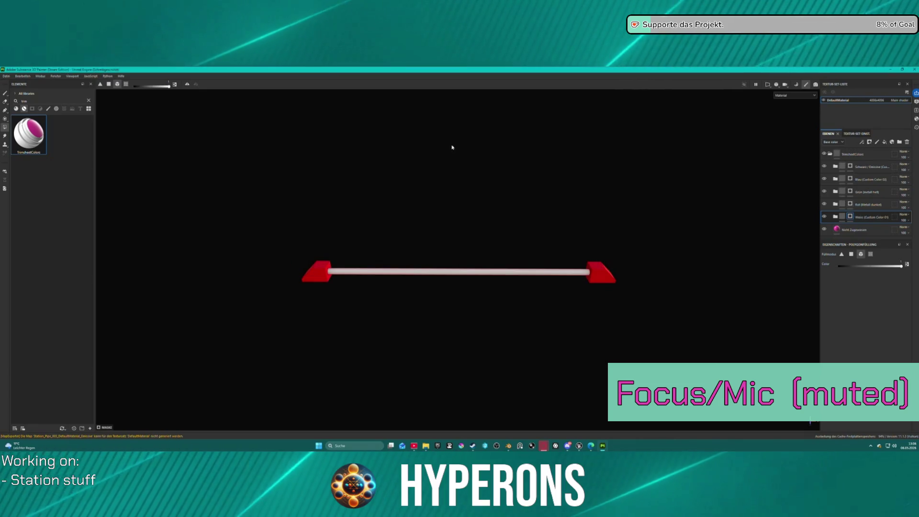
left_click(7, 75)
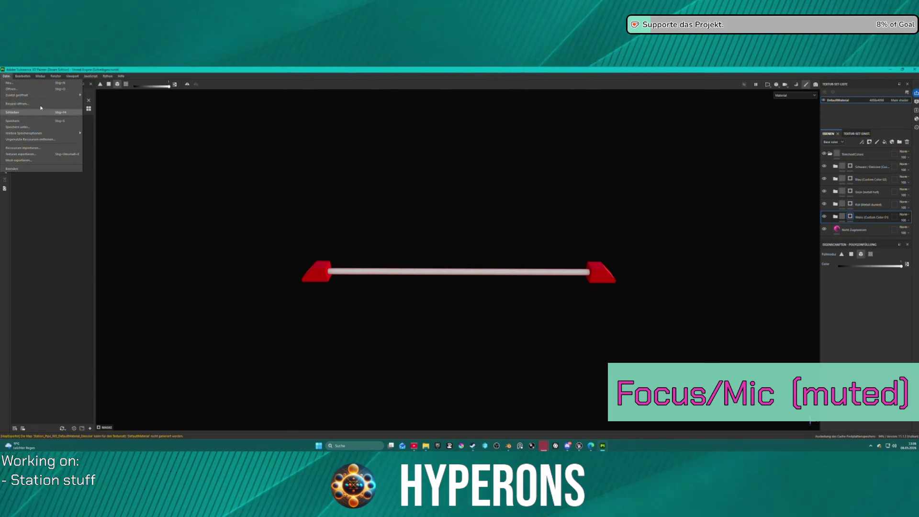
mouse_move(41, 98)
Step: Switch to Unreal Engine, fly under the station pillar, and open the Content Drawer
mouse_move(579, 446)
left_click(559, 418)
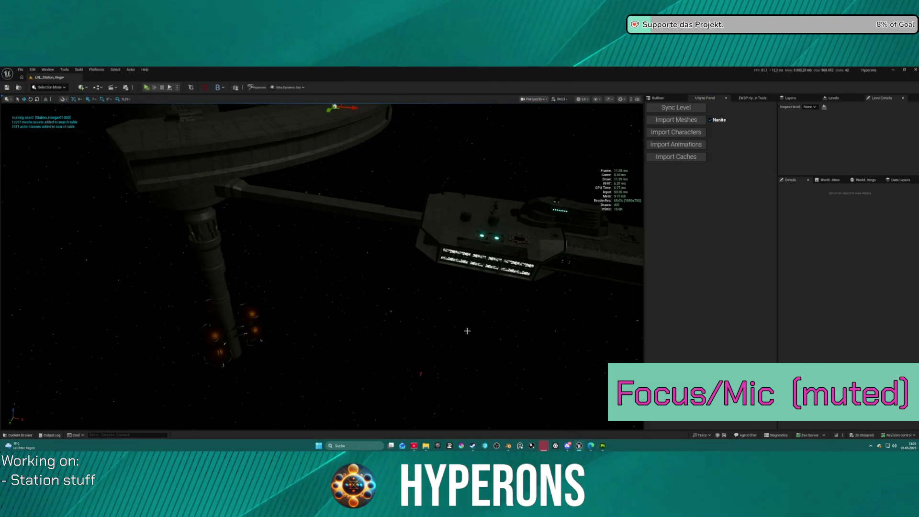
mouse_move(483, 334)
left_mouse_down()
mouse_move(461, 304)
mouse_move(453, 333)
mouse_move(342, 285)
mouse_move(315, 244)
left_mouse_up()
key("ctrl+space")
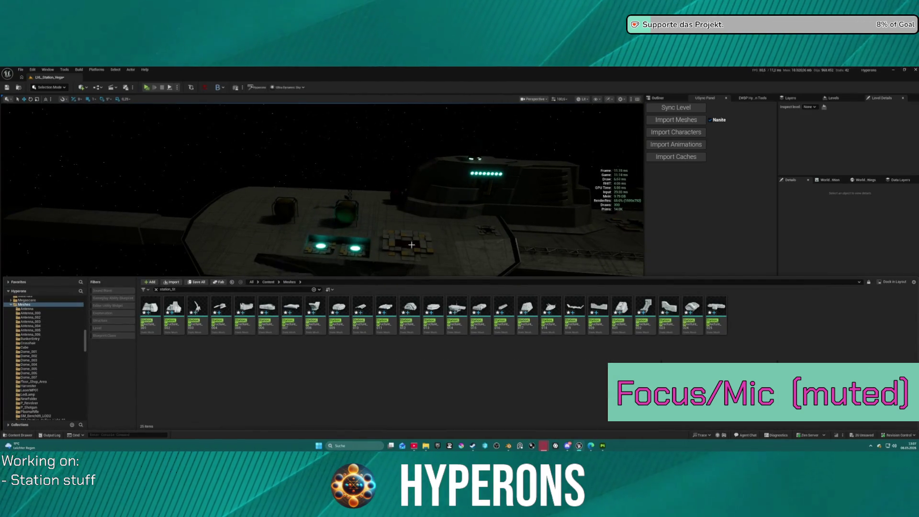
Step: Select the Station_Decal_4x1.001 floor decal and open its material choices
left_click(432, 271)
left_click(805, 196)
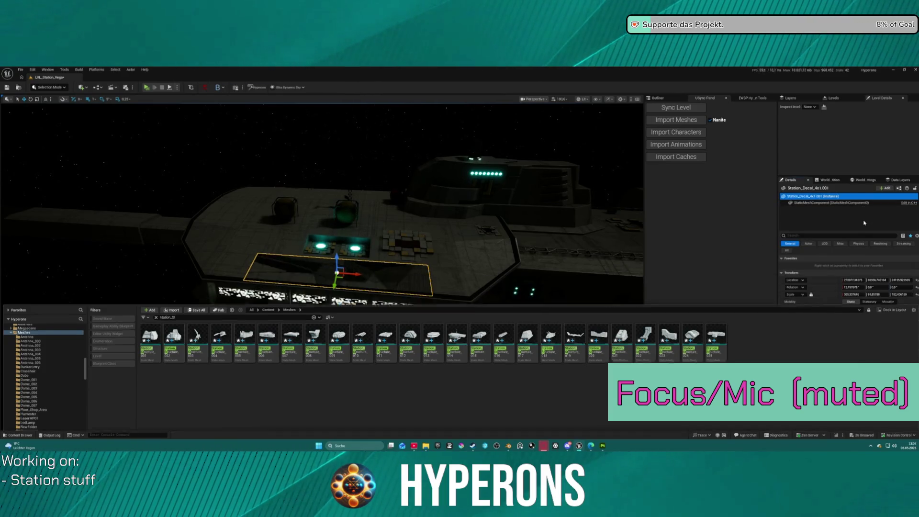
left_click(879, 351)
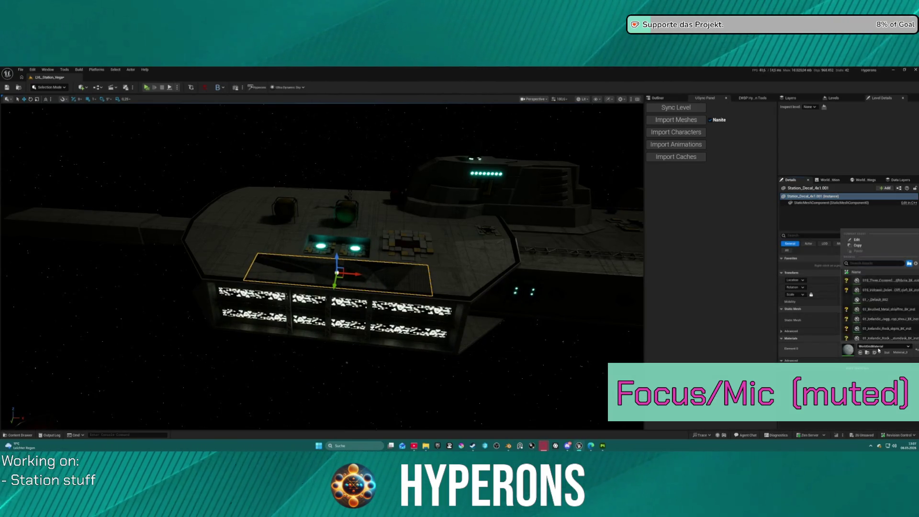
left_click(881, 346)
mouse_move(869, 300)
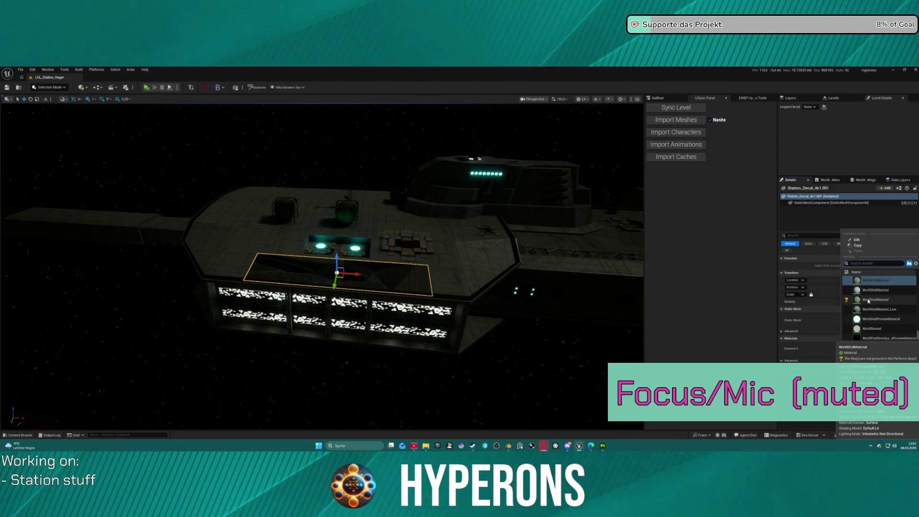
type("decal")
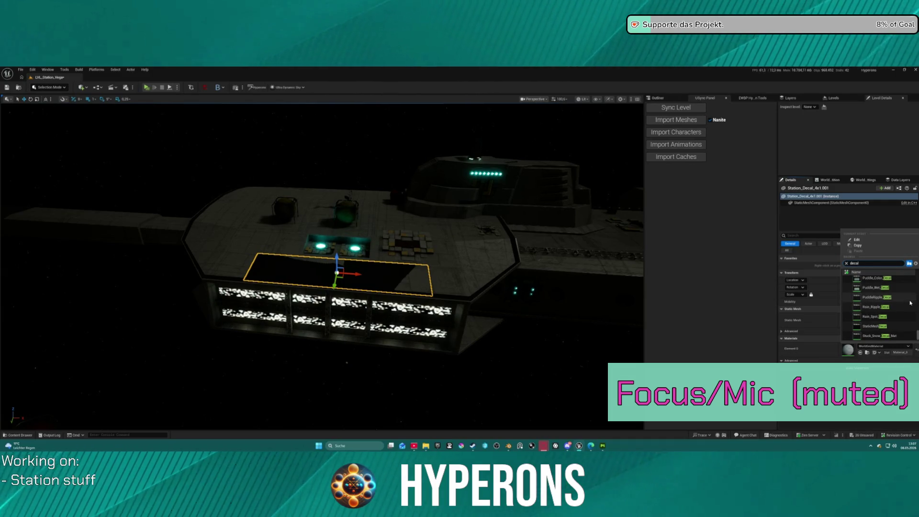
scroll(905, 314, "up", 5)
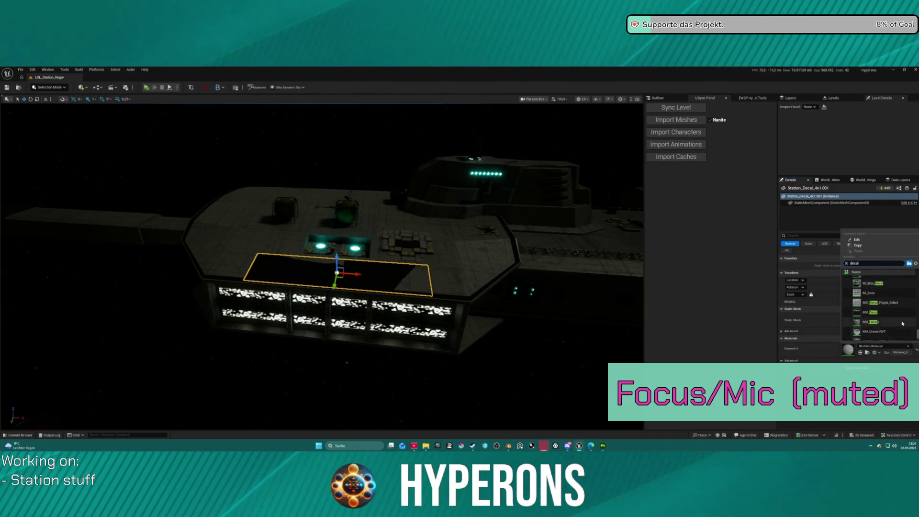
scroll(903, 325, "up", 2)
scroll(903, 325, "up", 2)
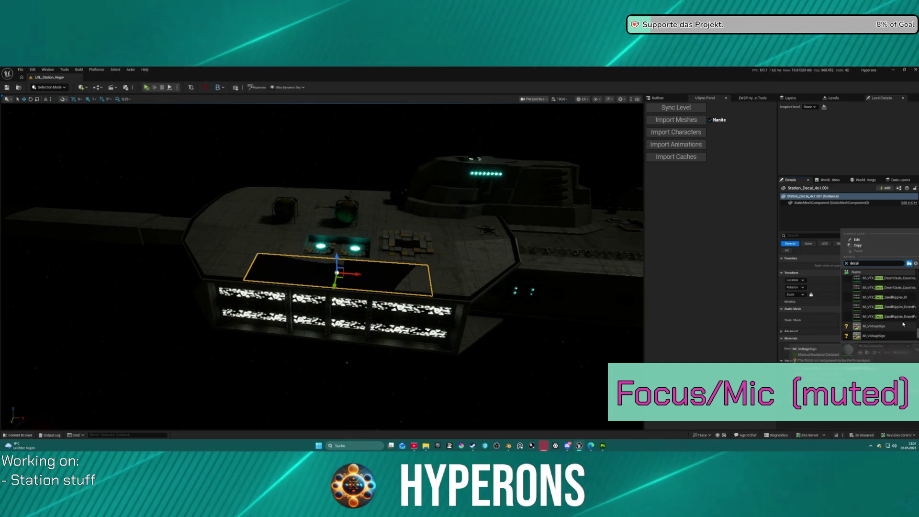
scroll(896, 330, "up", 2)
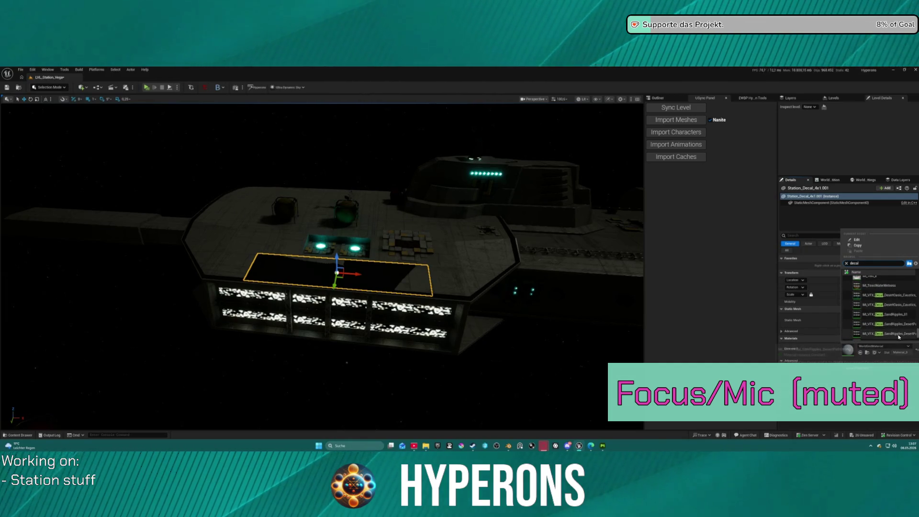
scroll(903, 331, "up", 2)
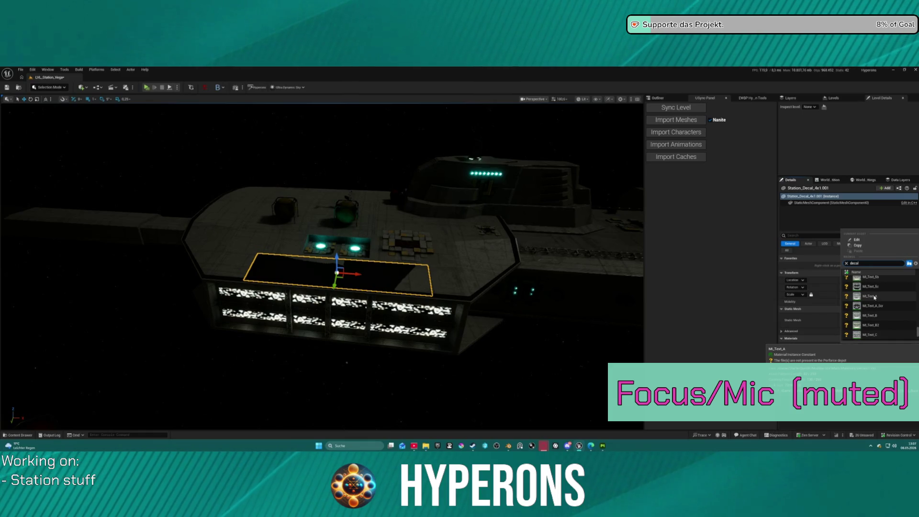
scroll(883, 300, "up", 3)
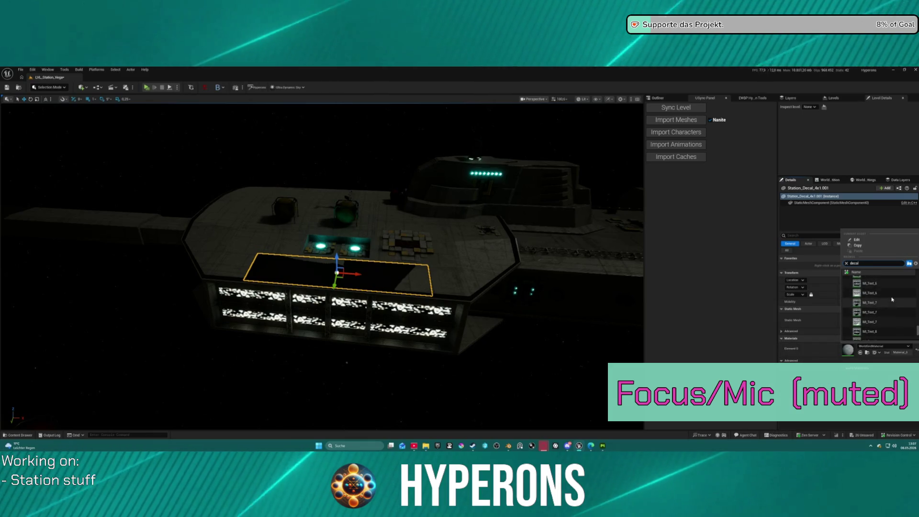
scroll(892, 301, "up", 5)
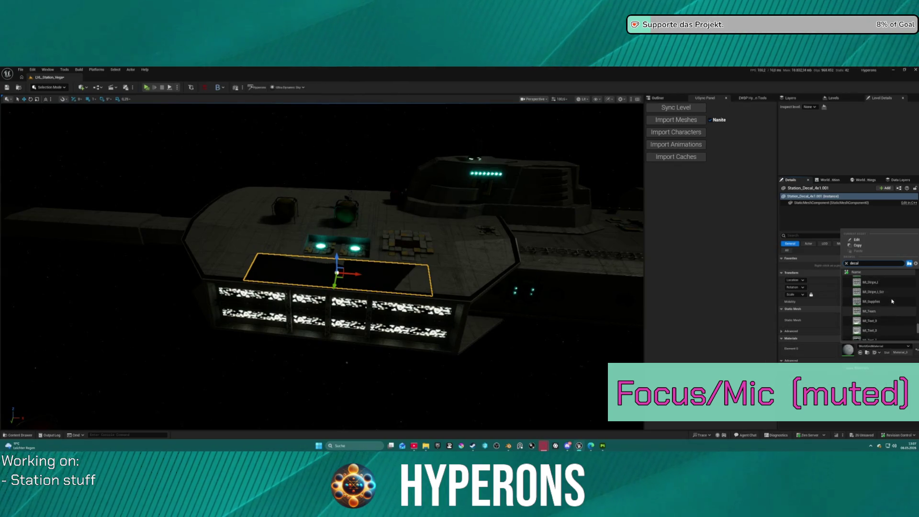
scroll(893, 301, "up", 6)
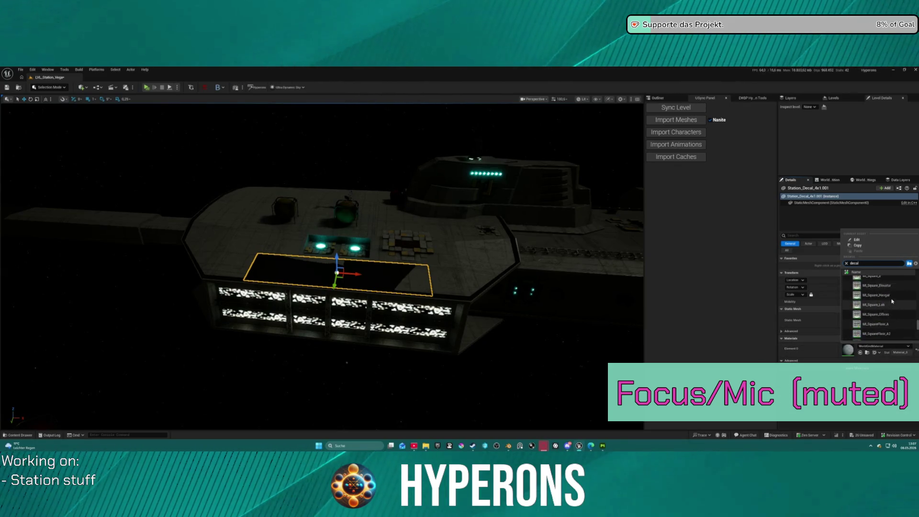
scroll(892, 301, "down", 3)
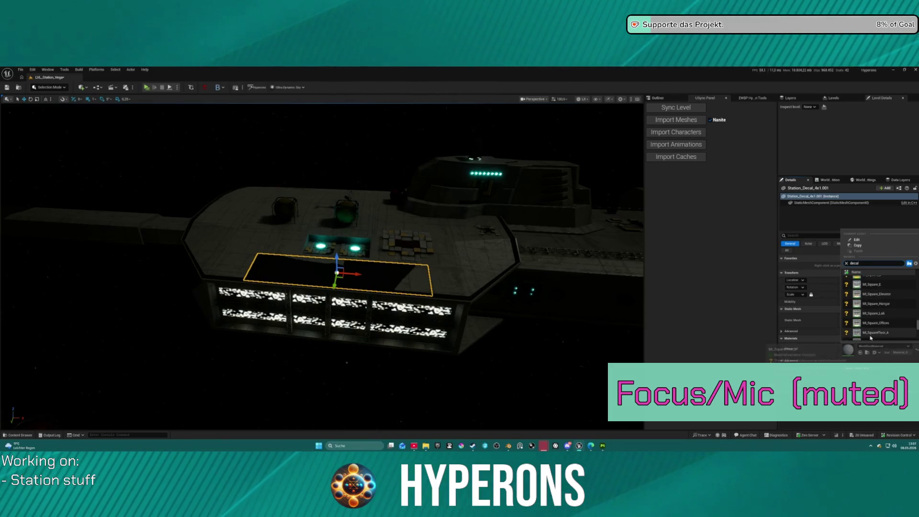
left_click(739, 331)
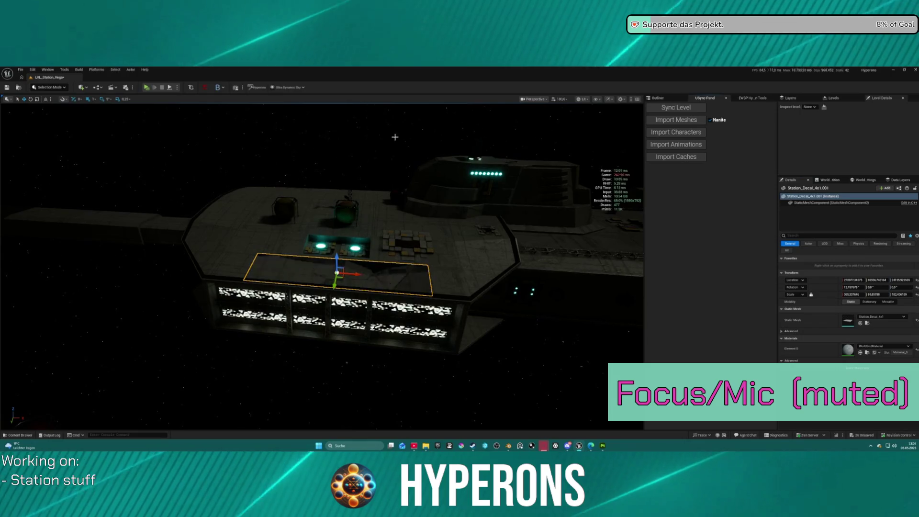
left_click(47, 70)
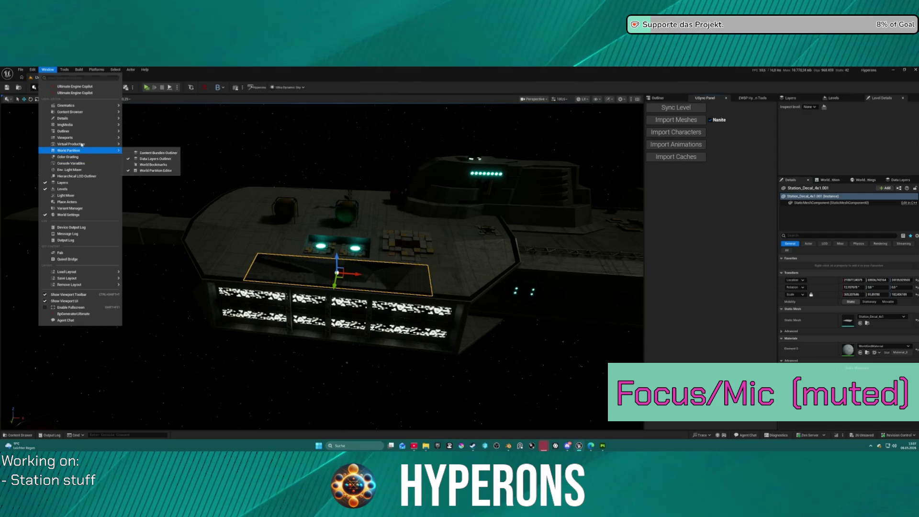
mouse_move(96, 112)
left_click(153, 119)
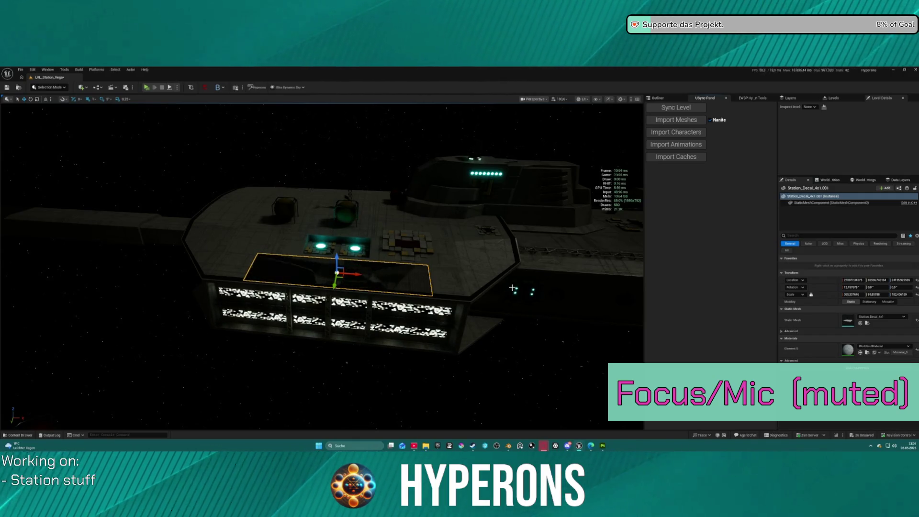
left_click_drag(513, 288, 455, 306)
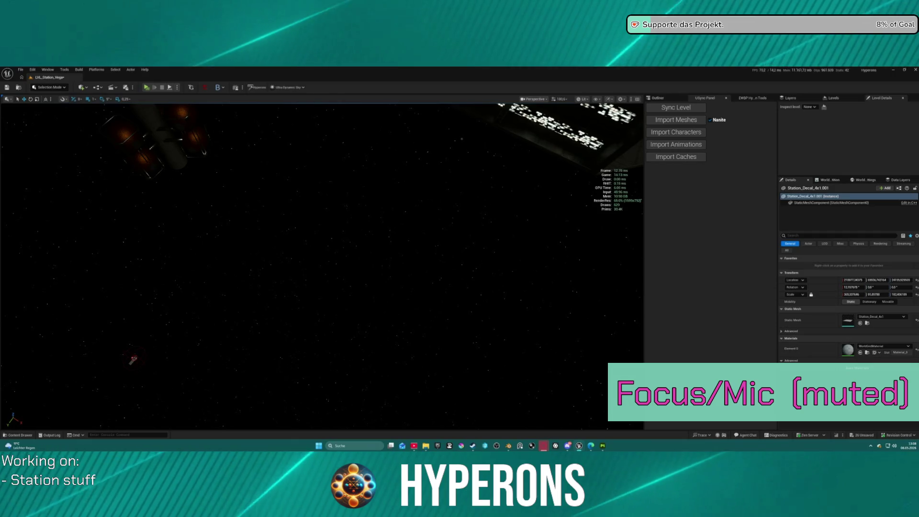
Step: Frame the floor decal and apply the MI_Decal_Gate material to it
left_click_drag(133, 359, 133, 345)
key("f")
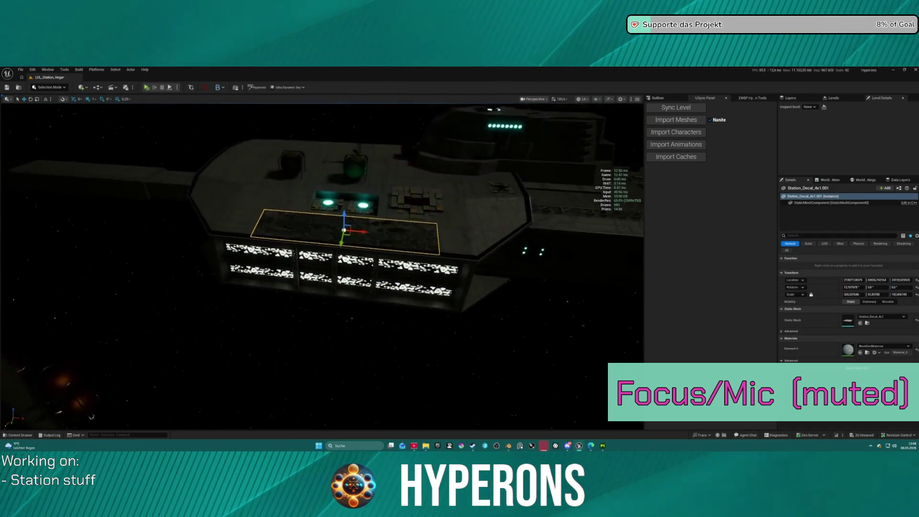
scroll(322, 266, "down", 5)
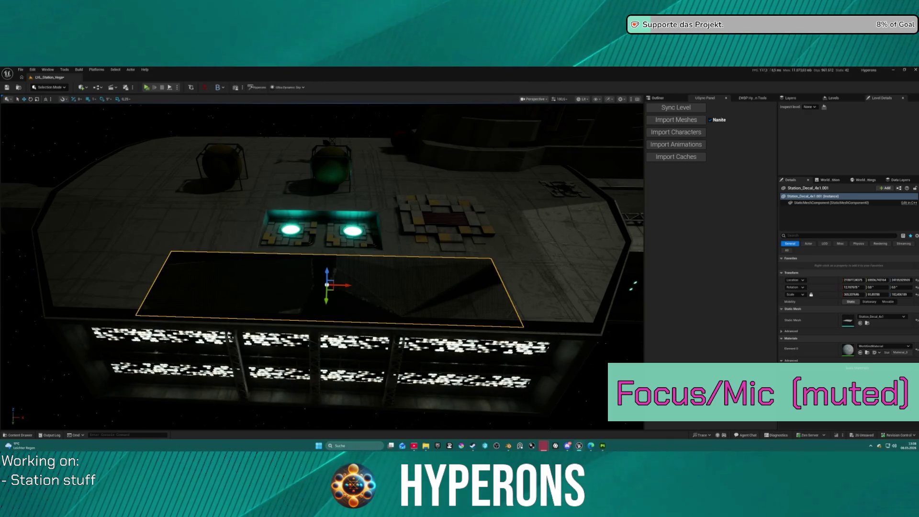
left_click_drag(872, 287, 860, 354)
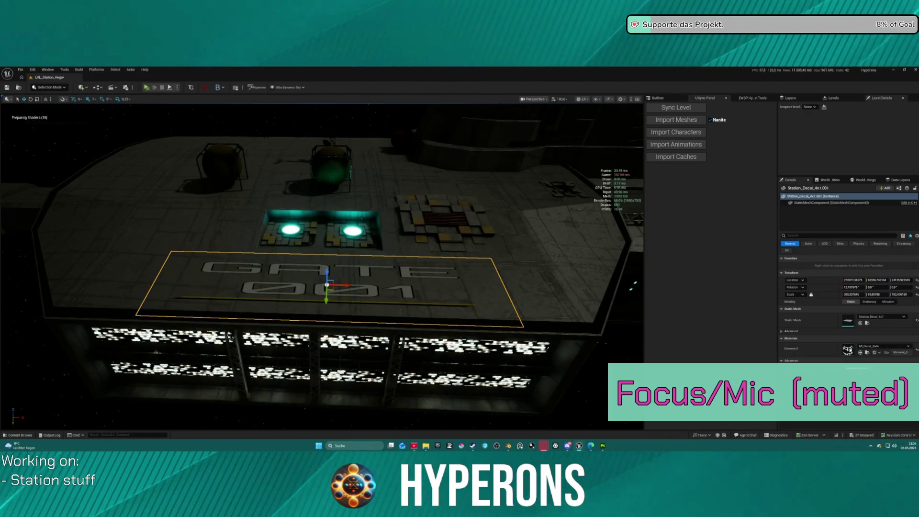
Step: Swap the decal's material to MI_Decal_Deck, then to the red MI_Decal_Line
left_click_drag(322, 266, 321, 222)
scroll(322, 232, "down", 10)
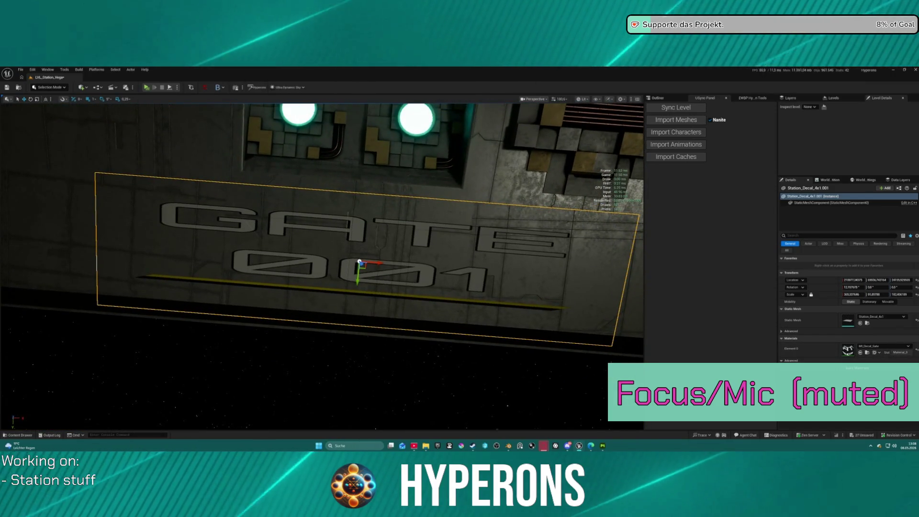
scroll(322, 266, "up", 10)
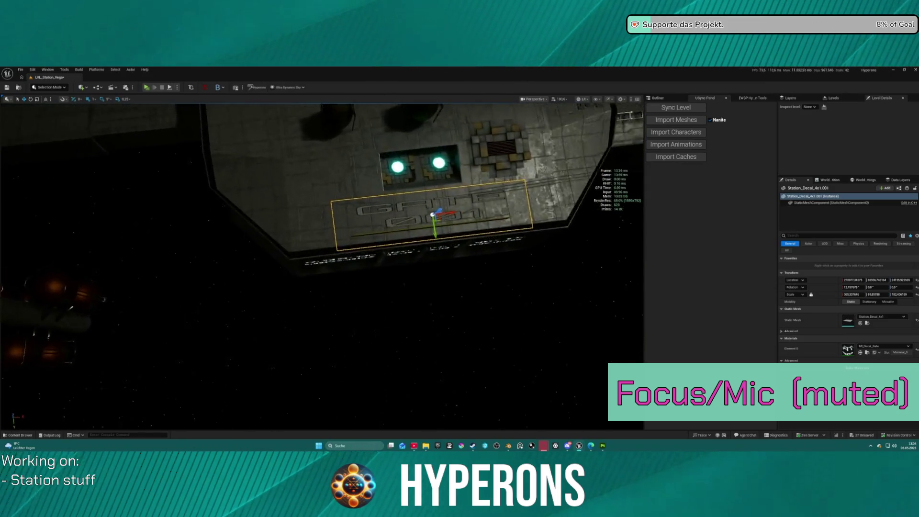
scroll(322, 266, "down", 5)
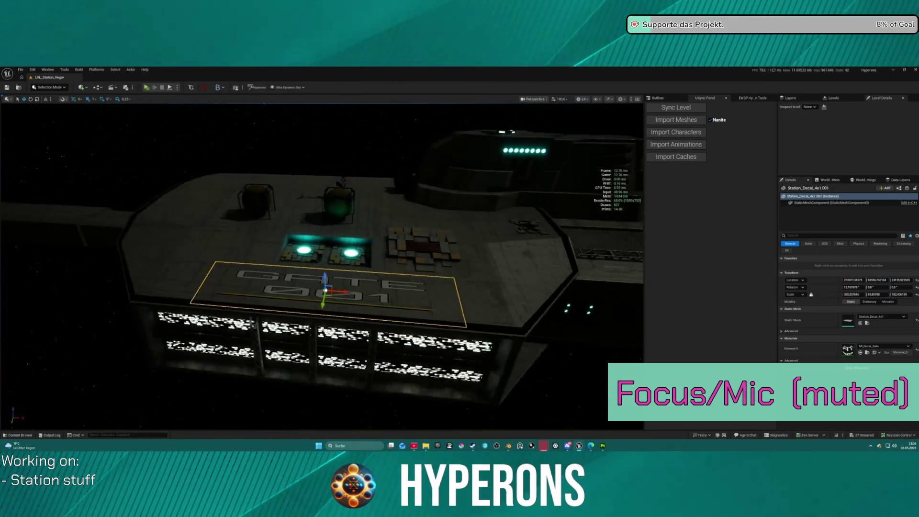
scroll(322, 266, "up", 8)
scroll(322, 267, "down", 4)
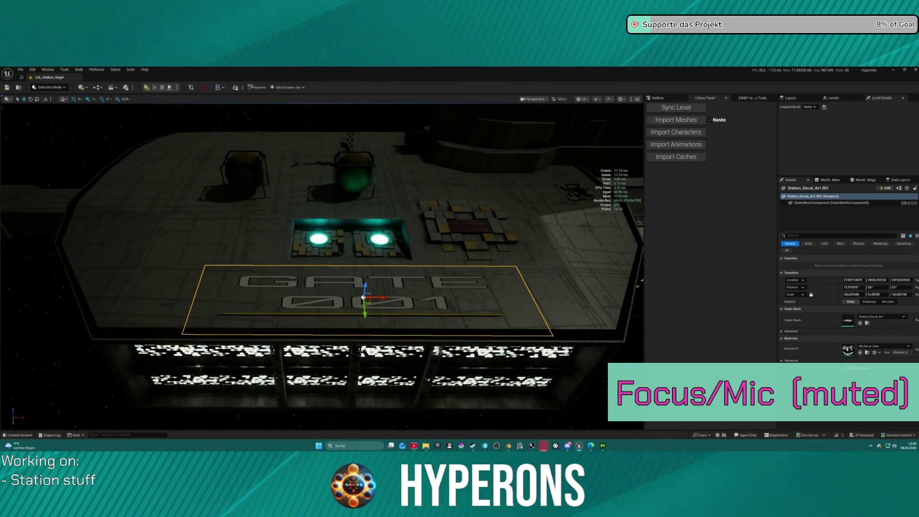
scroll(372, 246, "up", 6)
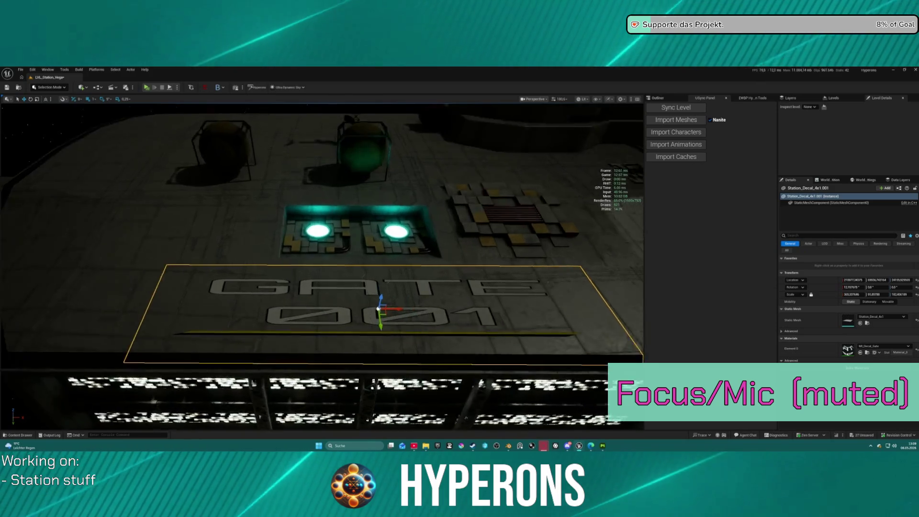
scroll(371, 247, "down", 3)
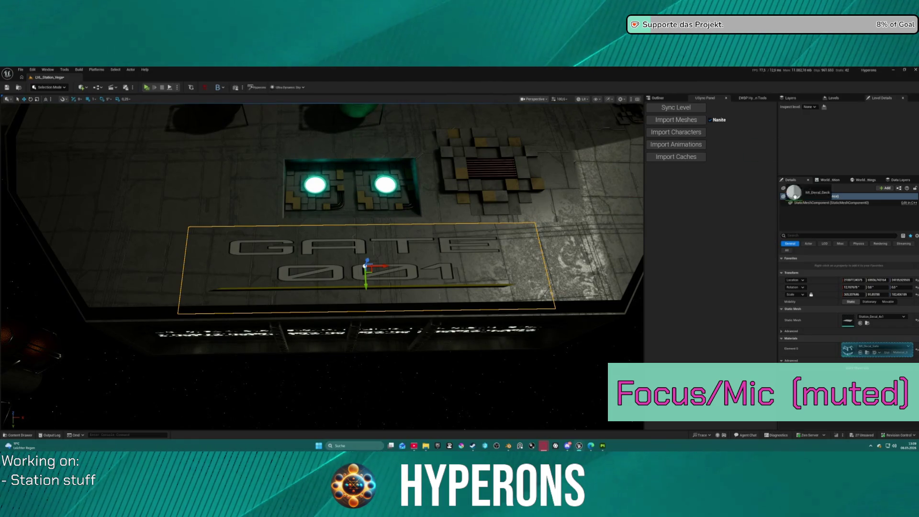
left_click_drag(848, 350, 849, 353)
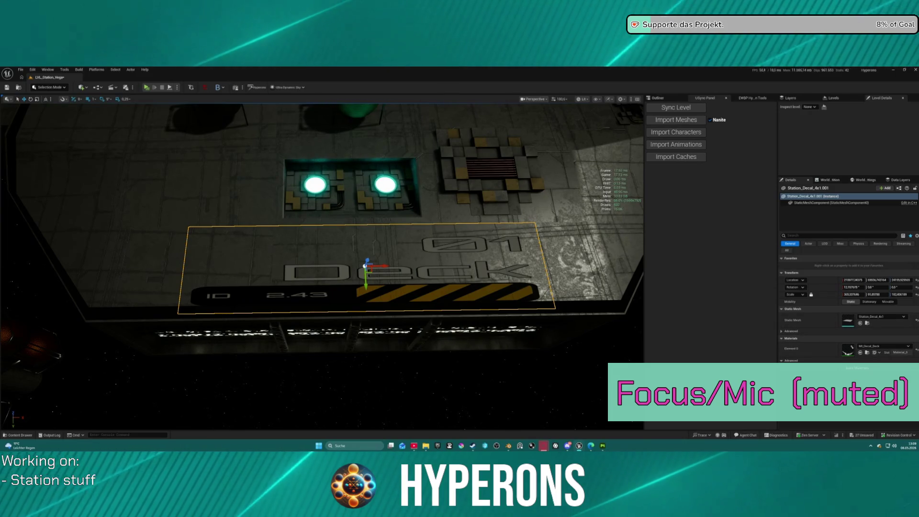
left_click_drag(805, 253, 853, 346)
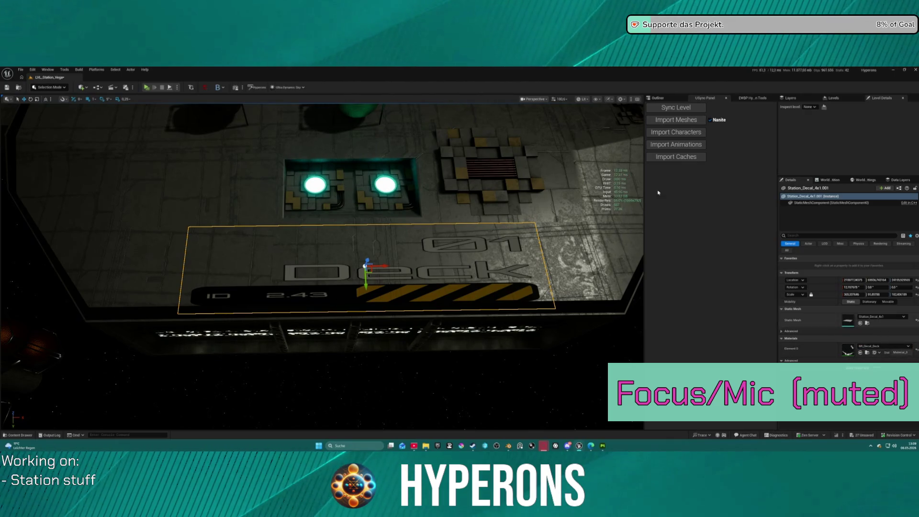
mouse_move(671, 101)
left_mouse_down()
mouse_move(856, 334)
mouse_move(848, 352)
left_mouse_up()
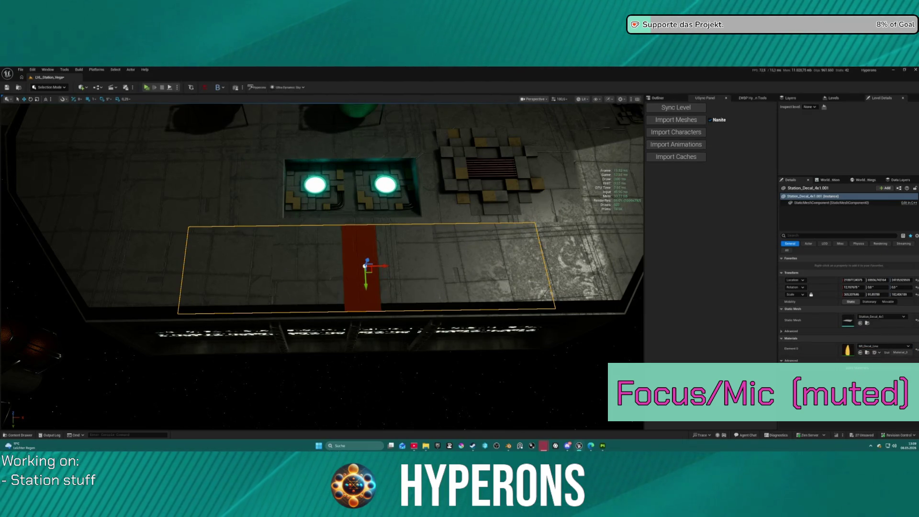
Step: Move the red line decal left along the deck and shrink its X scale to about 205
mouse_move(361, 290)
left_mouse_down()
mouse_move(326, 276)
mouse_move(100, 274)
mouse_move(96, 253)
mouse_move(109, 283)
left_mouse_up()
key("f")
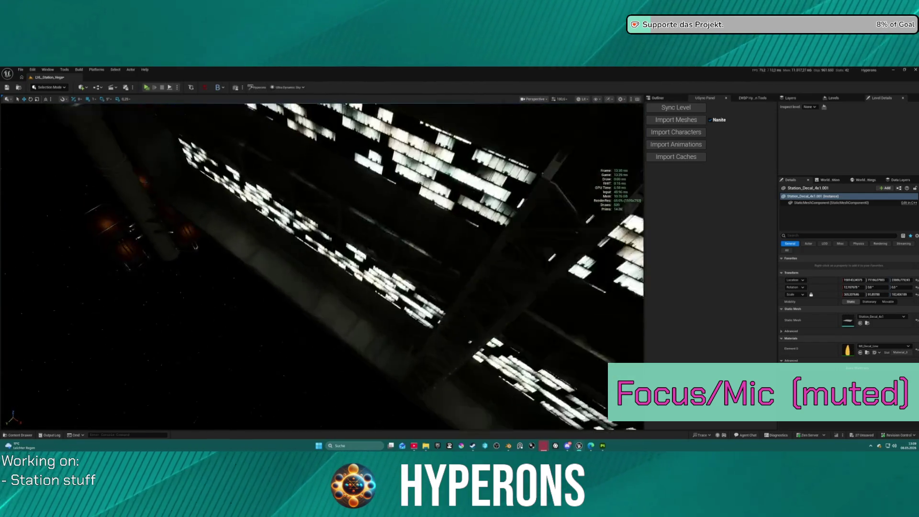
mouse_move(324, 349)
left_mouse_down()
mouse_move(324, 378)
mouse_move(324, 354)
mouse_move(325, 369)
left_mouse_up()
scroll(333, 289, "down", 3)
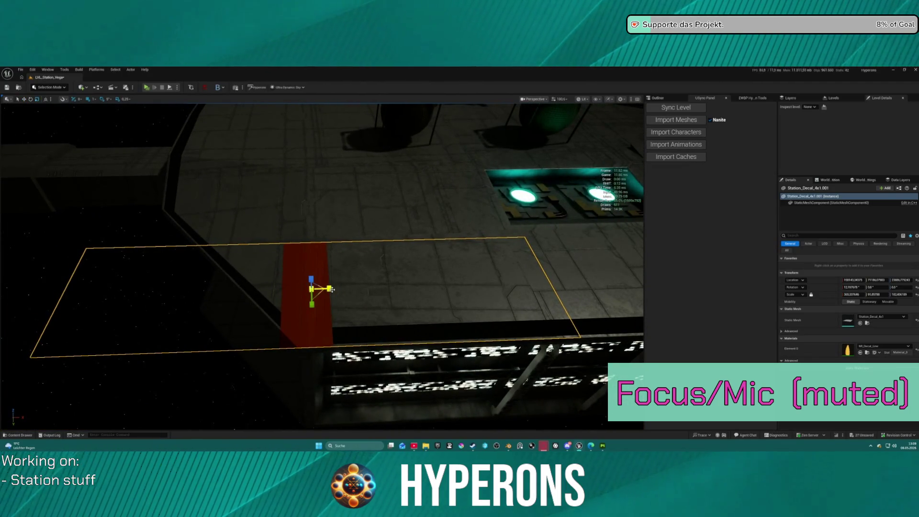
left_click_drag(328, 289, 312, 289)
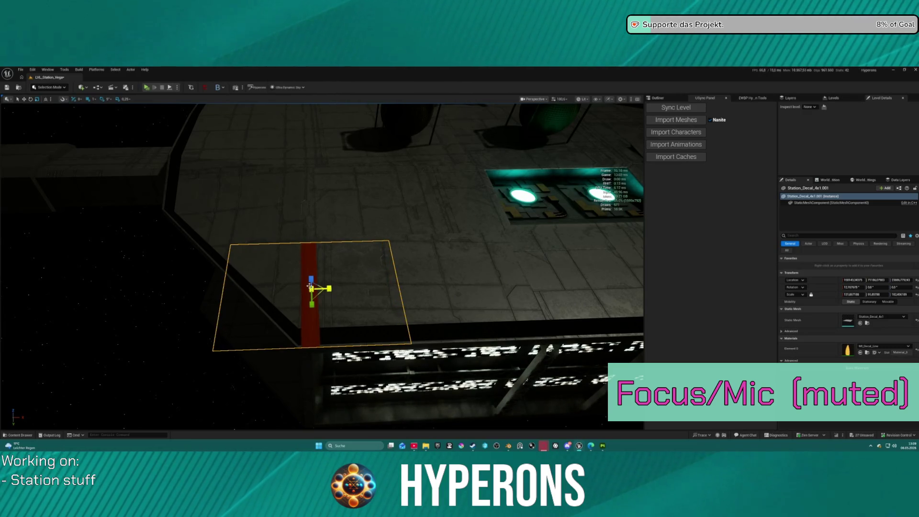
left_click_drag(317, 305, 315, 290)
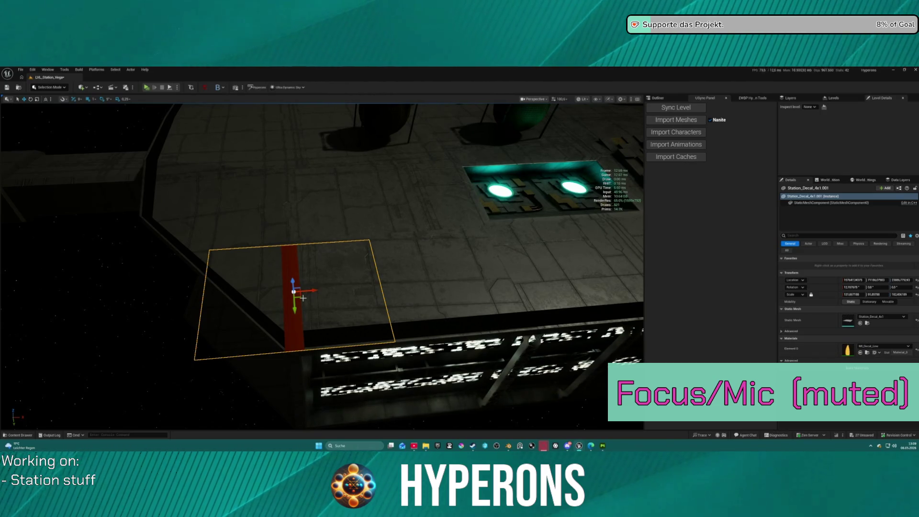
key("e")
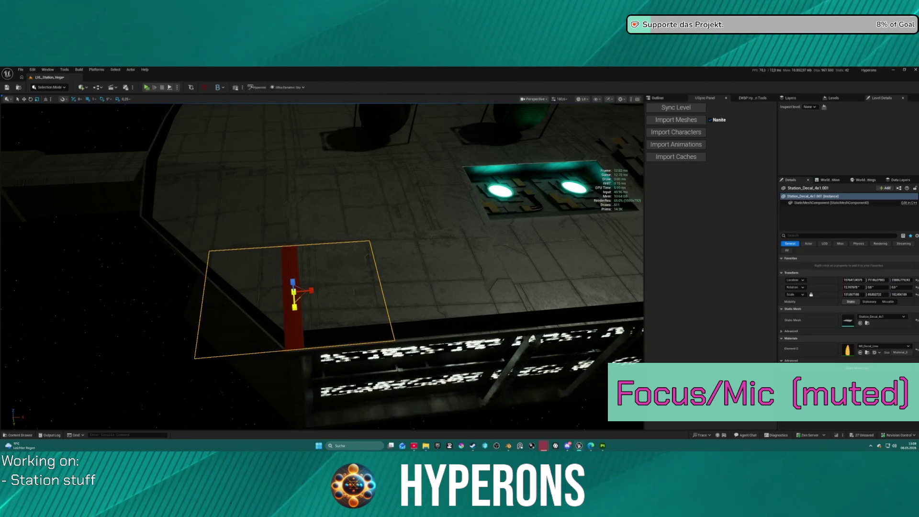
left_click_drag(414, 253, 373, 245)
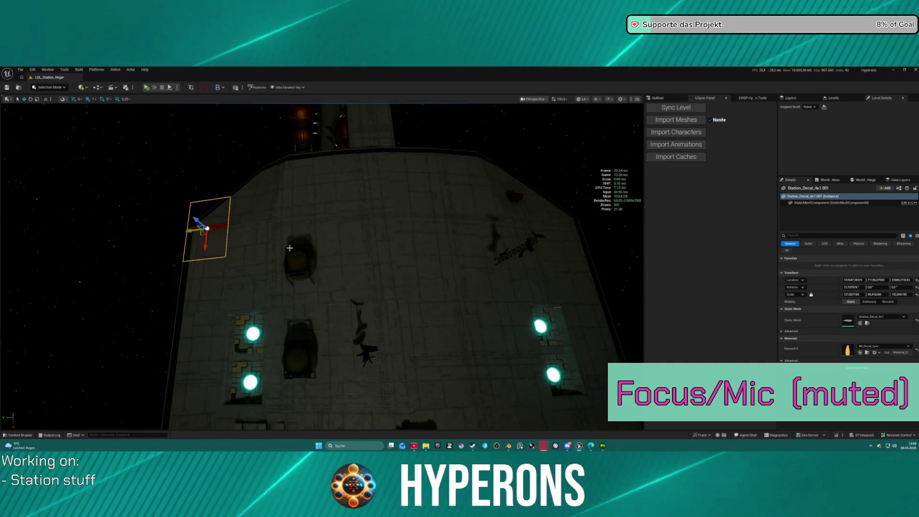
Step: Drop the red line decal onto the deck floor and position it along the Y axis
left_click_drag(194, 232, 366, 231)
key("End")
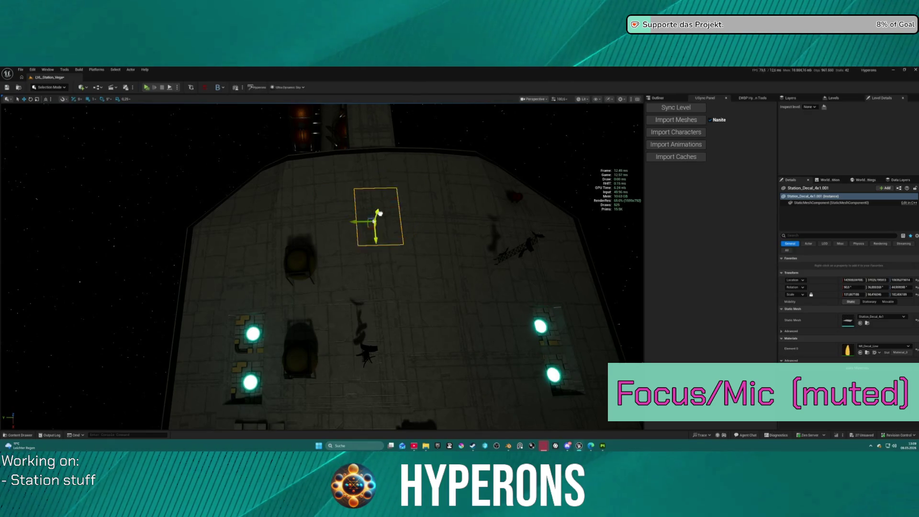
left_click_drag(391, 218, 396, 245)
mouse_move(384, 286)
left_mouse_down()
mouse_move(395, 234)
mouse_move(395, 247)
left_mouse_up()
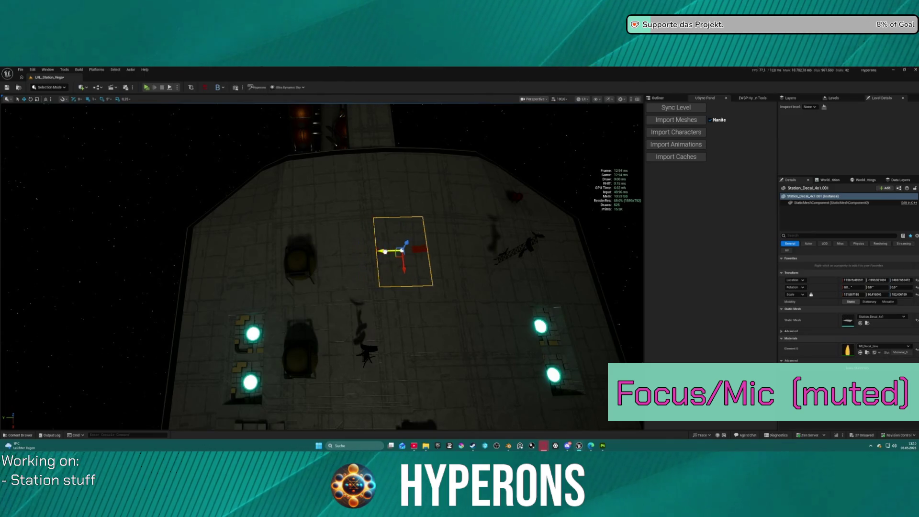
left_click_drag(385, 252, 389, 250)
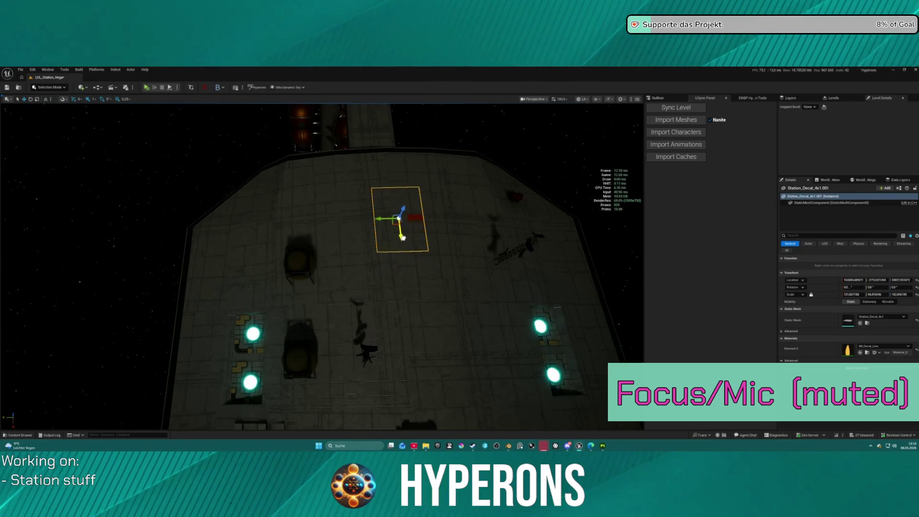
mouse_move(394, 225)
left_mouse_down()
mouse_move(376, 226)
mouse_move(378, 205)
mouse_move(354, 202)
mouse_move(259, 212)
left_mouse_up()
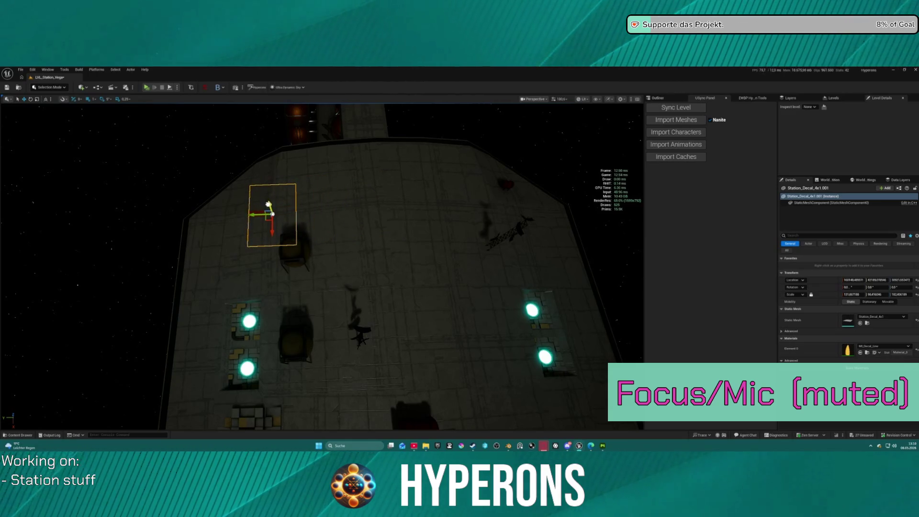
Step: Scale the stripe along Y, settling at about 175.6, and shift it left
key("e")
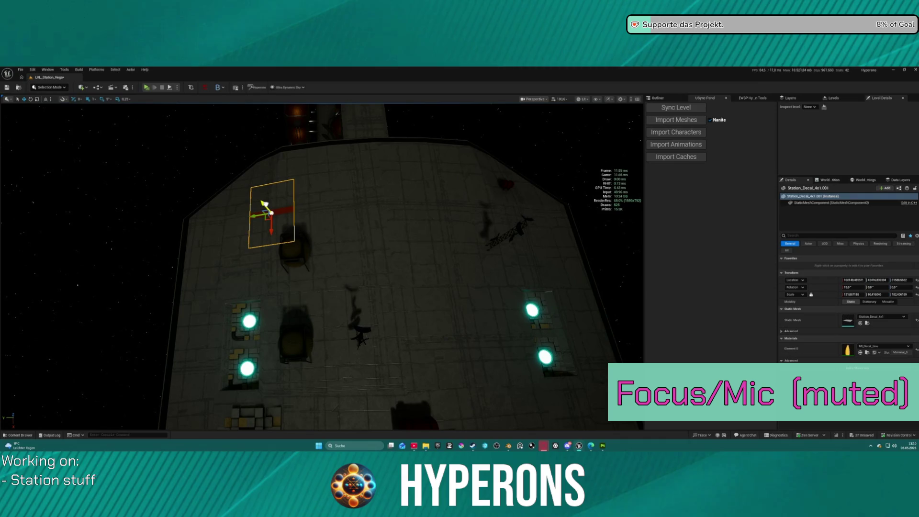
key("e")
key("r")
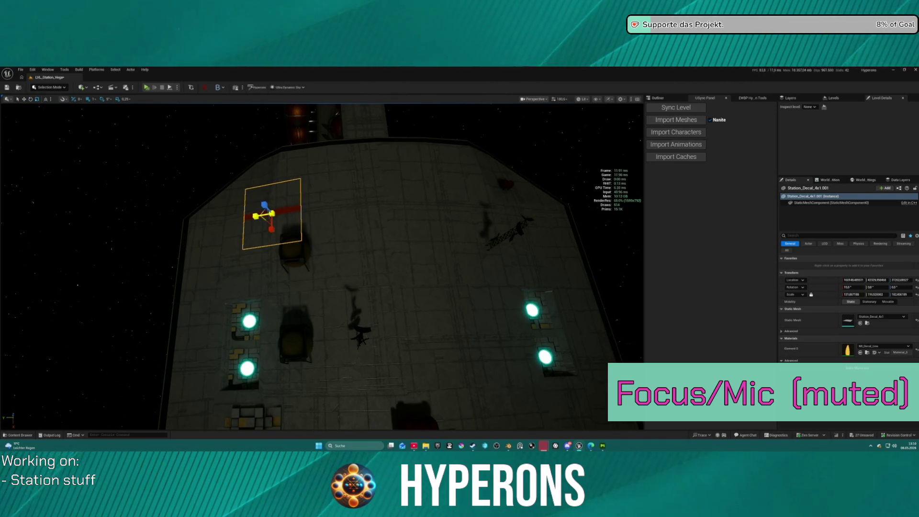
left_click_drag(271, 213, 272, 214)
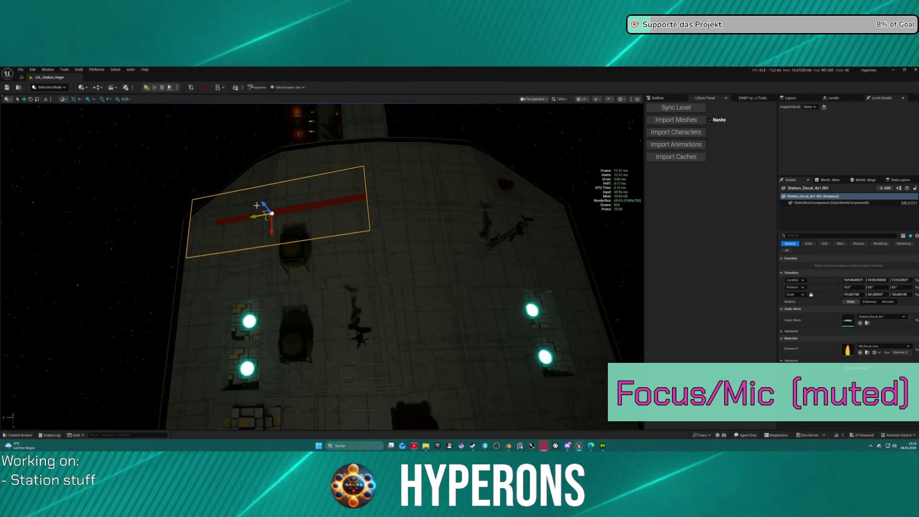
left_click_drag(263, 205, 258, 205)
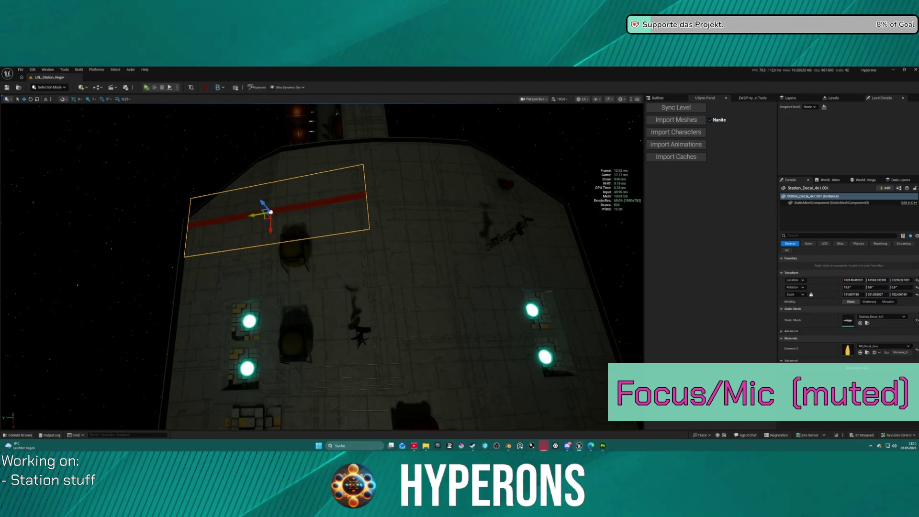
mouse_move(322, 267)
left_mouse_down()
mouse_move(335, 220)
mouse_move(325, 278)
left_mouse_up()
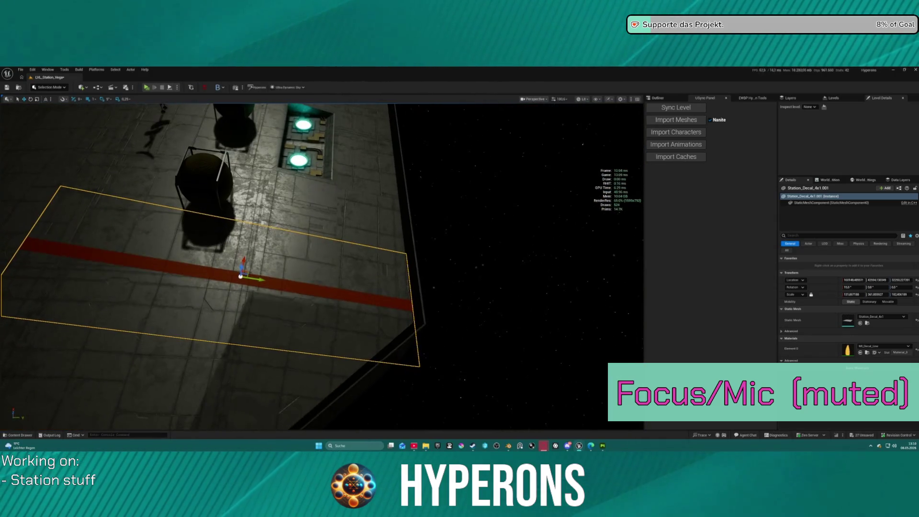
mouse_move(249, 283)
left_mouse_down()
mouse_move(218, 278)
mouse_move(355, 299)
left_mouse_up()
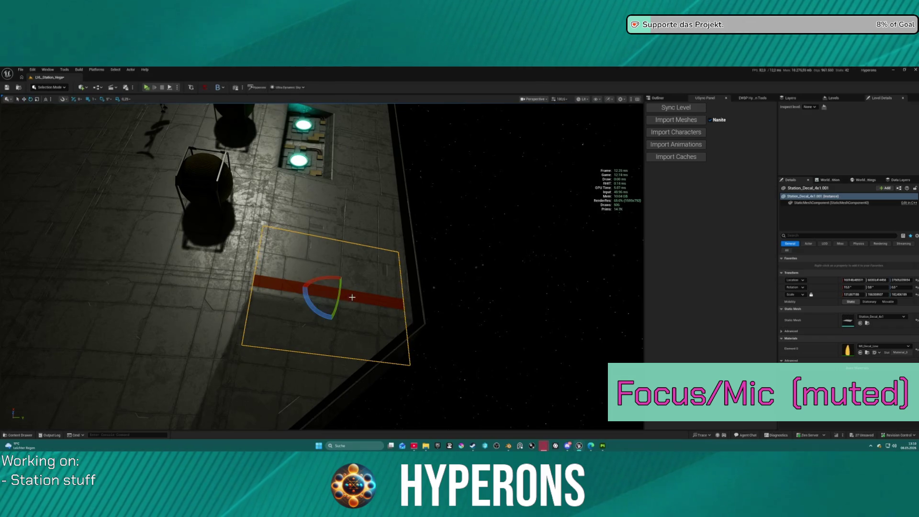
left_click_drag(350, 294, 354, 295)
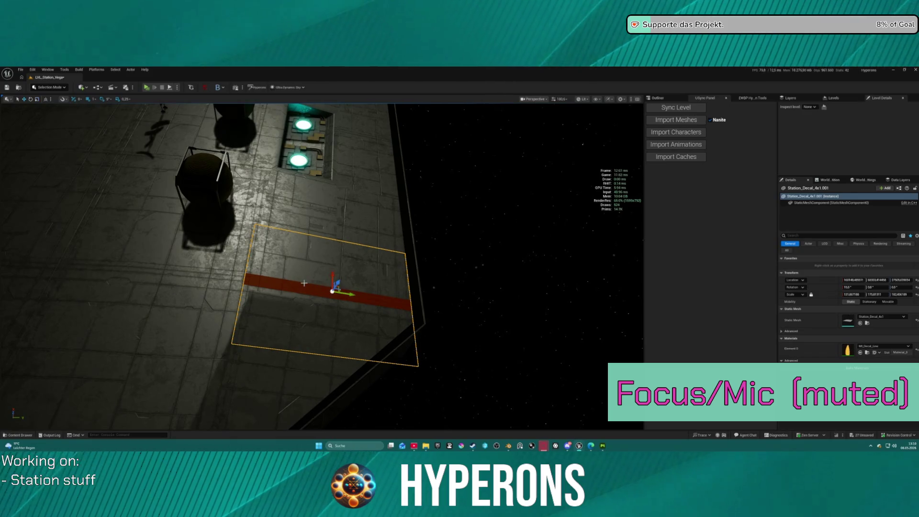
Step: Duplicate the stripe to the left and rotate the copy flatter on the deck
key("e")
key("r")
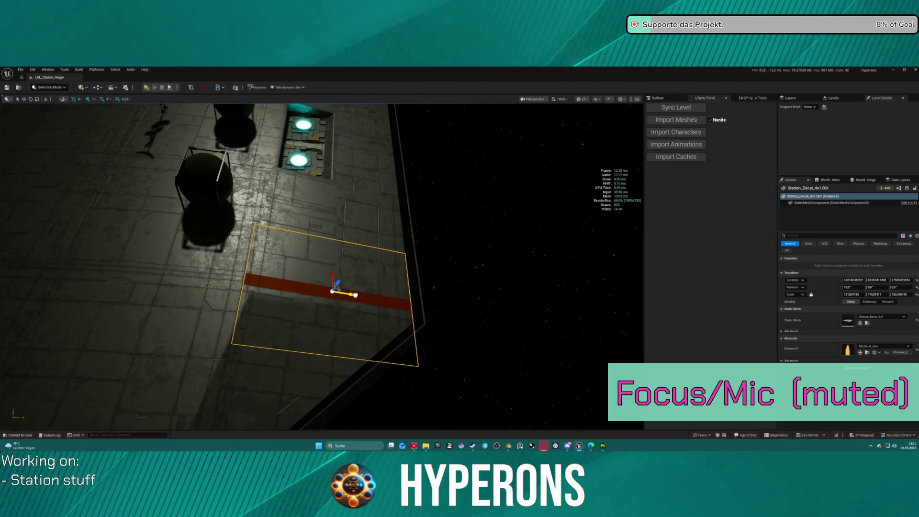
mouse_move(355, 295)
left_mouse_down()
mouse_move(147, 300)
mouse_move(165, 300)
left_mouse_up()
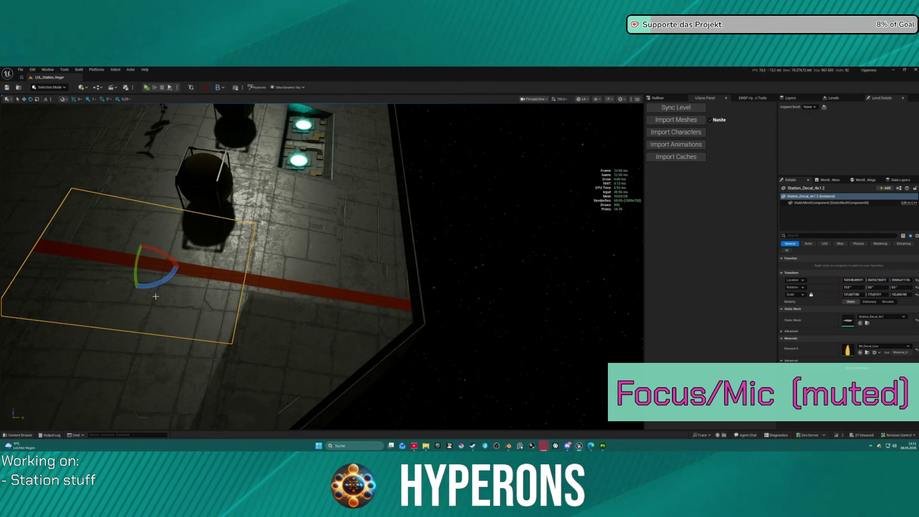
left_click_drag(156, 252, 145, 258)
key("w")
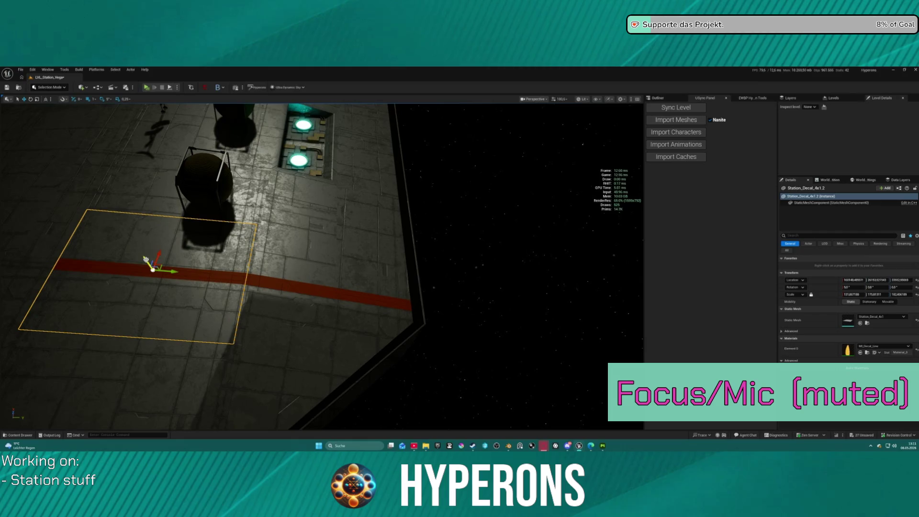
scroll(153, 269, "down", 10)
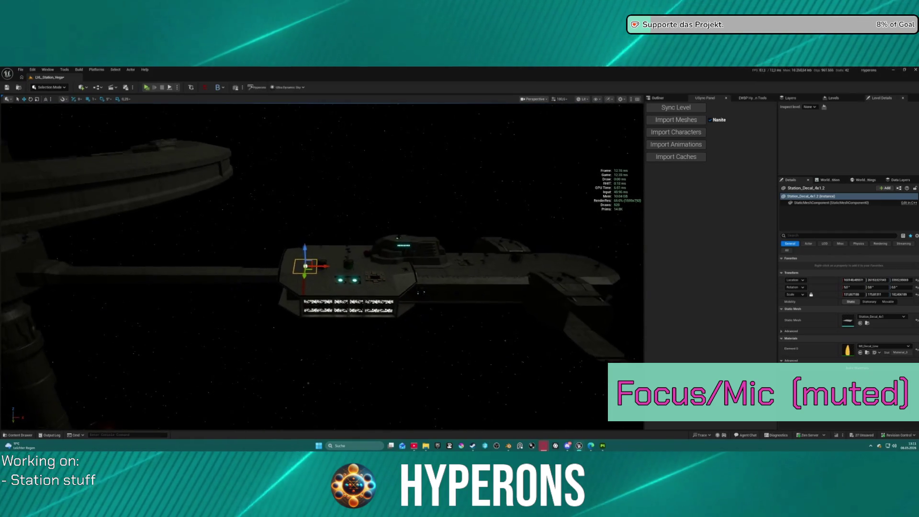
scroll(152, 269, "down", 2)
left_click_drag(115, 133, 101, 131)
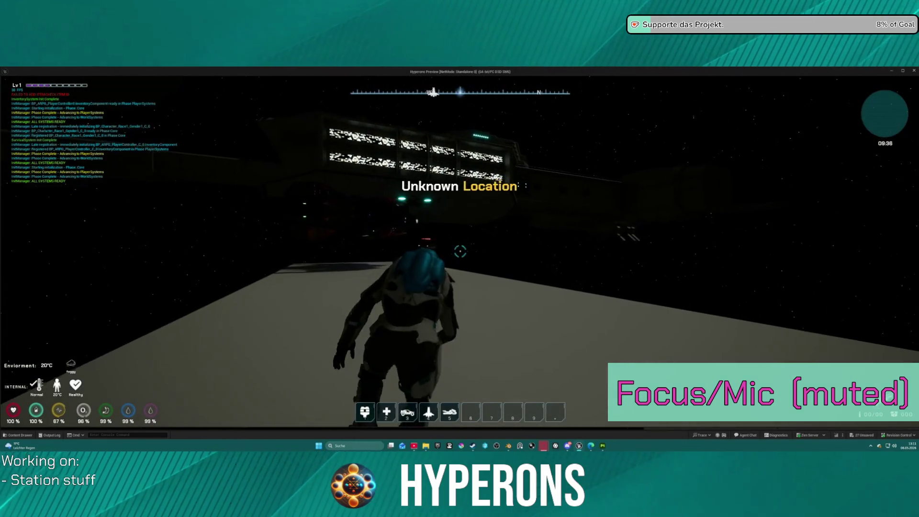
Step: Board the ship and fly forward, turning left repeatedly to circle the station
key("space")
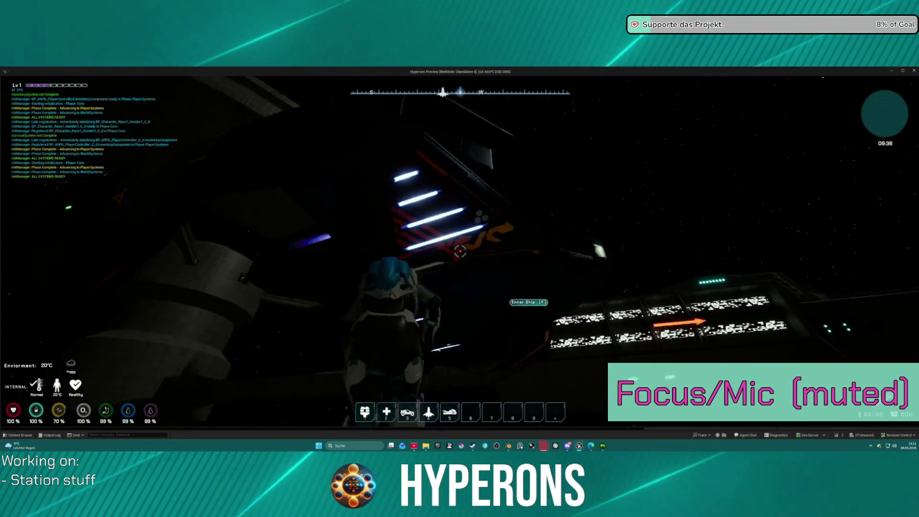
key("f")
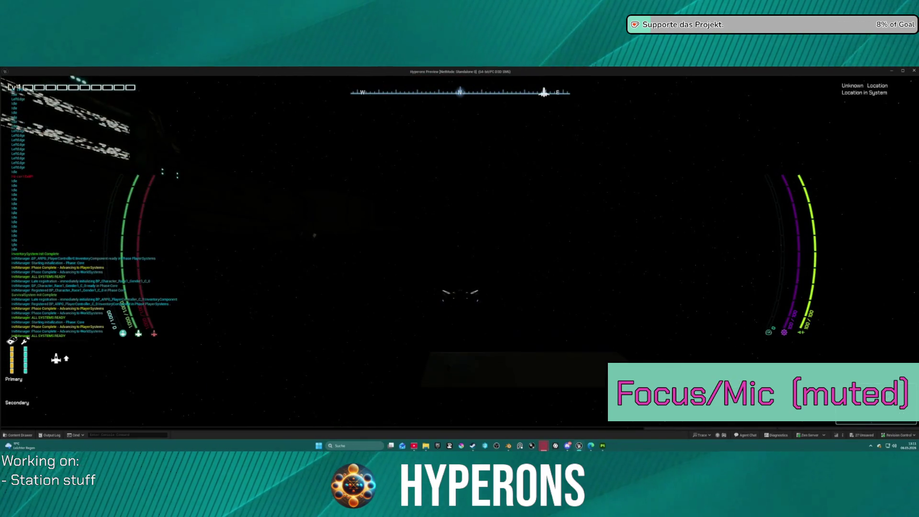
key("w")
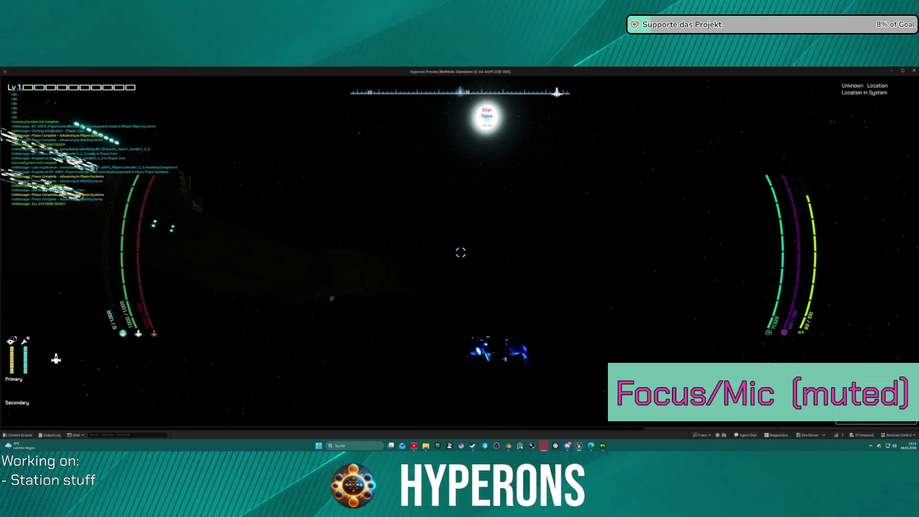
key("a")
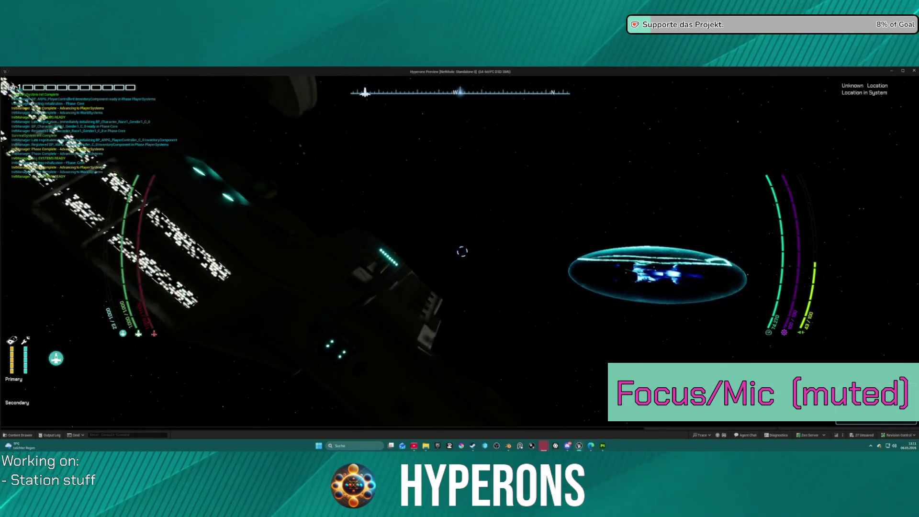
key("a")
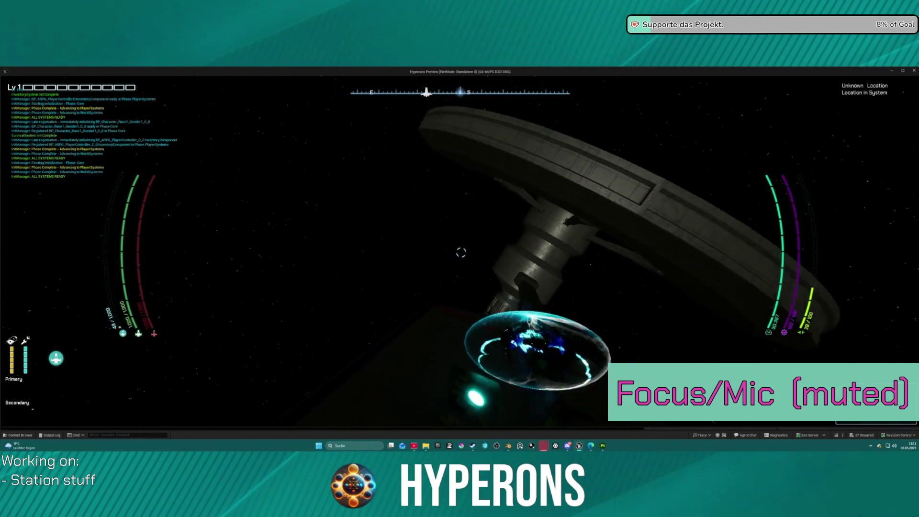
key("a")
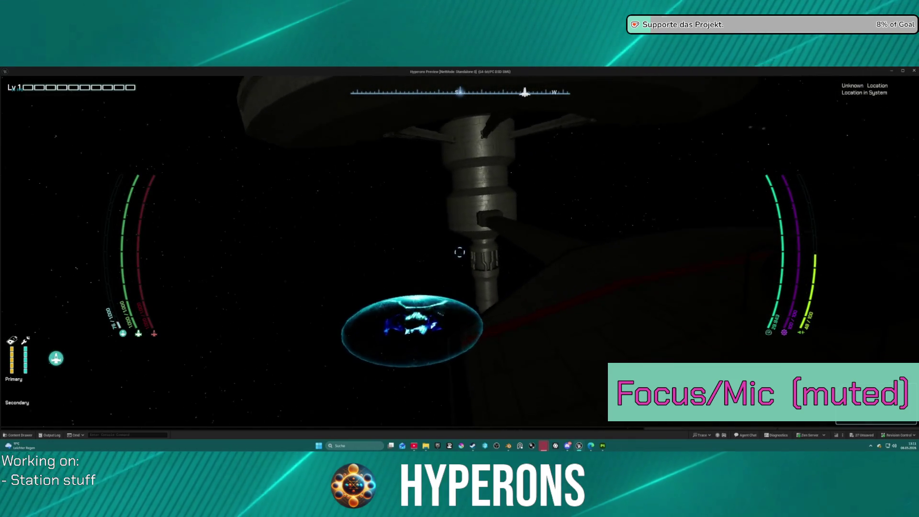
key("a")
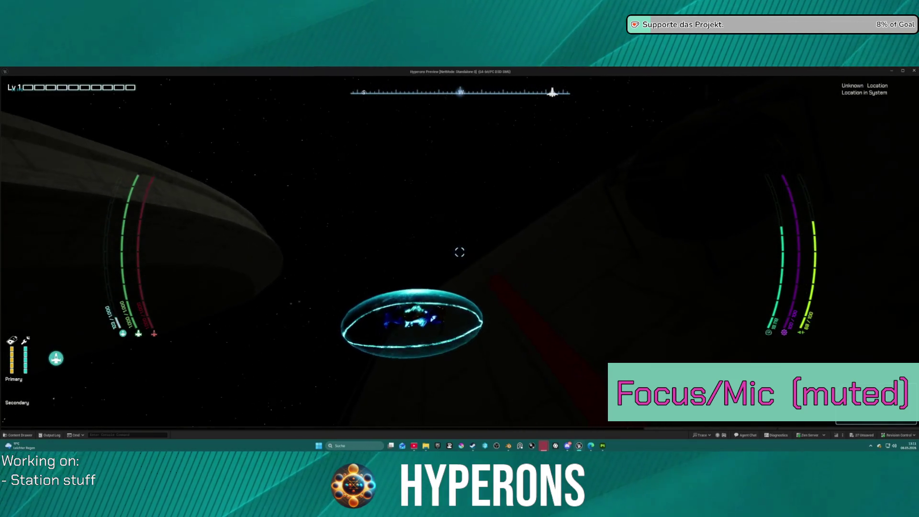
key("a")
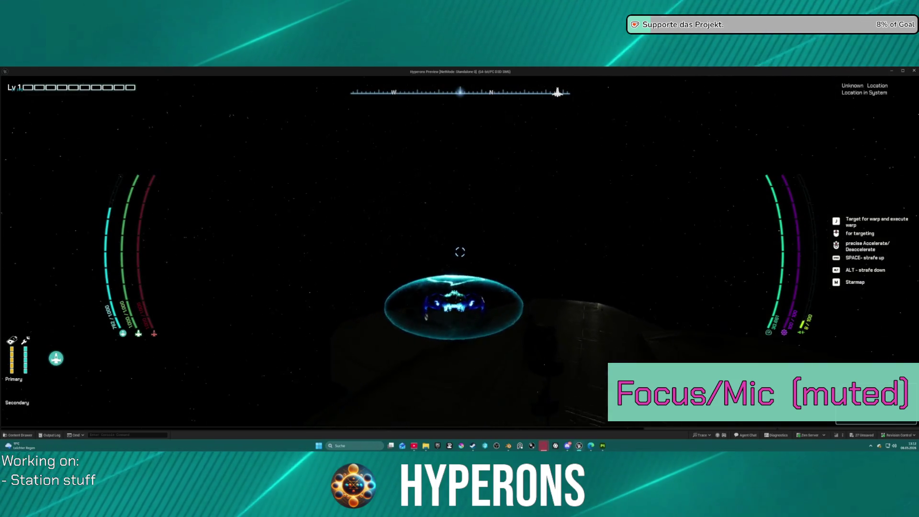
Step: Exit the game preview and select the station deck mesh Station_Part01
key("Escape")
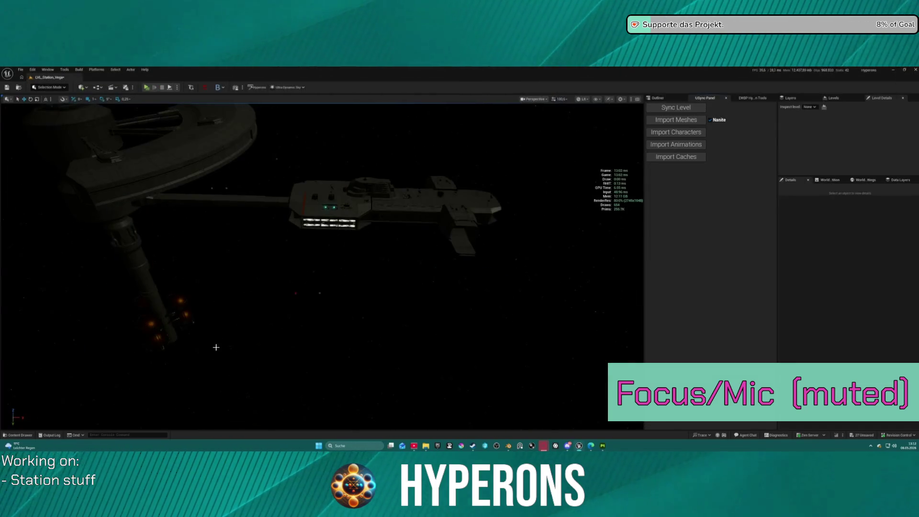
left_click(328, 223)
scroll(396, 264, "up", 8)
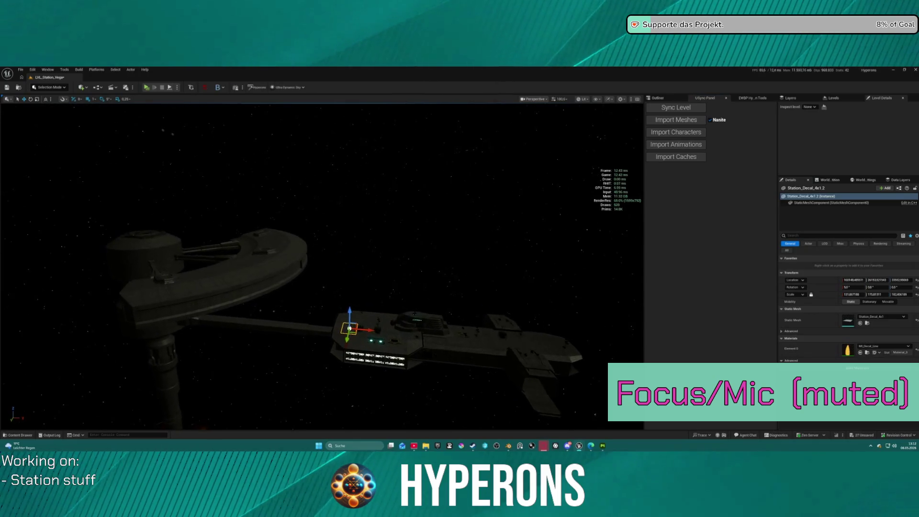
scroll(346, 281, "up", 10)
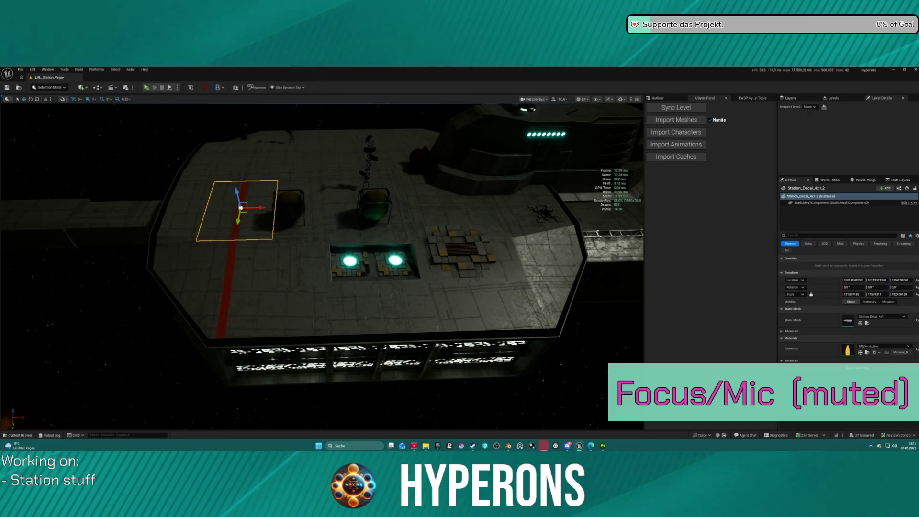
left_click(239, 229)
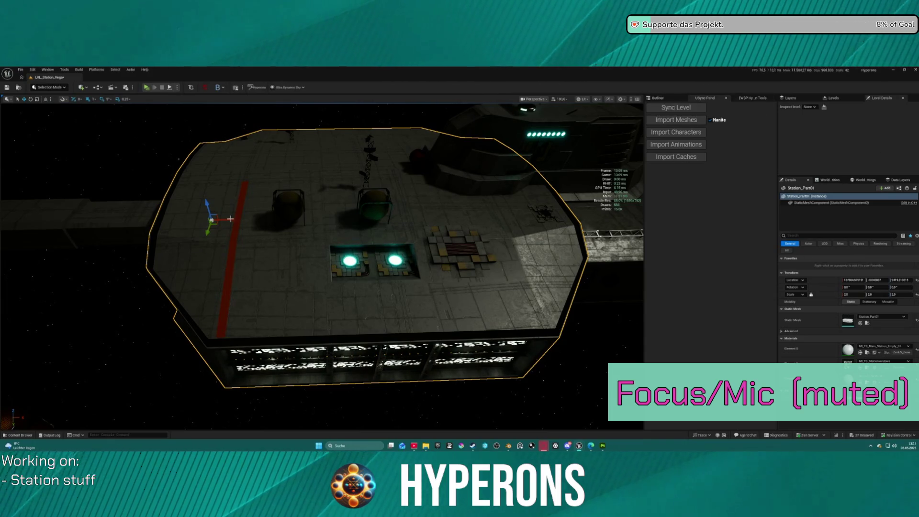
Step: Fly the viewport in close above the deck floor to examine it
scroll(322, 266, "up", 10)
mouse_move(321, 266)
left_mouse_down()
mouse_move(239, 268)
mouse_move(240, 297)
mouse_move(211, 306)
mouse_move(174, 234)
left_mouse_up()
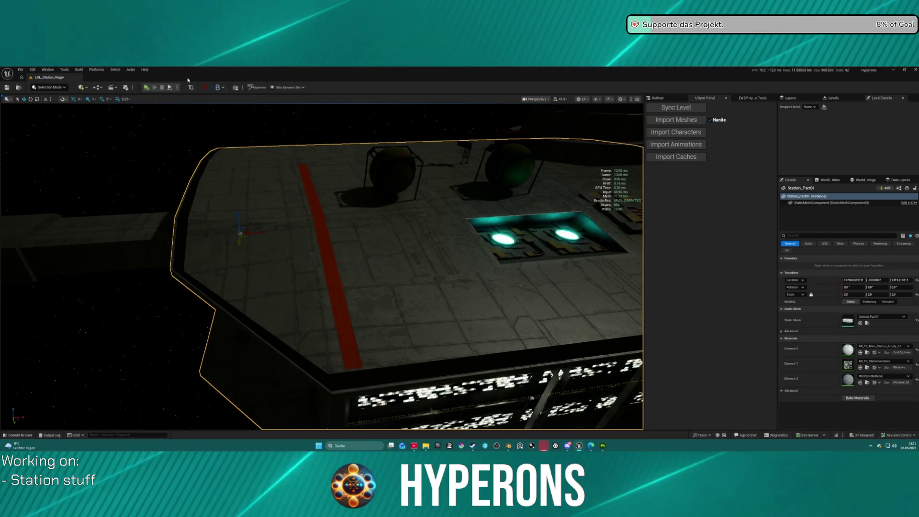
mouse_move(241, 211)
left_mouse_down()
mouse_move(240, 177)
mouse_move(316, 178)
mouse_move(347, 137)
mouse_move(390, 146)
mouse_move(400, 120)
mouse_move(406, 133)
left_mouse_up()
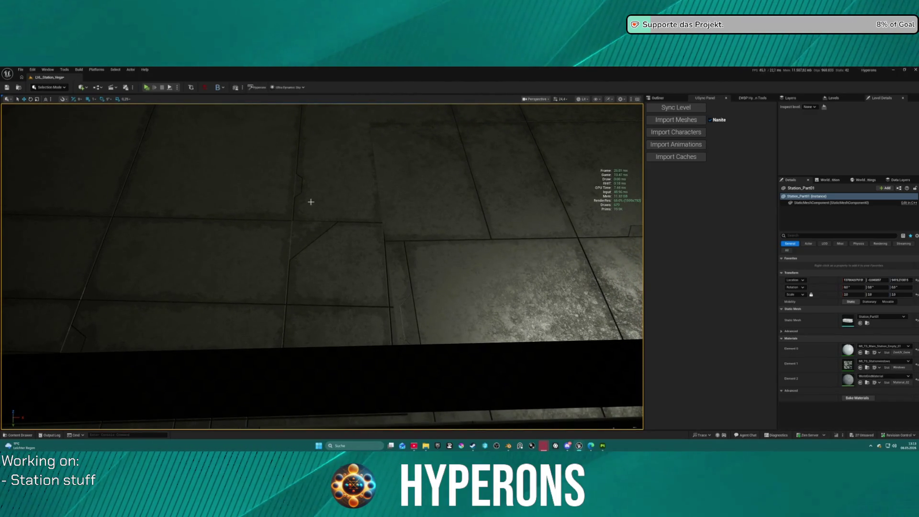
Step: Zoom the textured deck in and out, then bring up the ArtStation Security Dock page
scroll(308, 201, "down", 6)
scroll(320, 215, "down", 8)
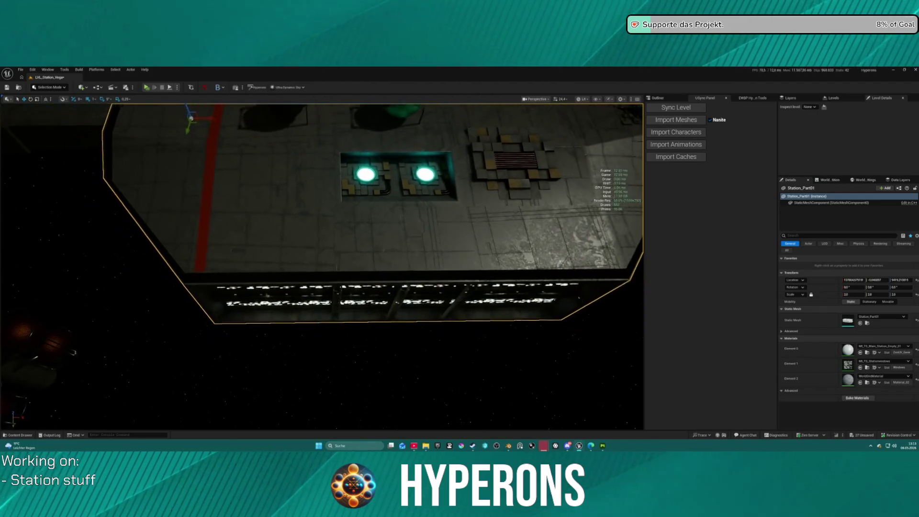
scroll(546, 205, "up", 8)
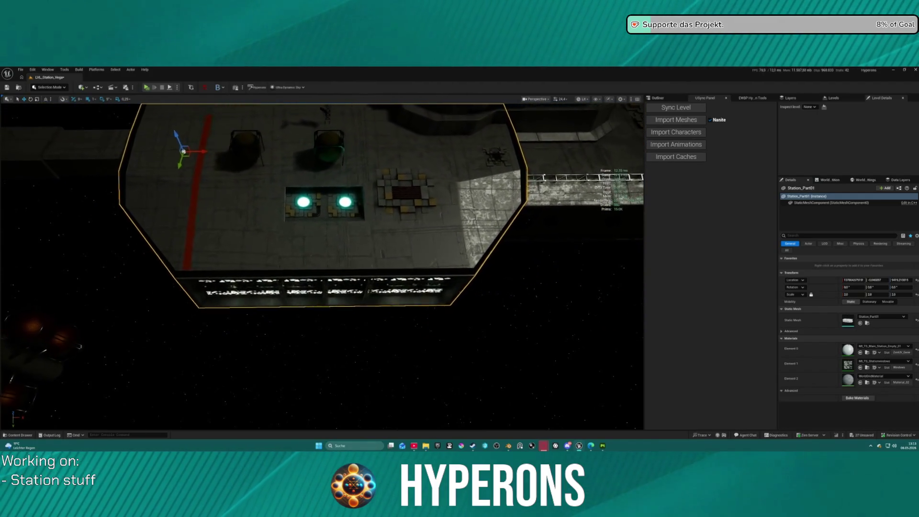
scroll(431, 275, "up", 6)
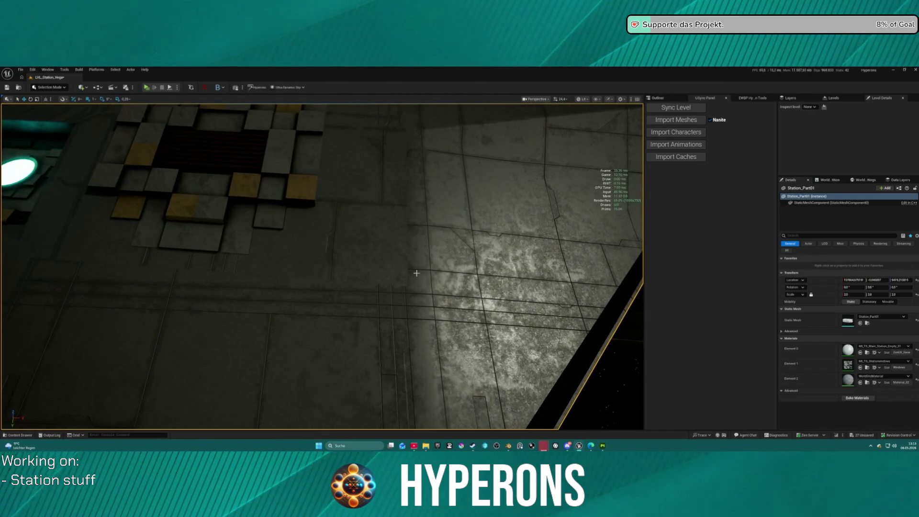
scroll(394, 270, "down", 6)
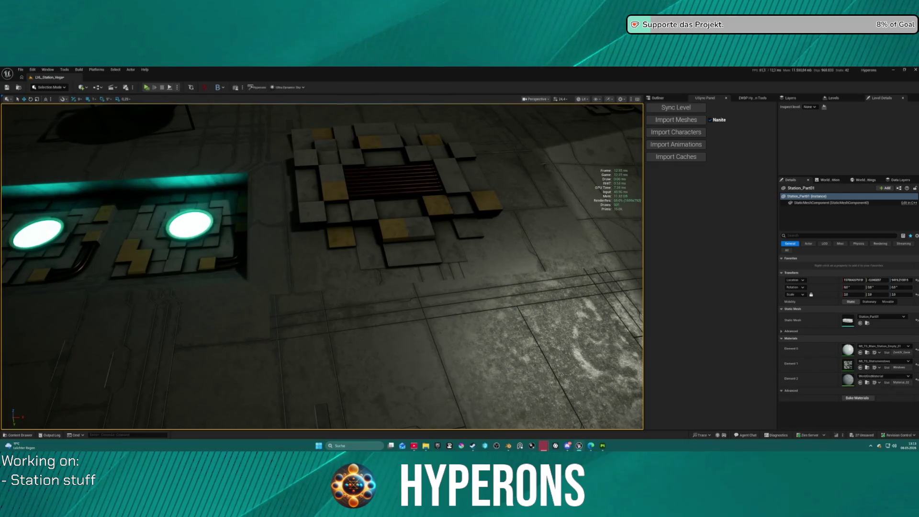
scroll(393, 270, "down", 2)
scroll(393, 270, "down", 10)
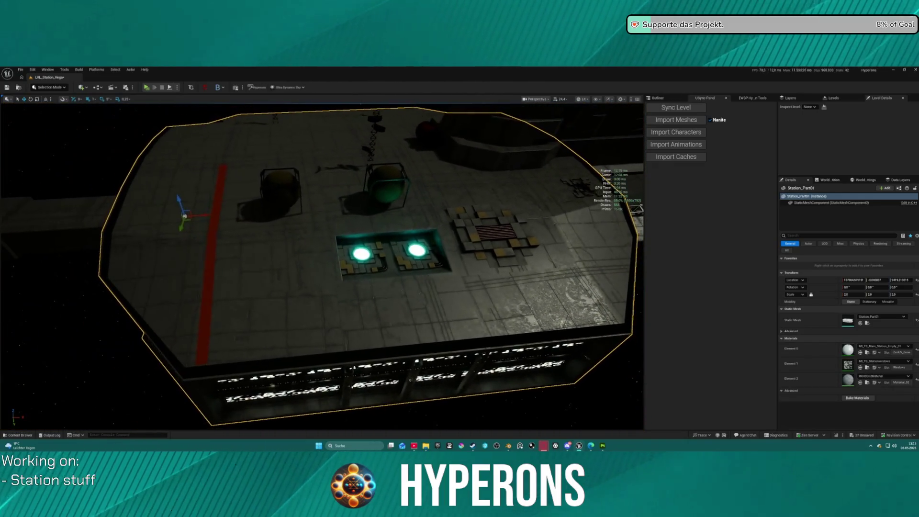
mouse_move(394, 271)
left_mouse_down()
mouse_move(395, 249)
mouse_move(394, 270)
left_mouse_up()
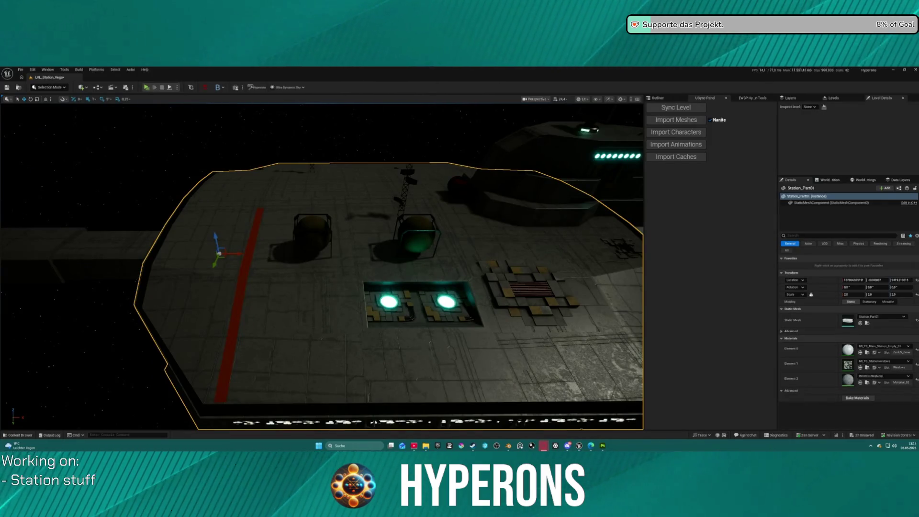
left_click(397, 322)
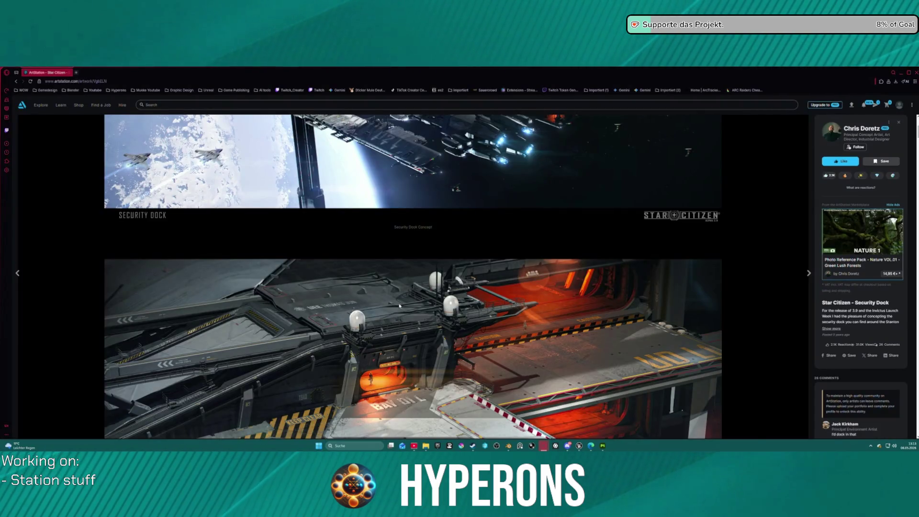
scroll(400, 305, "down", 15)
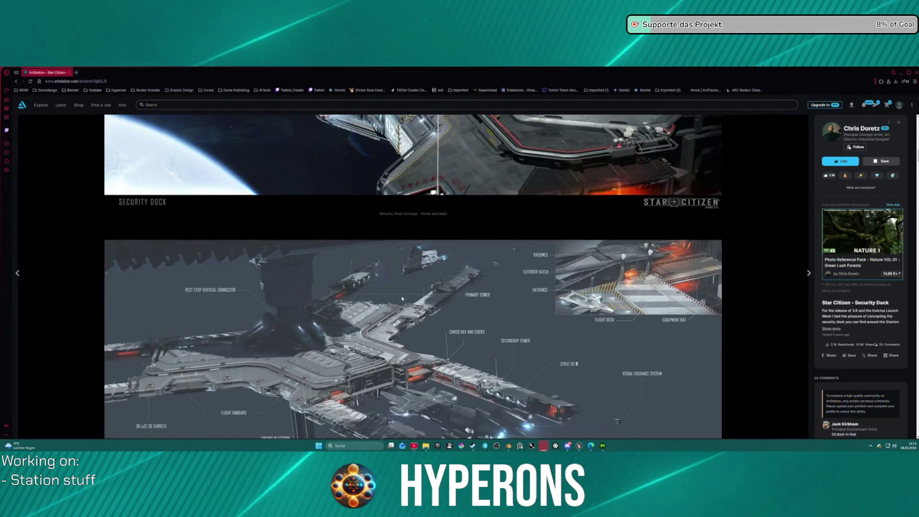
scroll(402, 299, "up", 5)
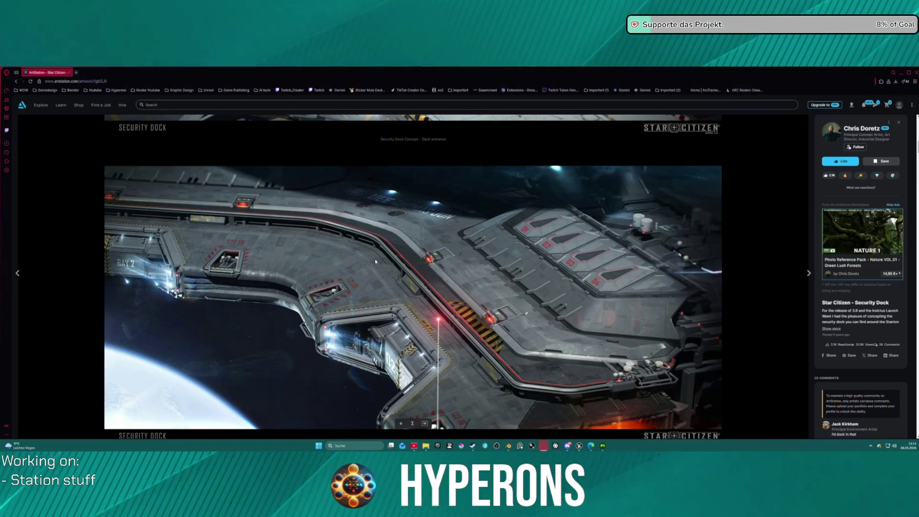
scroll(458, 343, "down", 2)
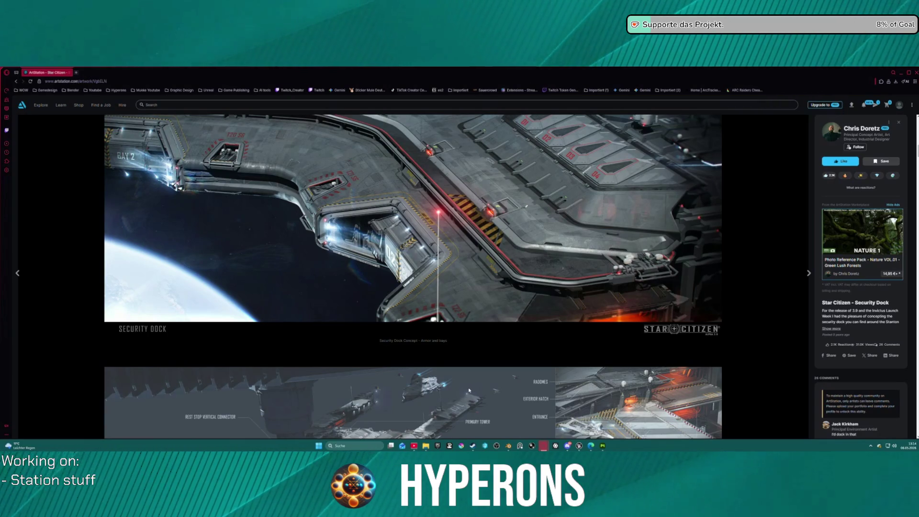
scroll(467, 381, "down", 5)
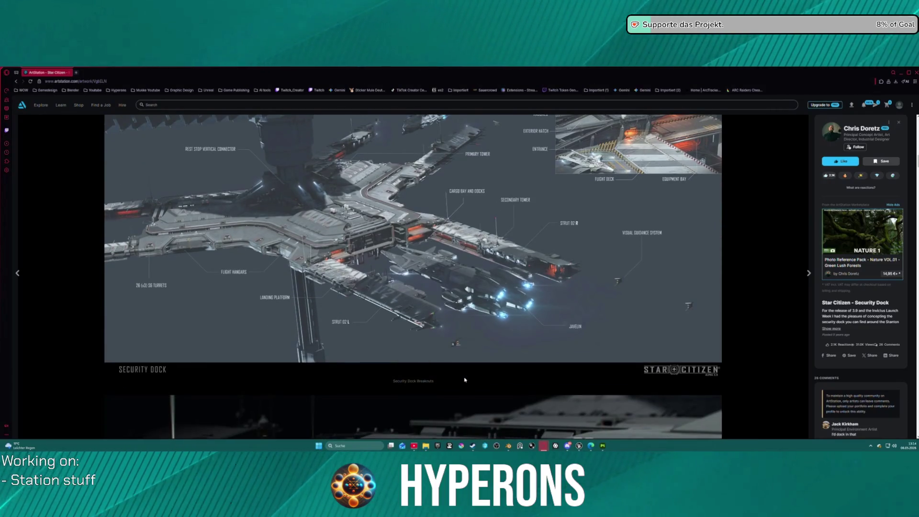
scroll(464, 380, "down", 3)
scroll(464, 380, "down", 2)
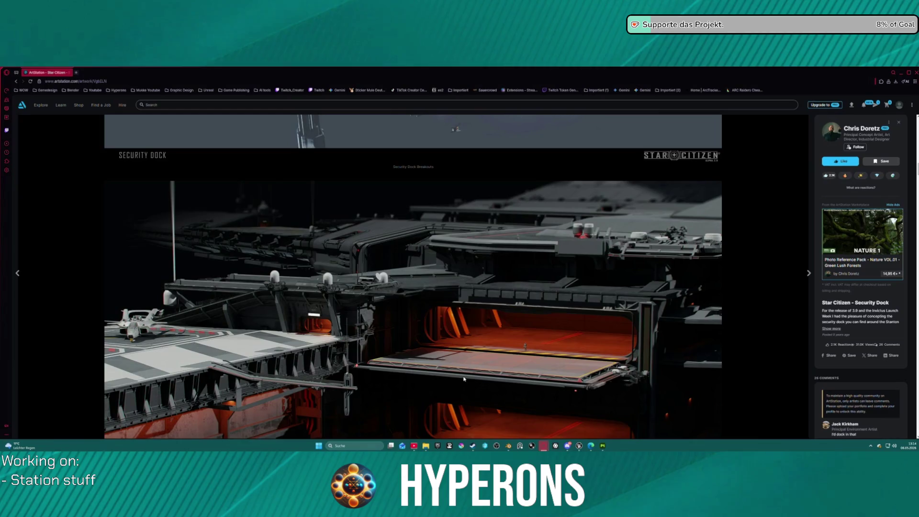
scroll(464, 379, "down", 1)
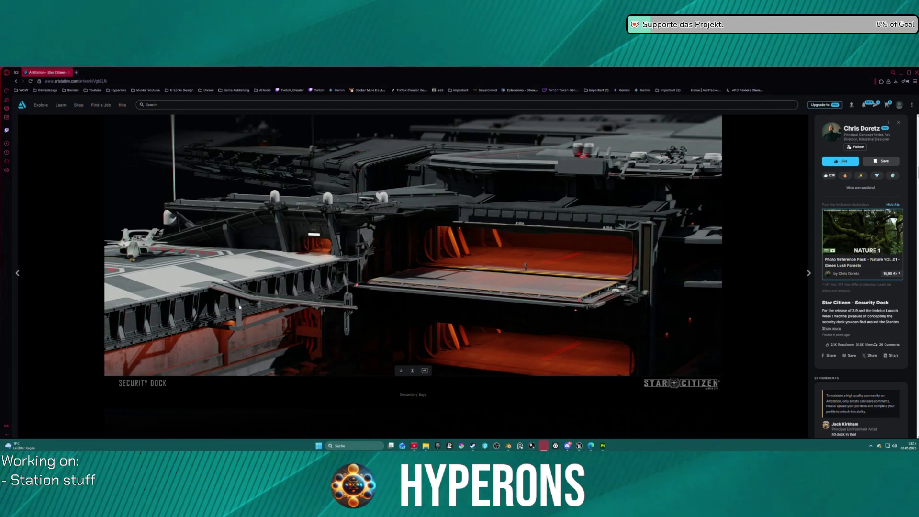
scroll(207, 311, "down", 2)
scroll(510, 240, "up", 5)
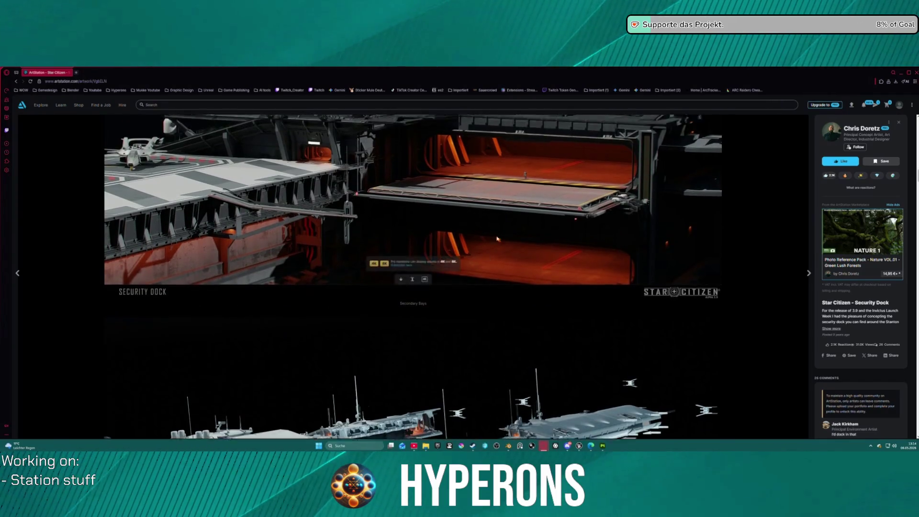
scroll(509, 239, "down", 1)
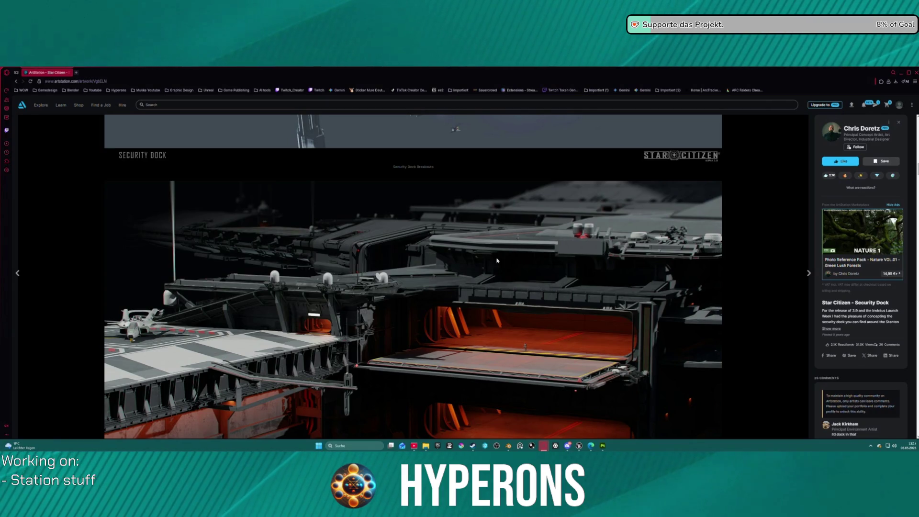
scroll(512, 269, "down", 7)
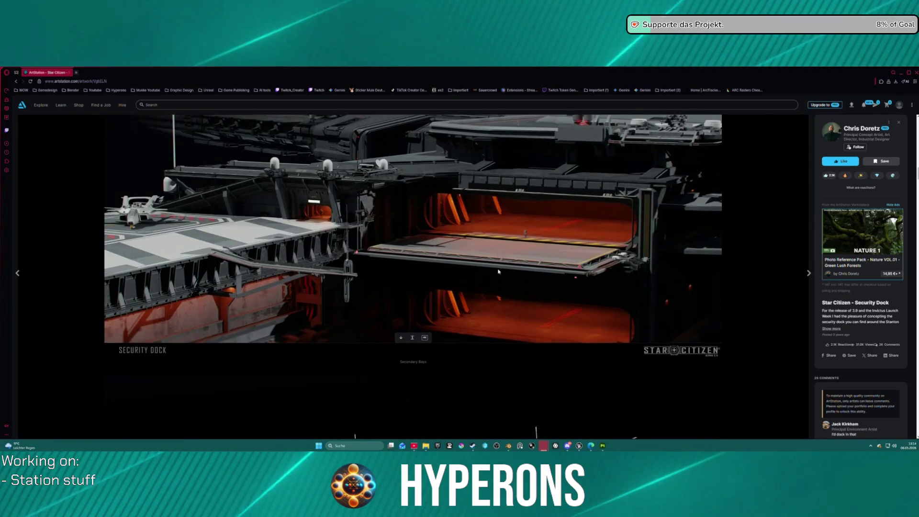
scroll(499, 272, "down", 1)
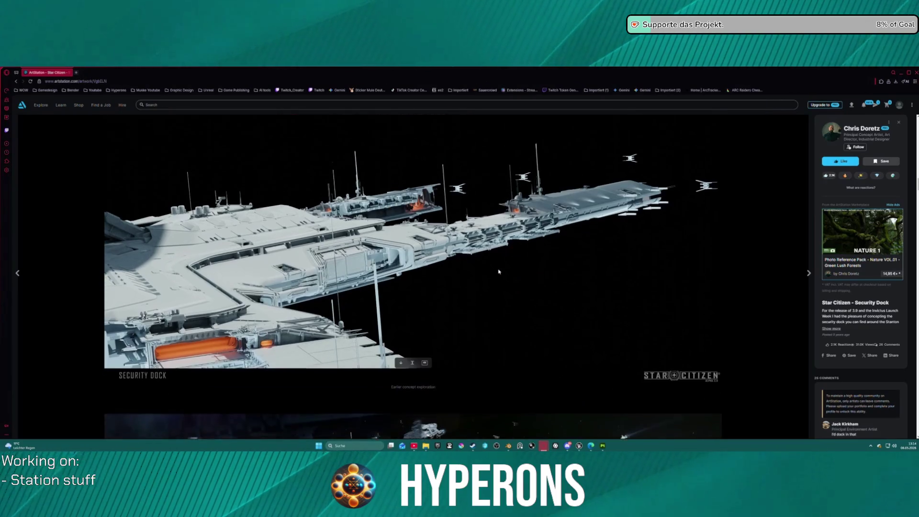
scroll(499, 272, "down", 7)
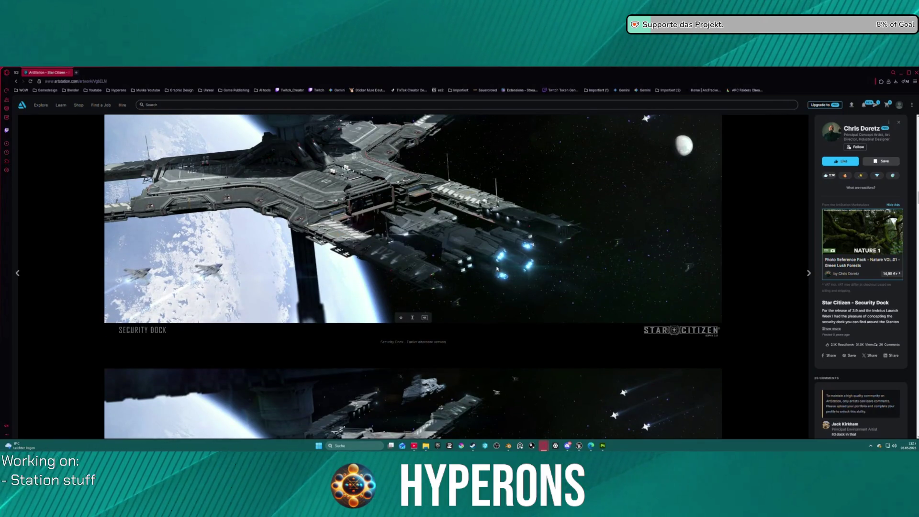
scroll(497, 269, "down", 5)
scroll(497, 268, "down", 3)
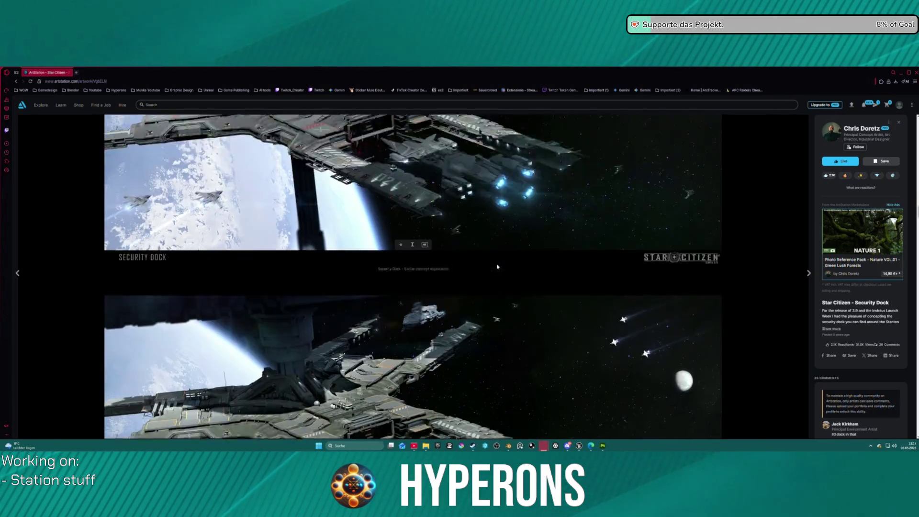
scroll(498, 267, "down", 3)
scroll(500, 267, "up", 4)
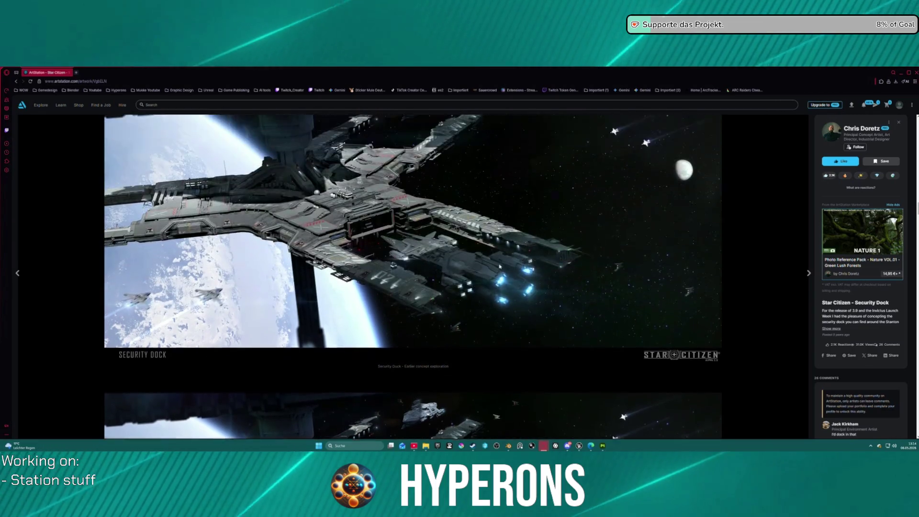
scroll(499, 266, "down", 4)
scroll(501, 268, "up", 4)
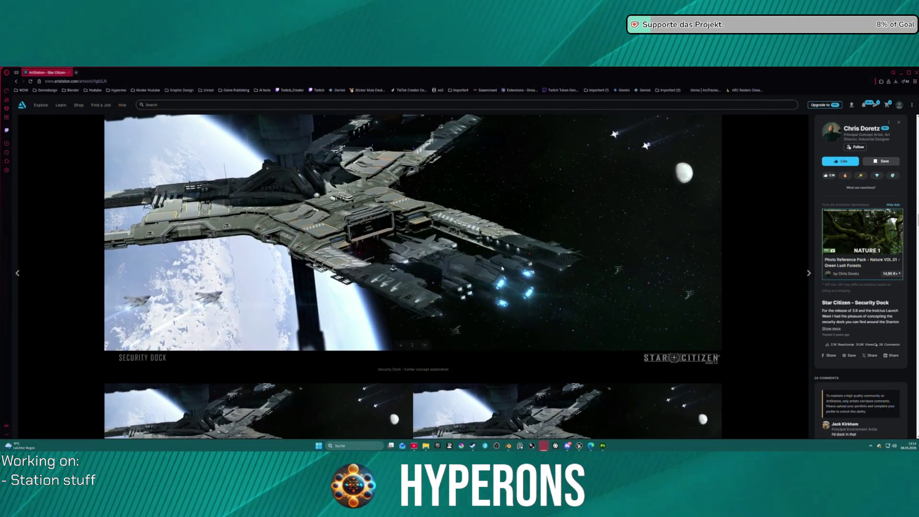
scroll(502, 267, "down", 1)
scroll(502, 262, "up", 2)
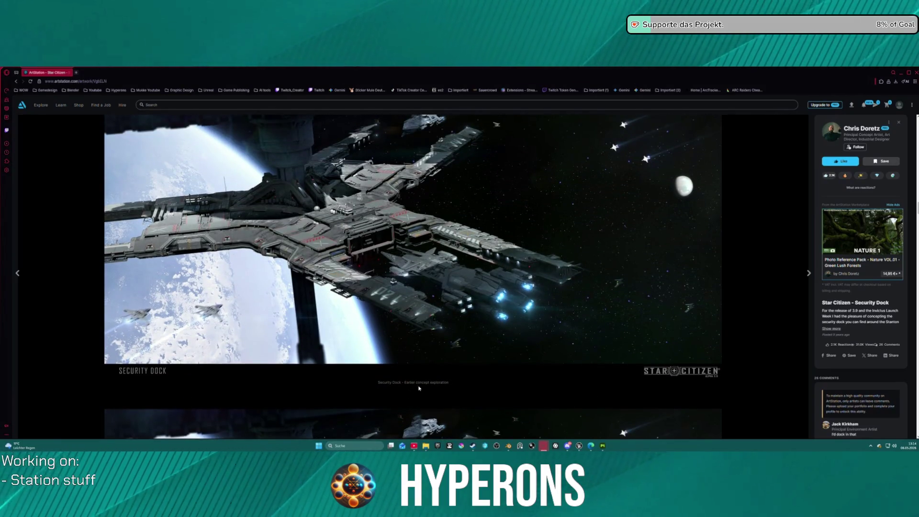
scroll(424, 386, "down", 2)
scroll(429, 383, "up", 2)
scroll(434, 379, "down", 1)
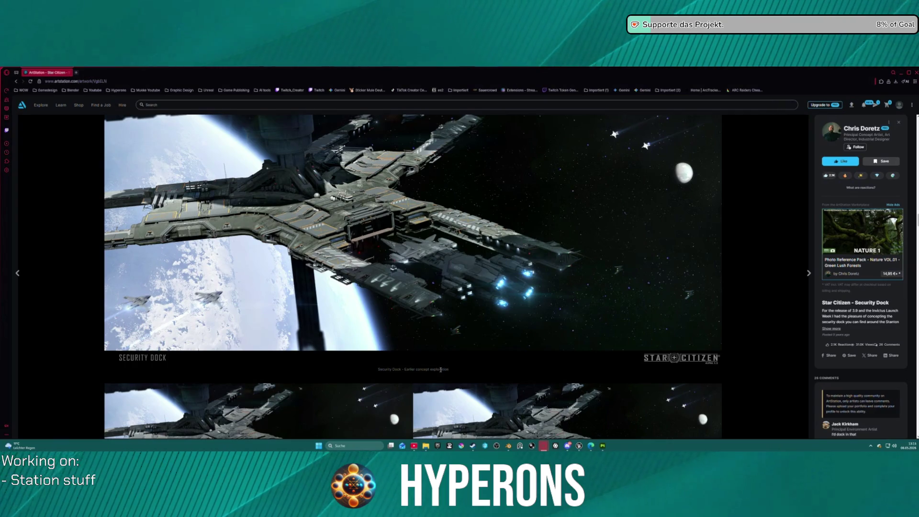
scroll(438, 354, "down", 3)
scroll(433, 335, "down", 3)
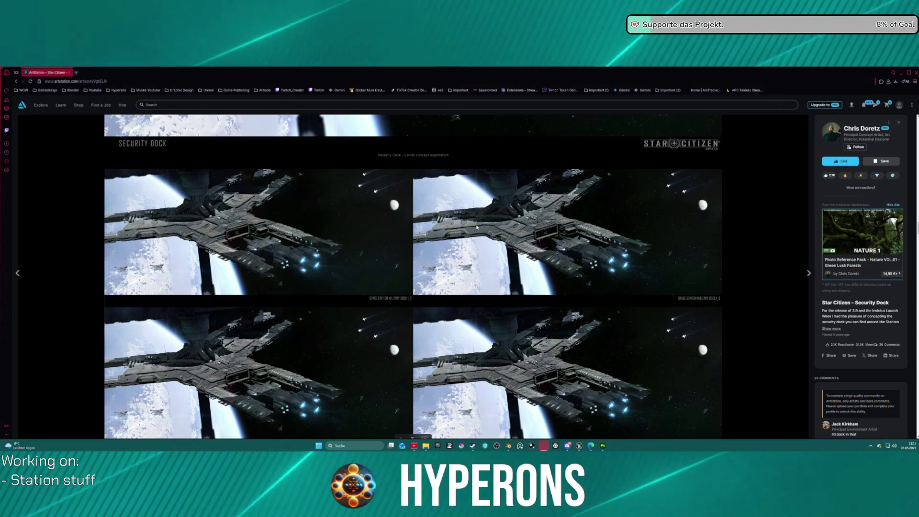
scroll(467, 227, "down", 5)
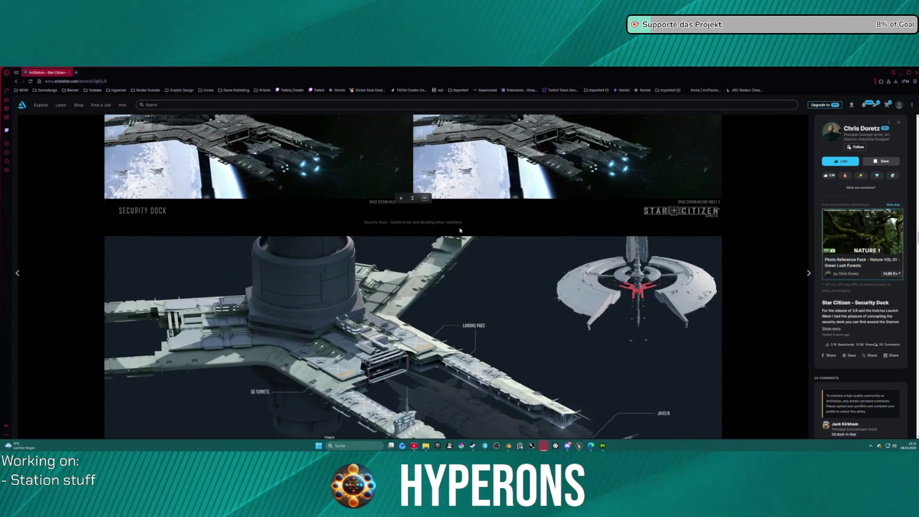
scroll(460, 230, "down", 2)
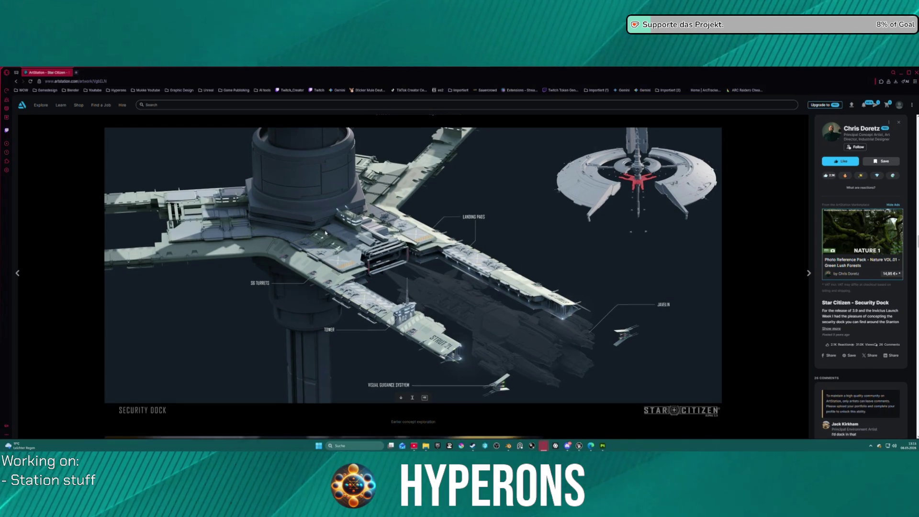
scroll(360, 234, "down", 1)
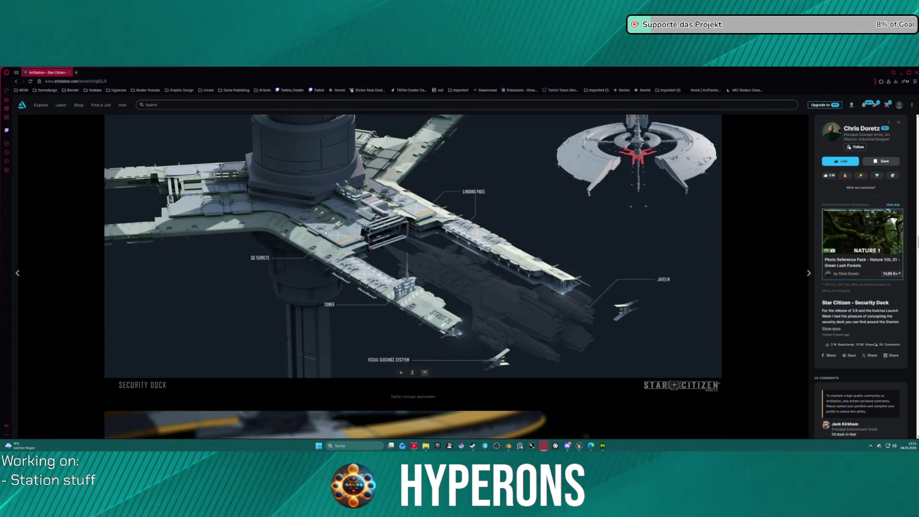
scroll(325, 233, "down", 1)
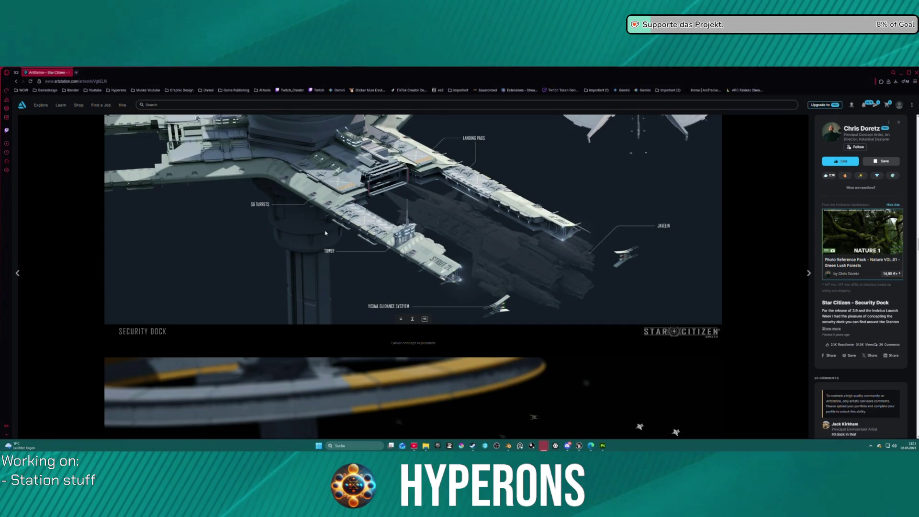
scroll(326, 233, "down", 5)
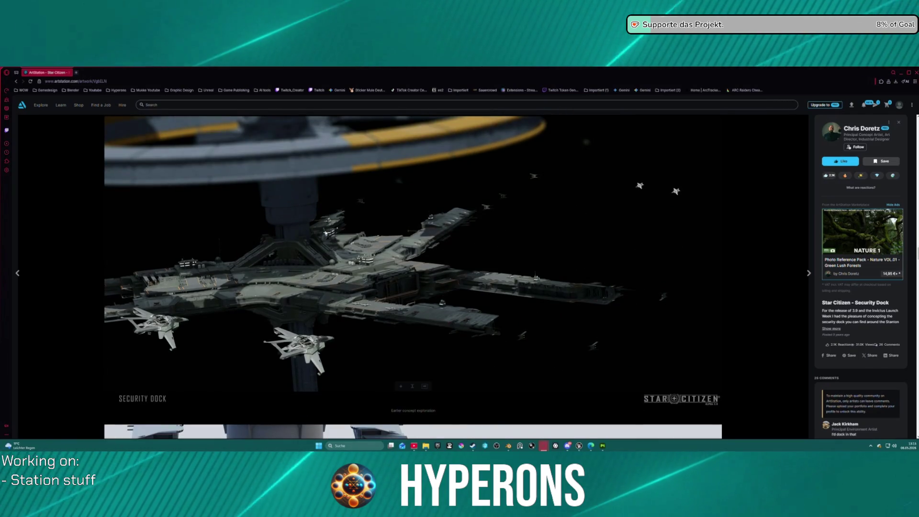
Step: Scroll down the Security Dock page to the Military Dock Arrangement 2 layouts A–D
scroll(326, 234, "down", 5)
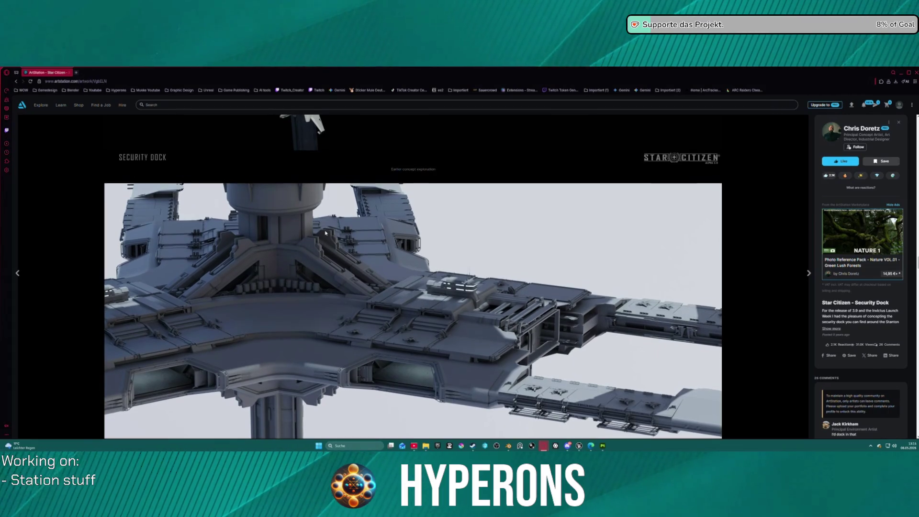
scroll(325, 233, "down", 1)
scroll(354, 240, "up", 1)
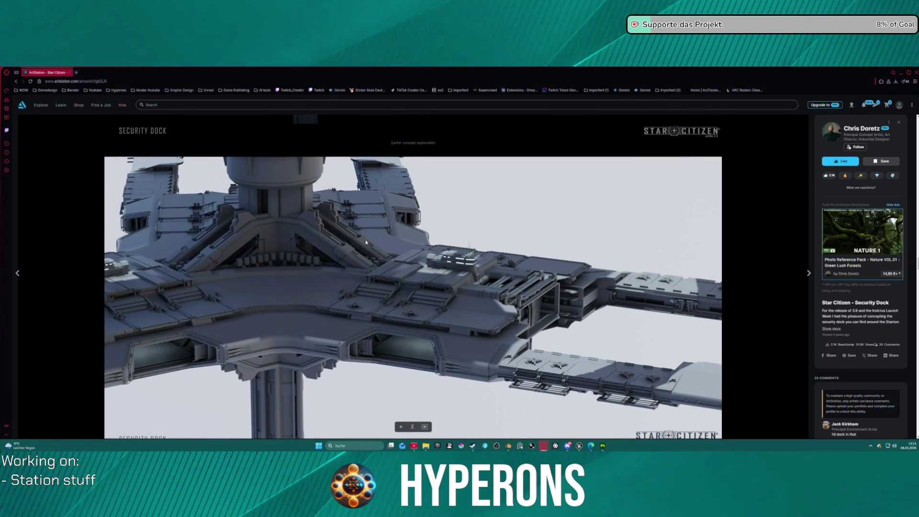
scroll(368, 243, "down", 1)
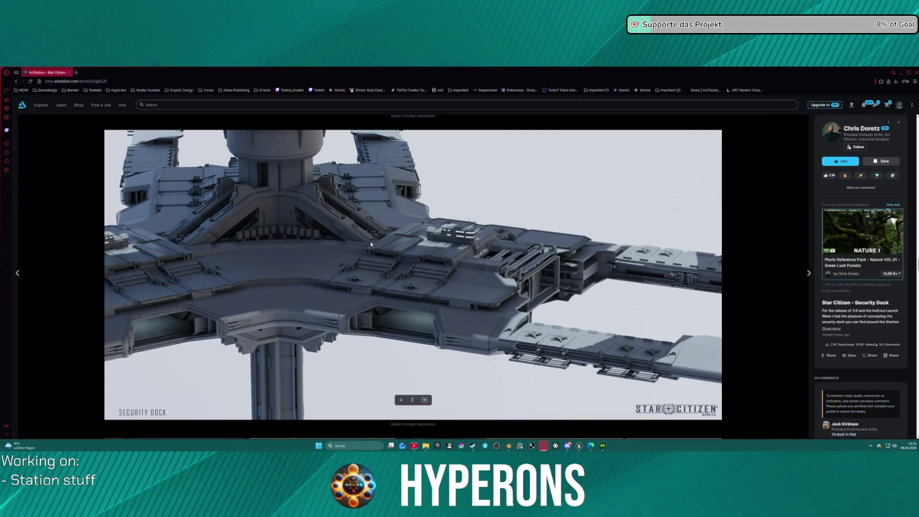
scroll(371, 244, "down", 1)
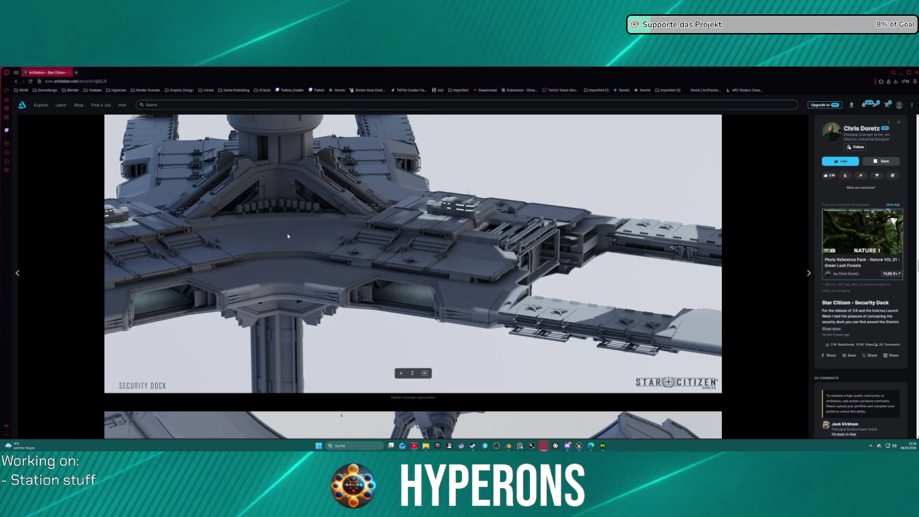
scroll(349, 259, "down", 5)
scroll(349, 259, "down", 4)
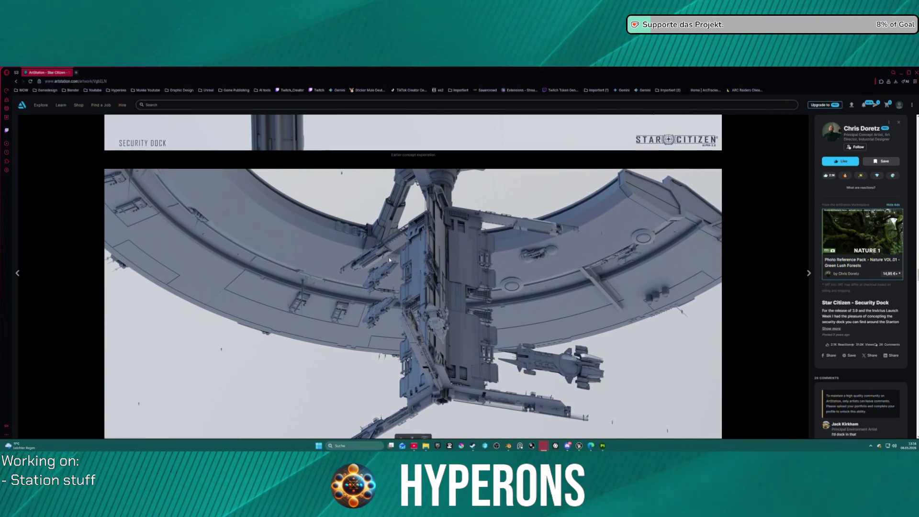
scroll(487, 242, "down", 2)
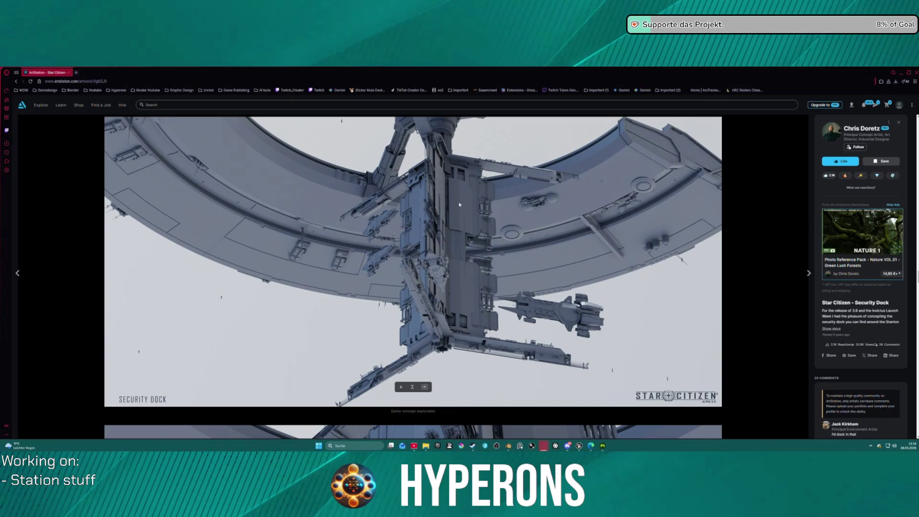
scroll(453, 209, "down", 5)
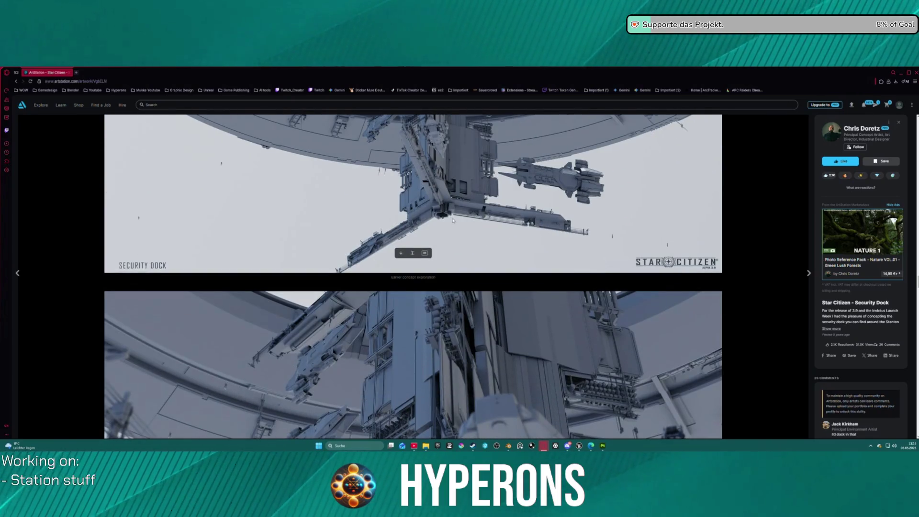
scroll(461, 230, "down", 1)
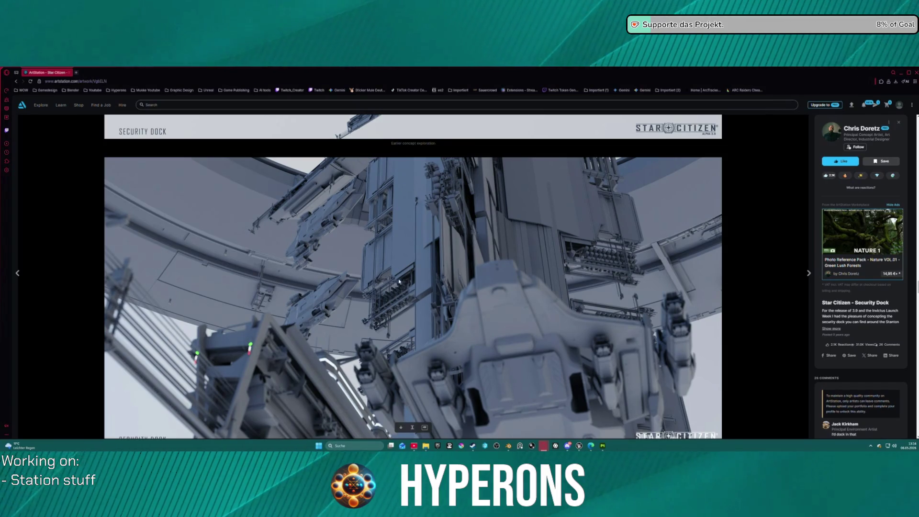
scroll(399, 281, "down", 5)
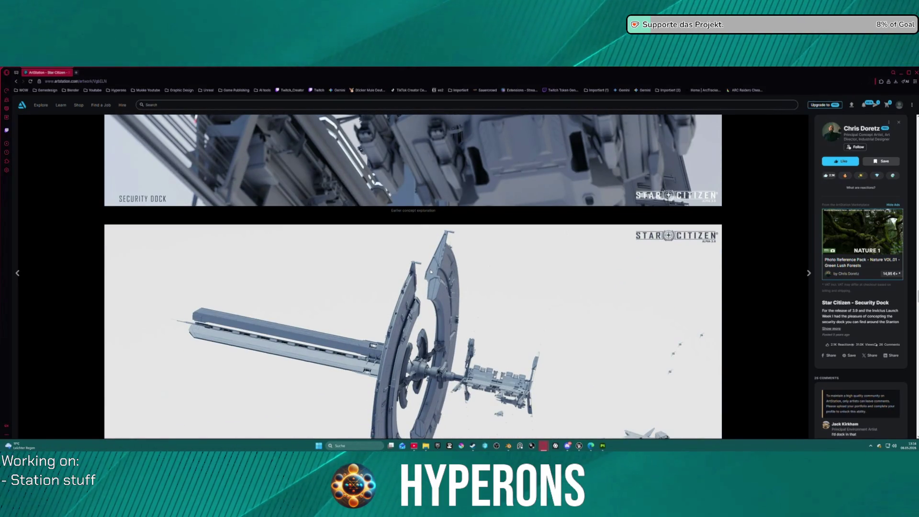
scroll(430, 272, "down", 2)
scroll(387, 294, "down", 8)
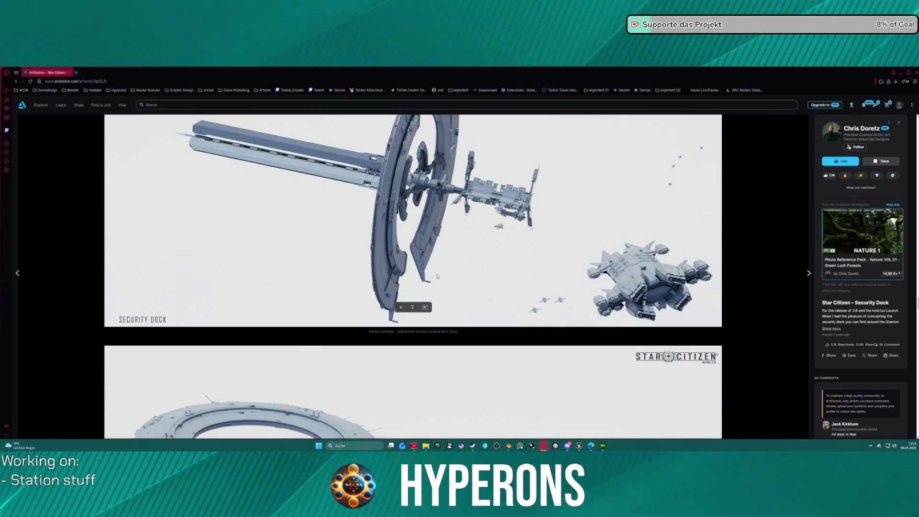
scroll(387, 294, "down", 1)
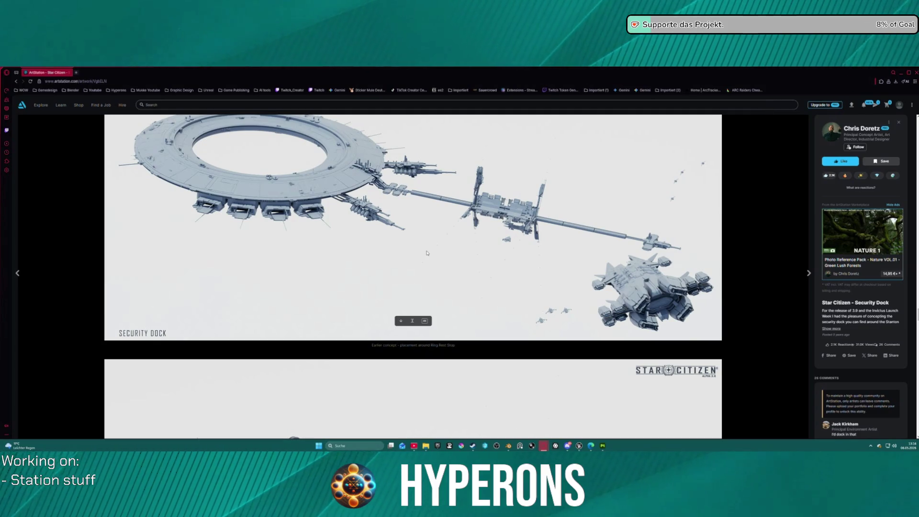
scroll(427, 254, "down", 4)
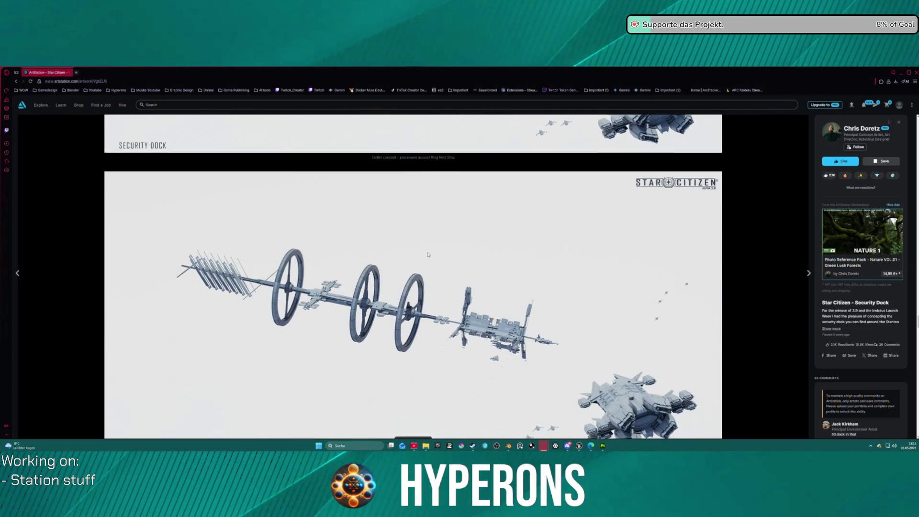
scroll(428, 254, "down", 6)
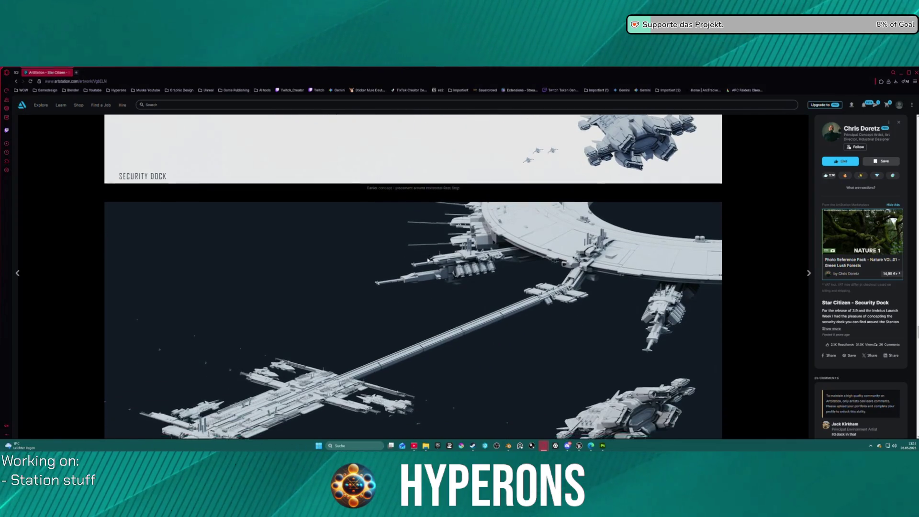
scroll(428, 259, "down", 2)
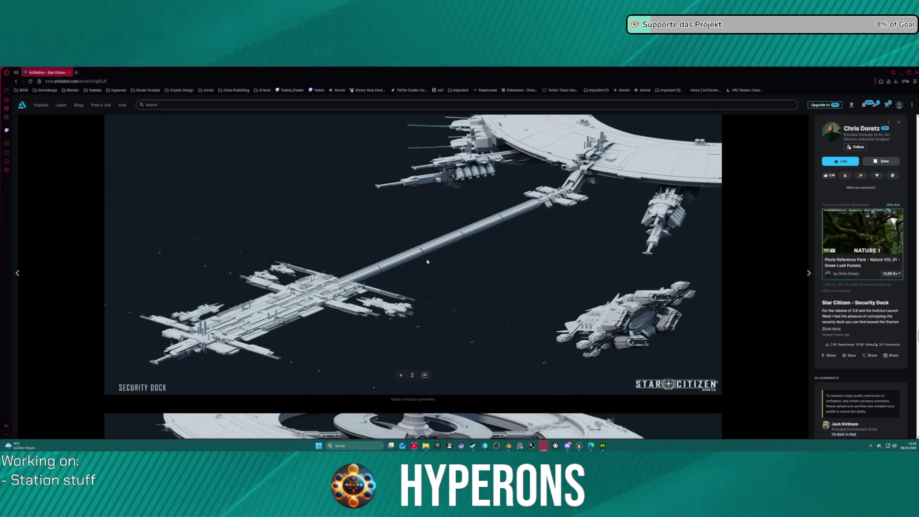
scroll(428, 261, "up", 1)
scroll(428, 261, "down", 8)
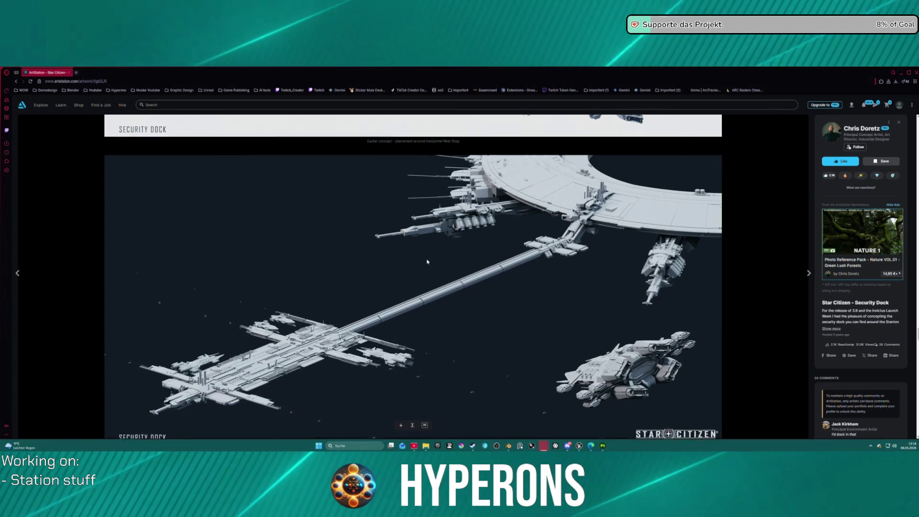
scroll(428, 261, "down", 5)
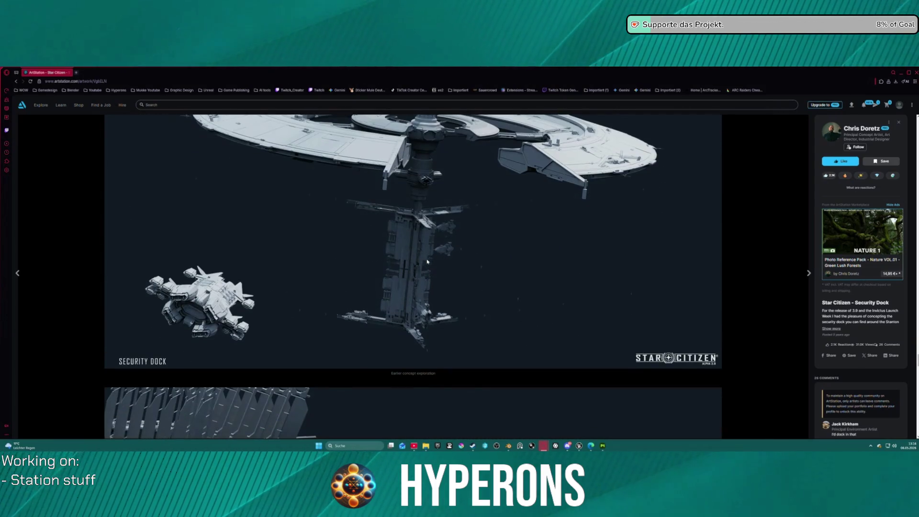
scroll(427, 262, "down", 4)
scroll(427, 261, "down", 3)
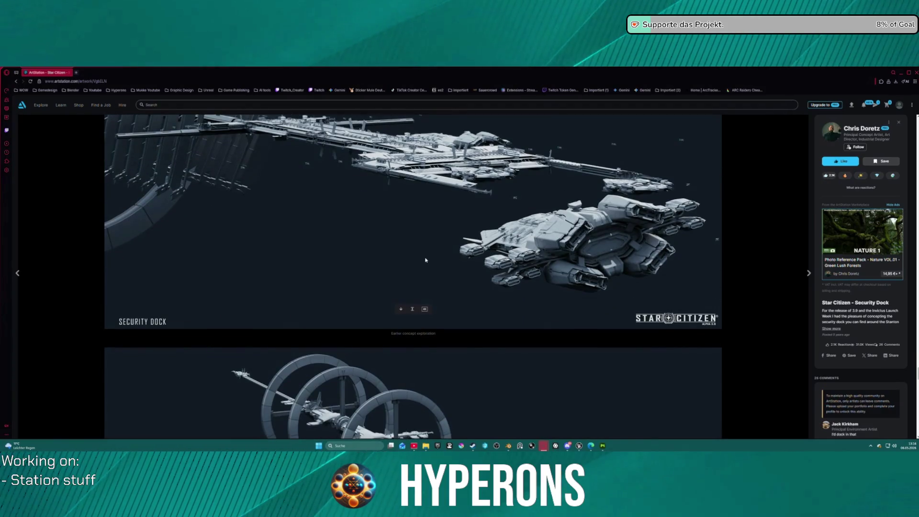
scroll(426, 260, "down", 7)
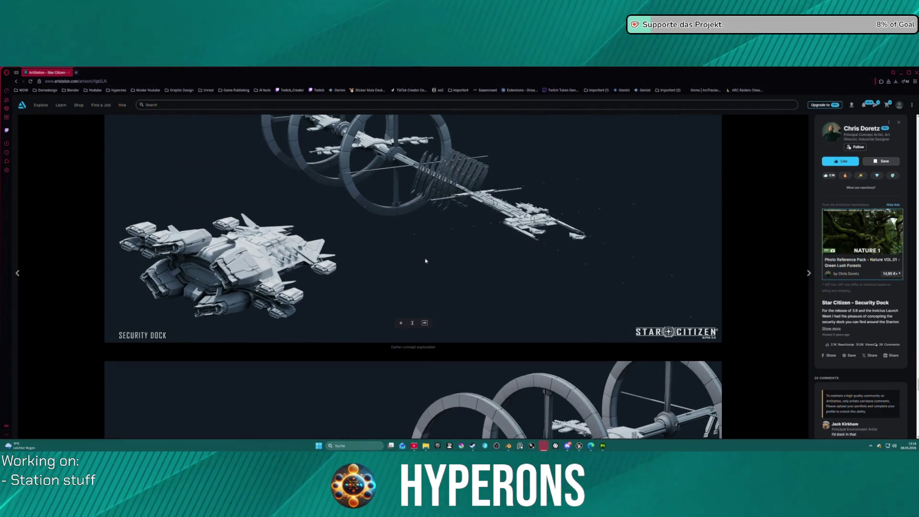
scroll(423, 260, "down", 10)
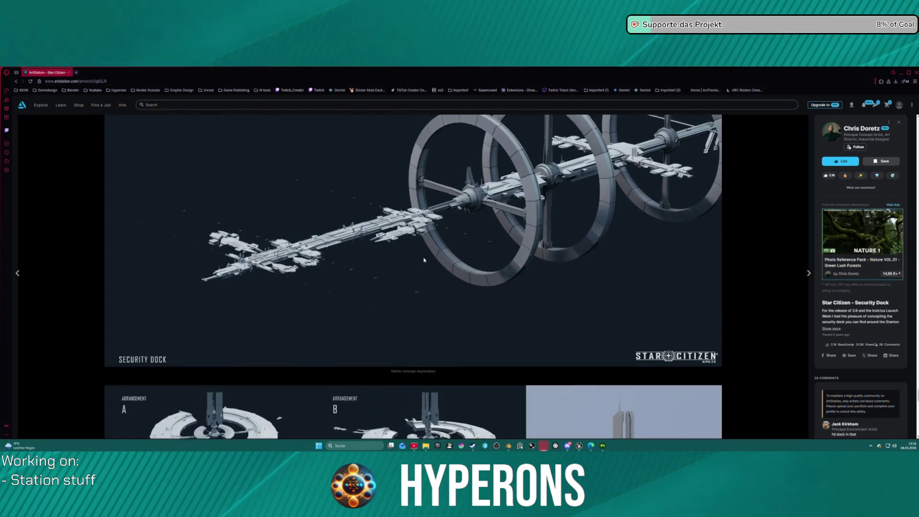
mouse_move(424, 260)
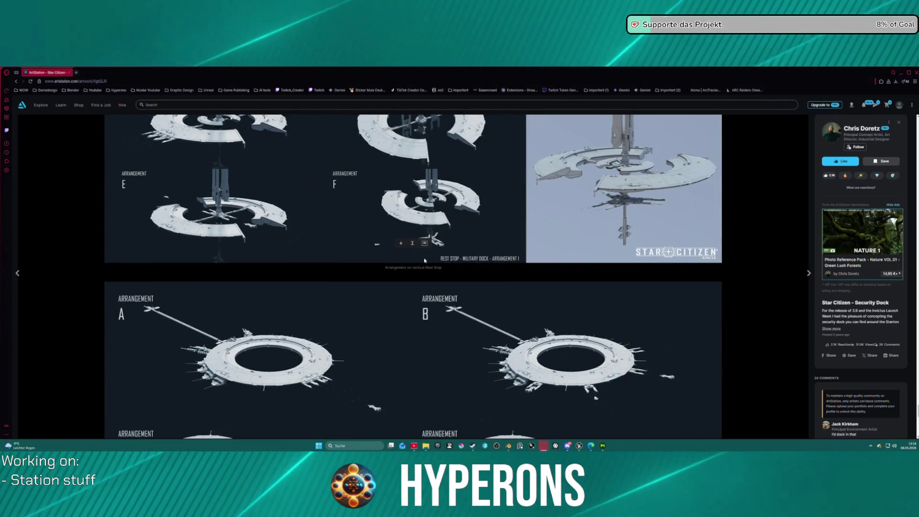
scroll(424, 260, "down", 3)
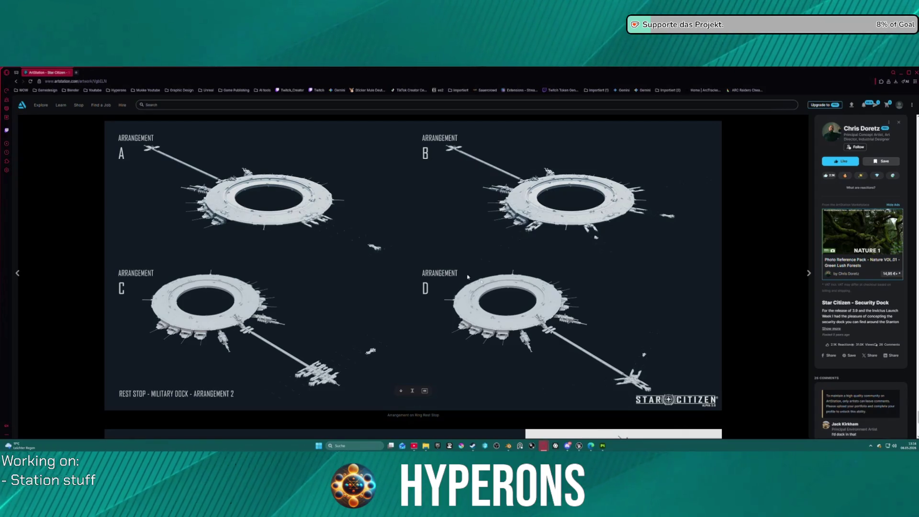
Step: In Blender, select the ring decal pieces and connector beam and flag them Export True
mouse_move(510, 448)
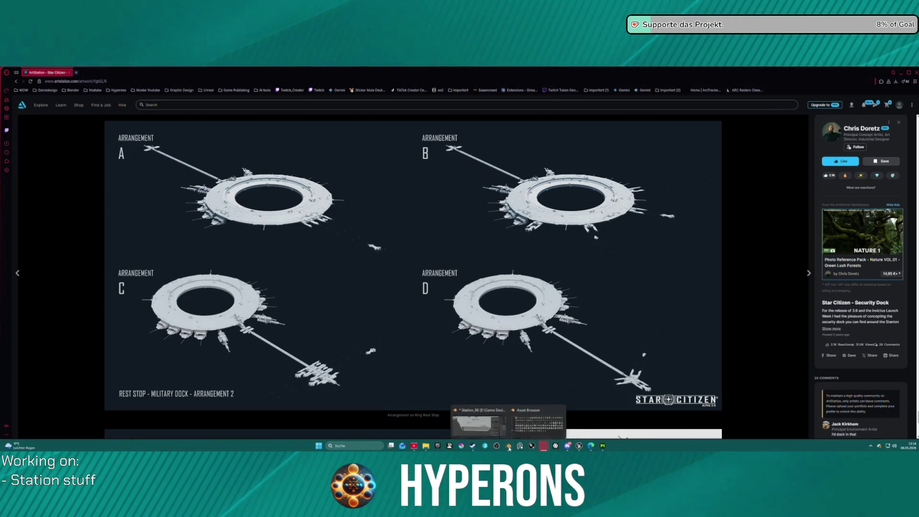
left_click(498, 414)
scroll(383, 319, "down", 5)
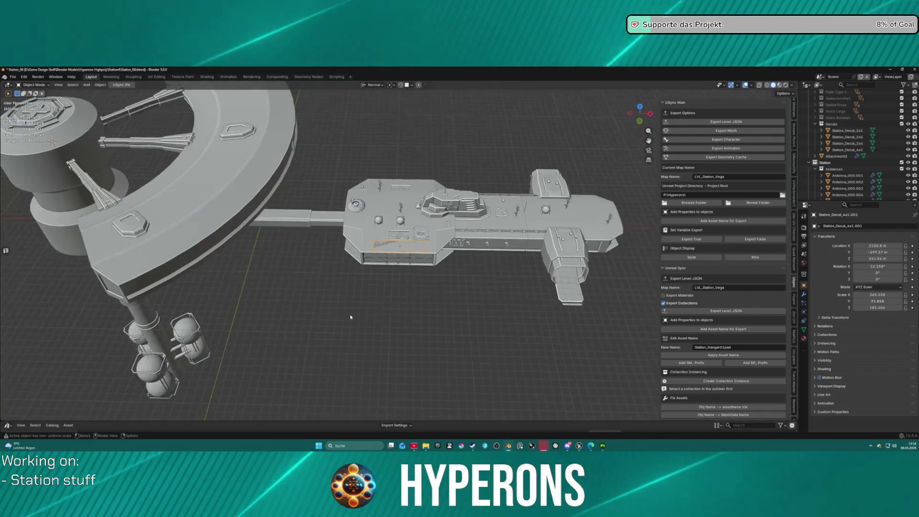
left_click_drag(383, 320, 292, 209)
left_click(240, 152)
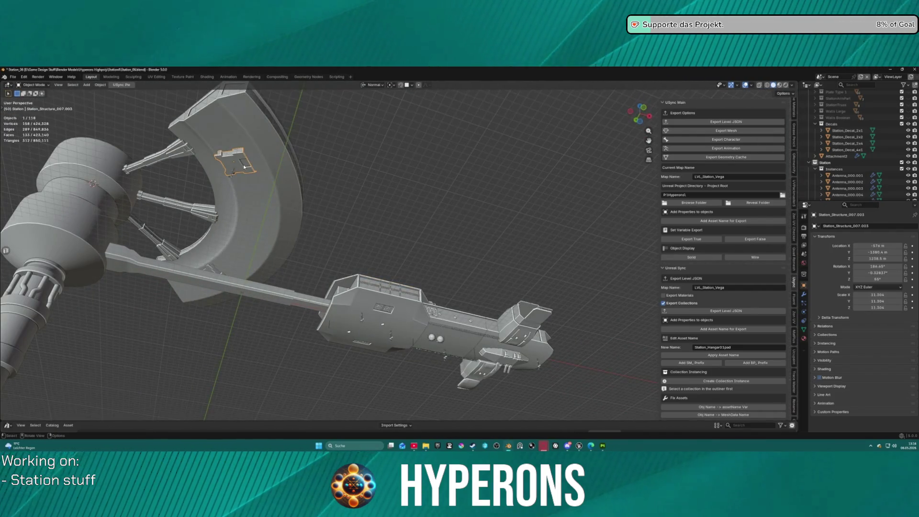
left_click_drag(303, 169, 348, 283)
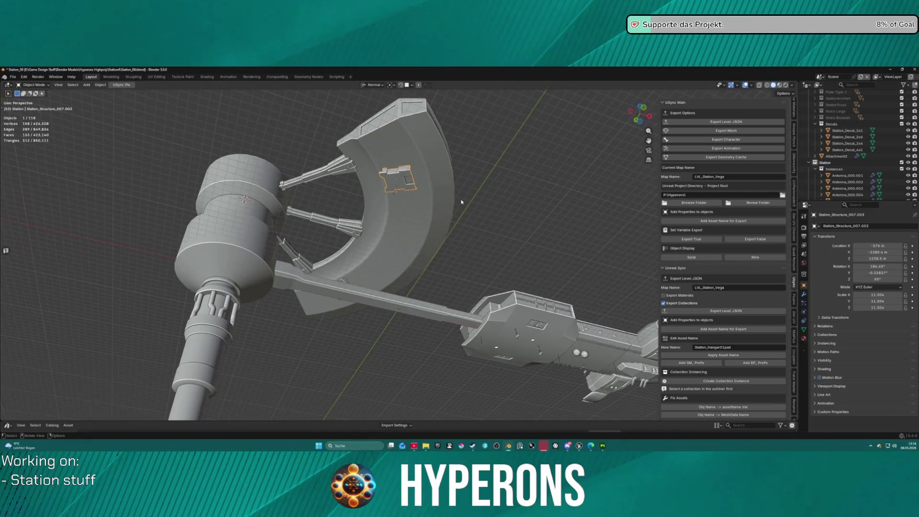
left_click(343, 283, "shift")
mouse_move(438, 250)
left_mouse_down()
mouse_move(493, 211)
mouse_move(479, 216)
left_mouse_up()
left_click(344, 253)
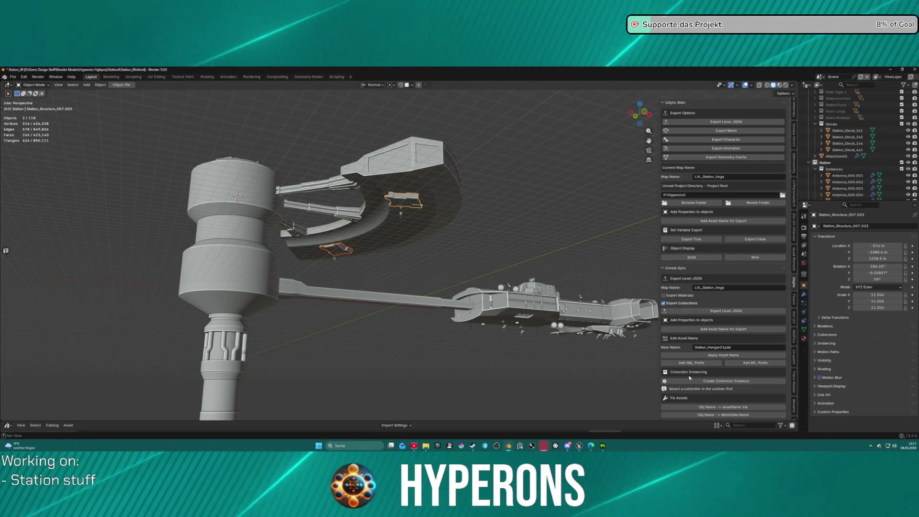
scroll(700, 233, "down", 7)
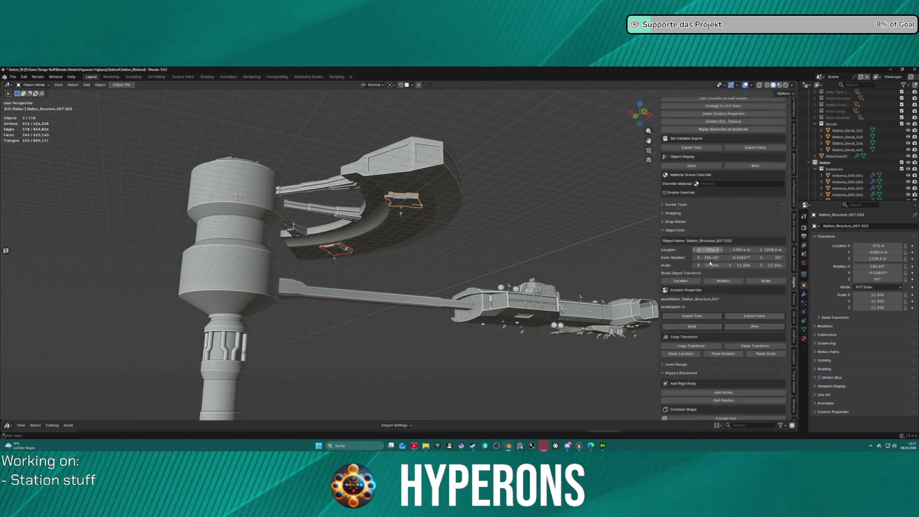
scroll(711, 263, "down", 2)
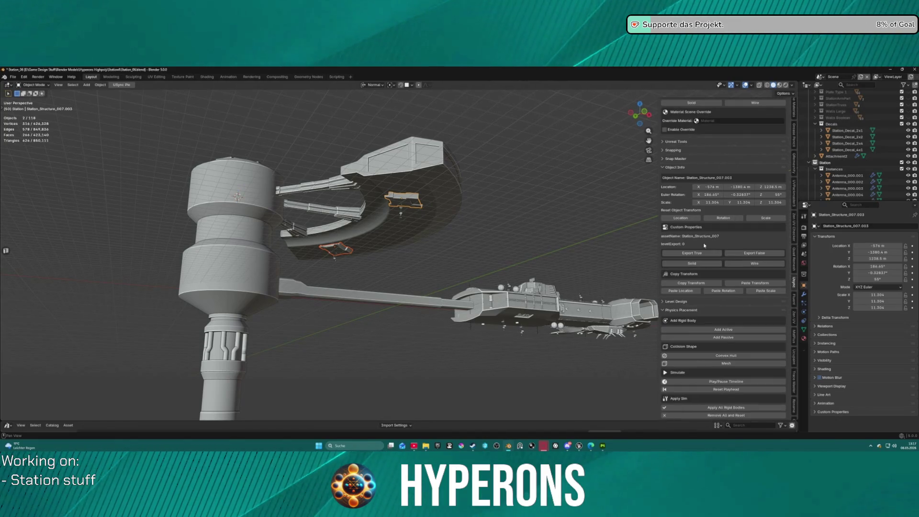
left_click(693, 254)
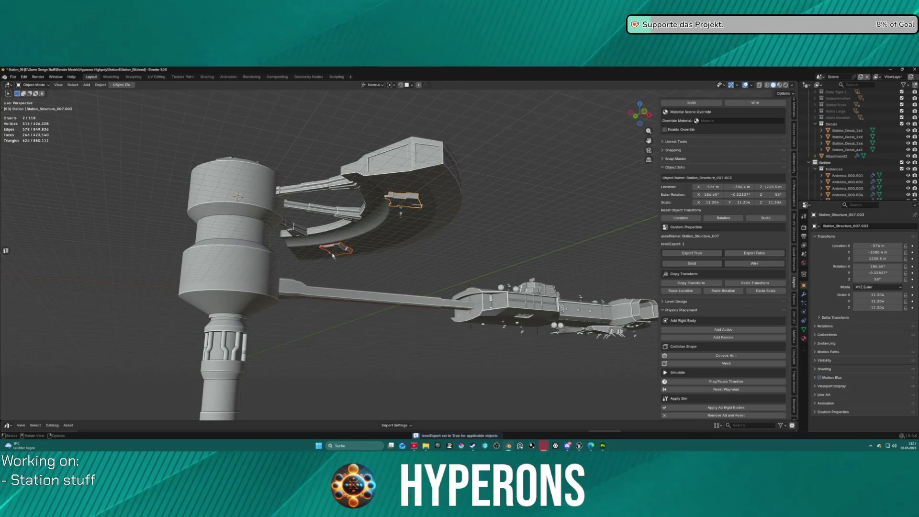
Step: Select Station_Structure_007.003, set transform orientation to Global, and export the level JSON
left_click(413, 202)
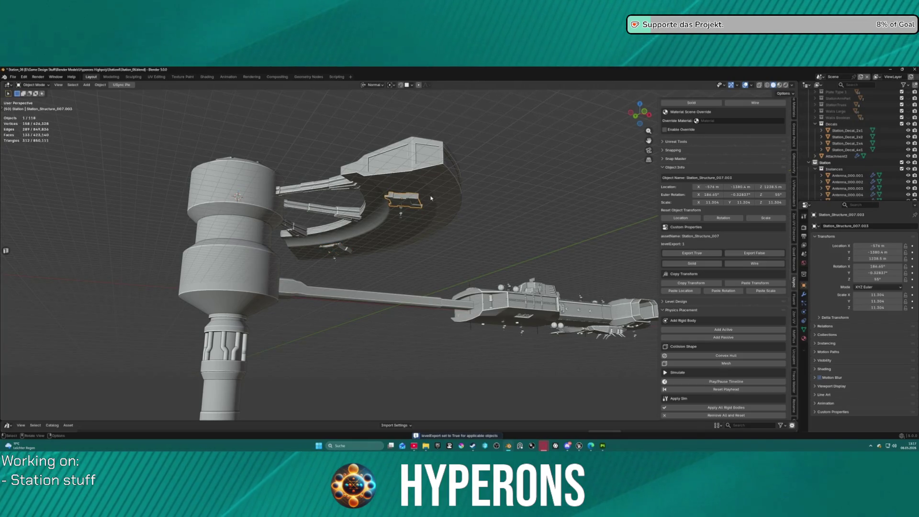
mouse_move(552, 173)
left_mouse_down()
mouse_move(545, 230)
mouse_move(552, 165)
mouse_move(507, 228)
mouse_move(509, 240)
mouse_move(519, 192)
mouse_move(533, 179)
left_mouse_up()
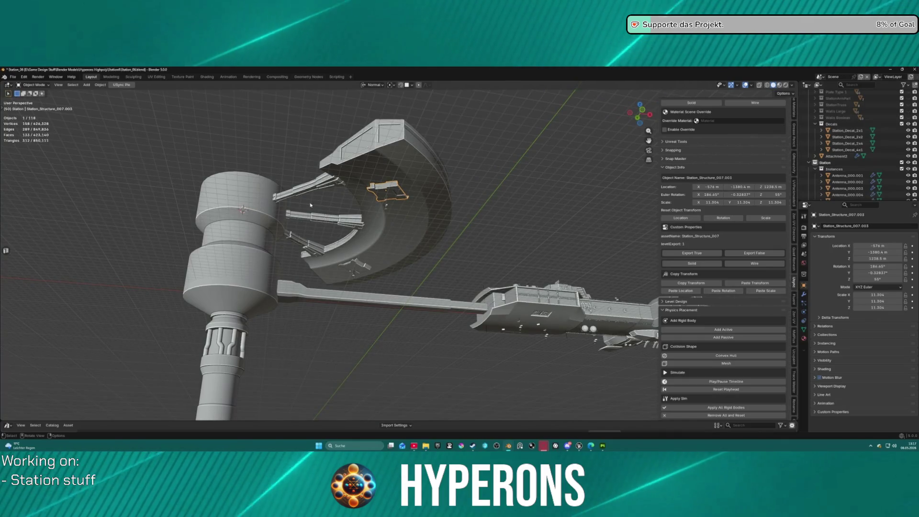
left_click(373, 85)
left_click(370, 103)
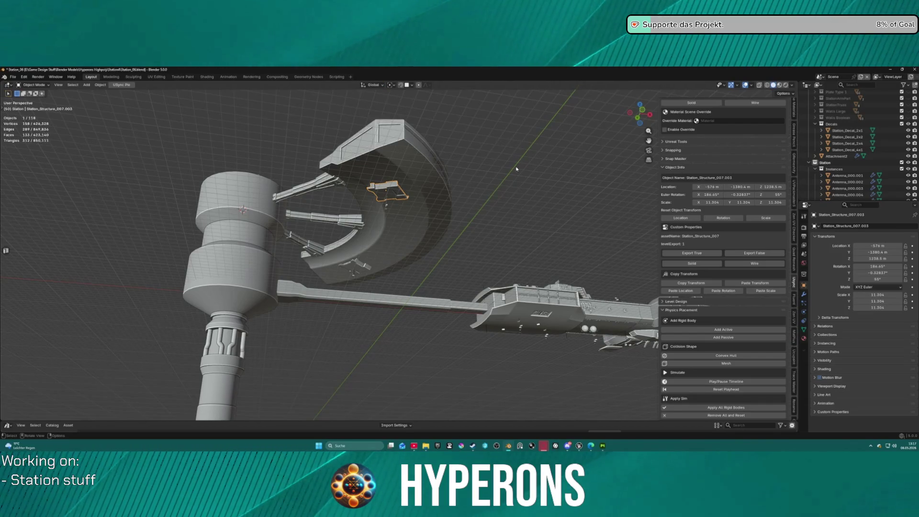
left_click_drag(514, 184, 600, 433)
scroll(723, 240, "up", 10)
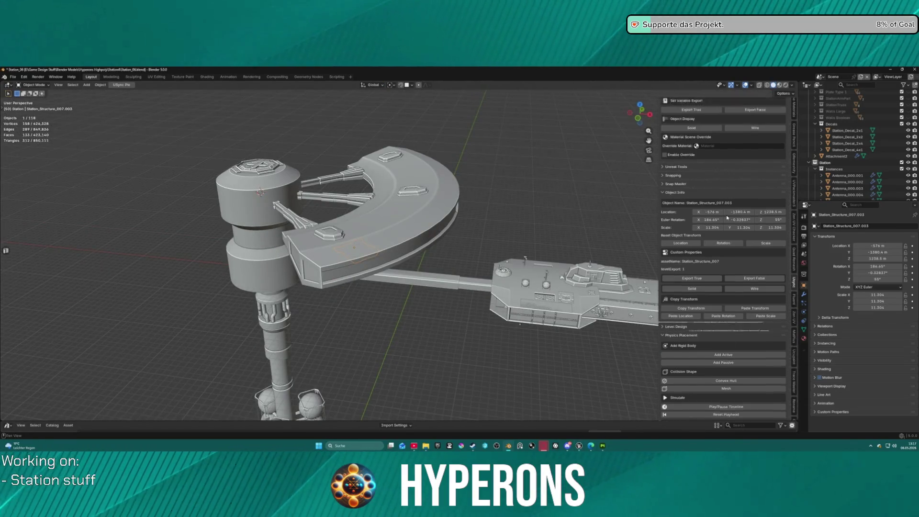
left_click(723, 123)
Step: Sync the exported level in Unreal Engine, then return to Substance 3D Painter
scroll(599, 383, "up", 2)
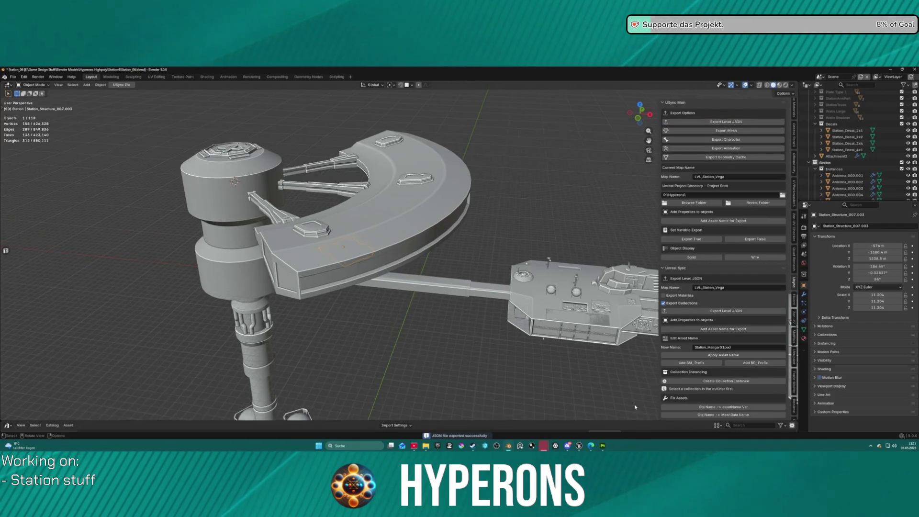
mouse_move(582, 447)
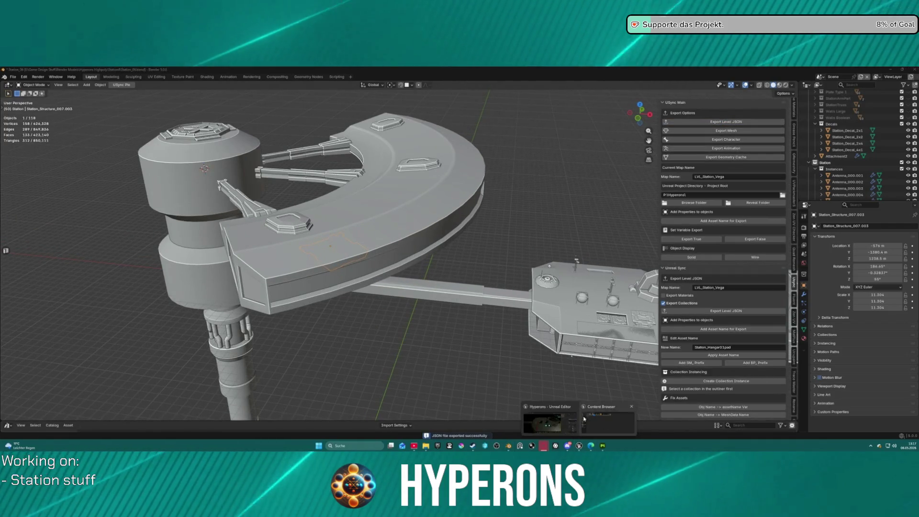
left_click(546, 421)
left_click(679, 110)
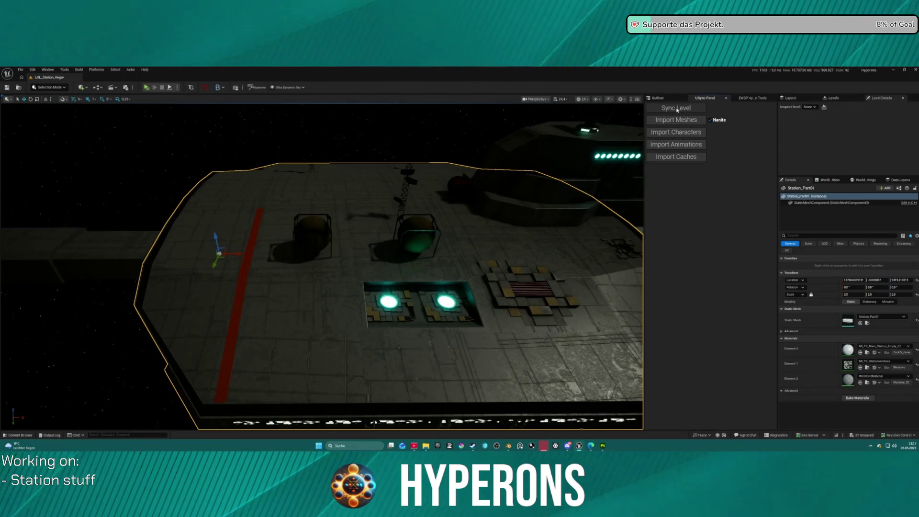
left_click(603, 447)
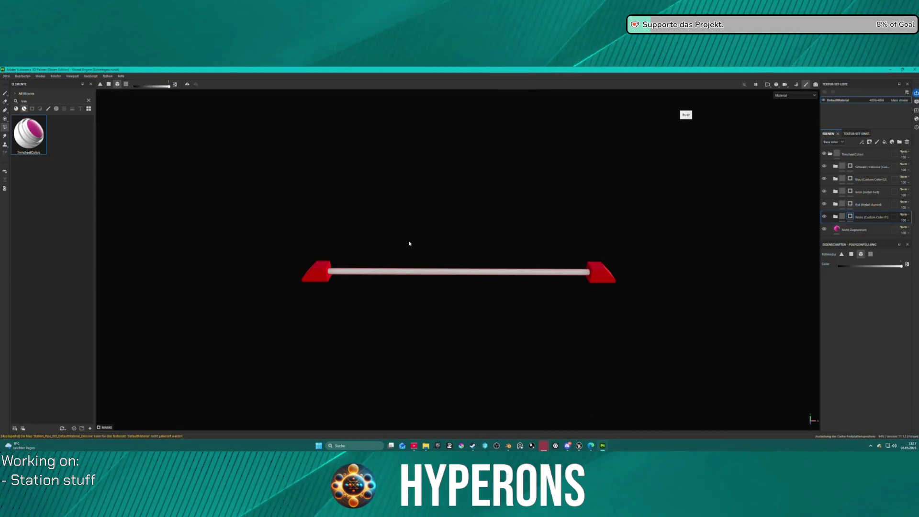
Step: Create a new 4096-resolution project from the antenna FBX mesh
left_click(8, 75)
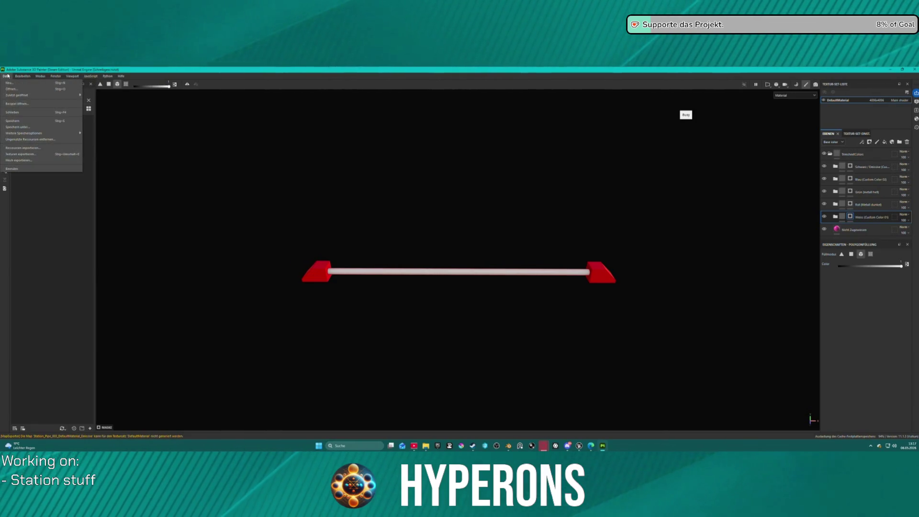
left_click(9, 83)
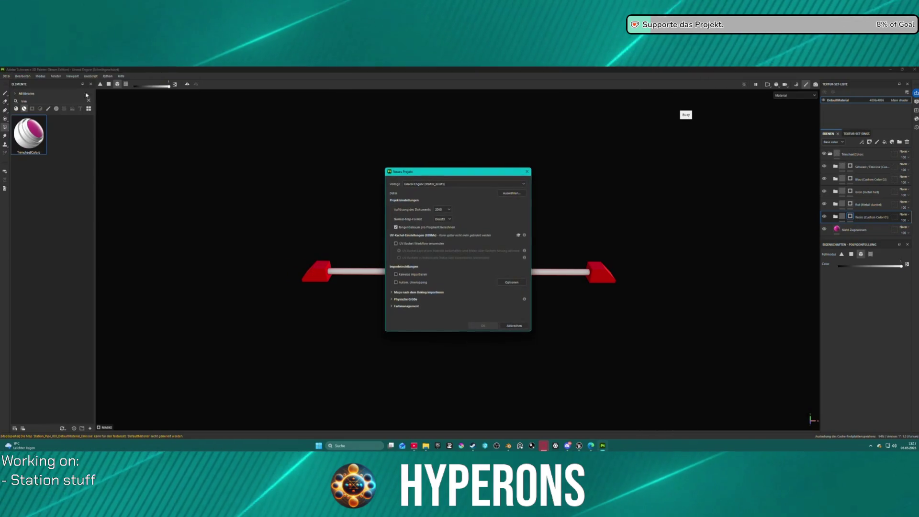
left_click(512, 193)
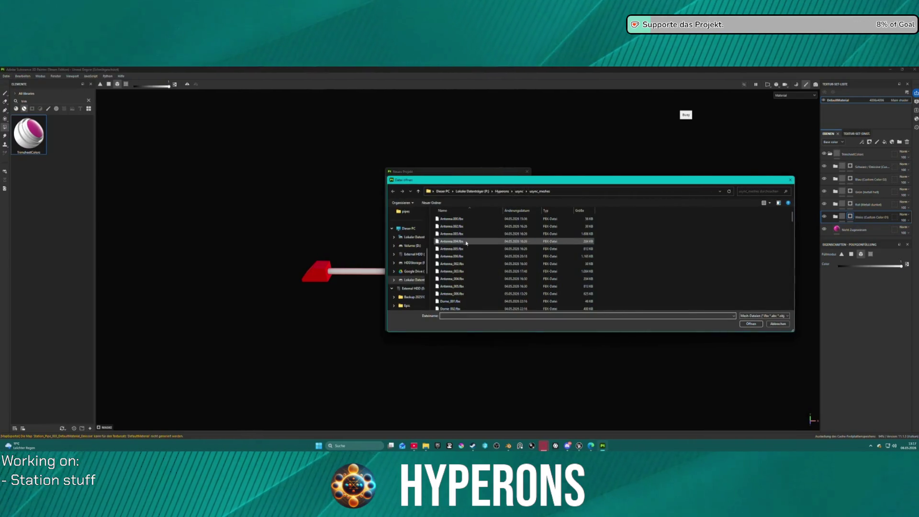
left_click(456, 242)
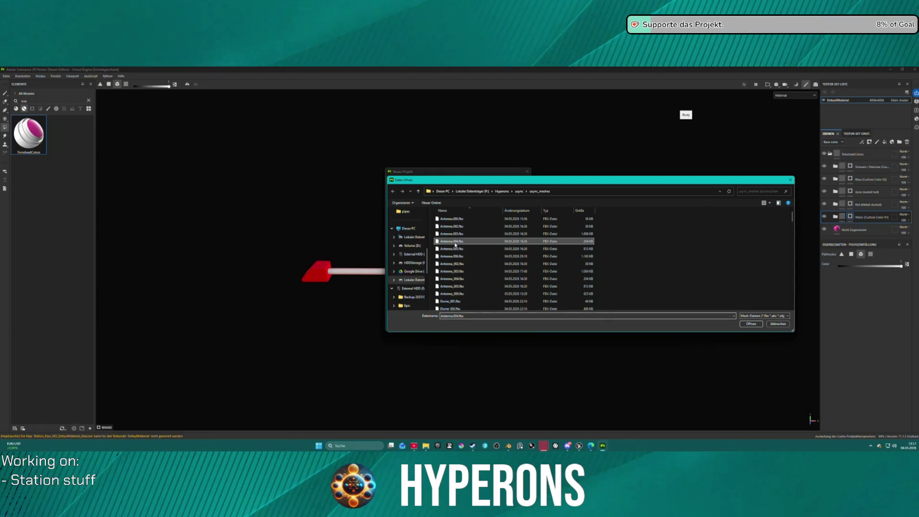
left_click(751, 325)
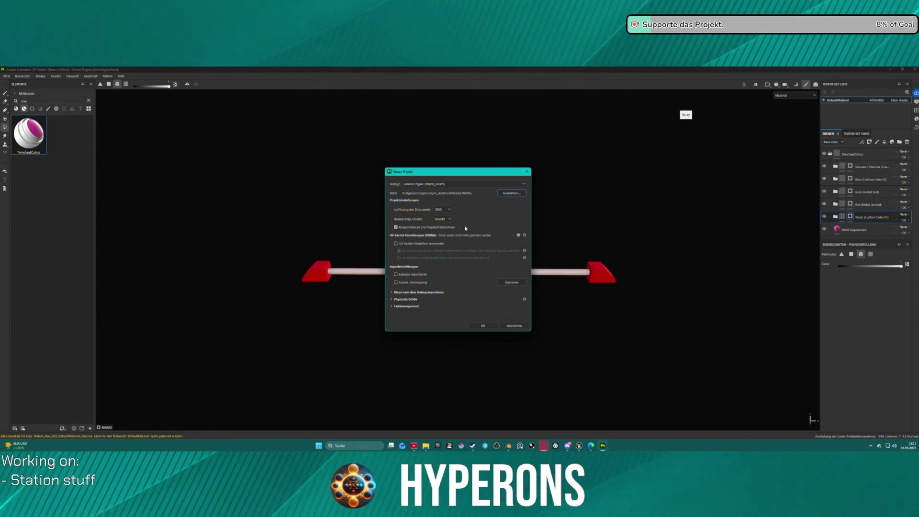
left_click(440, 209)
left_click(442, 229)
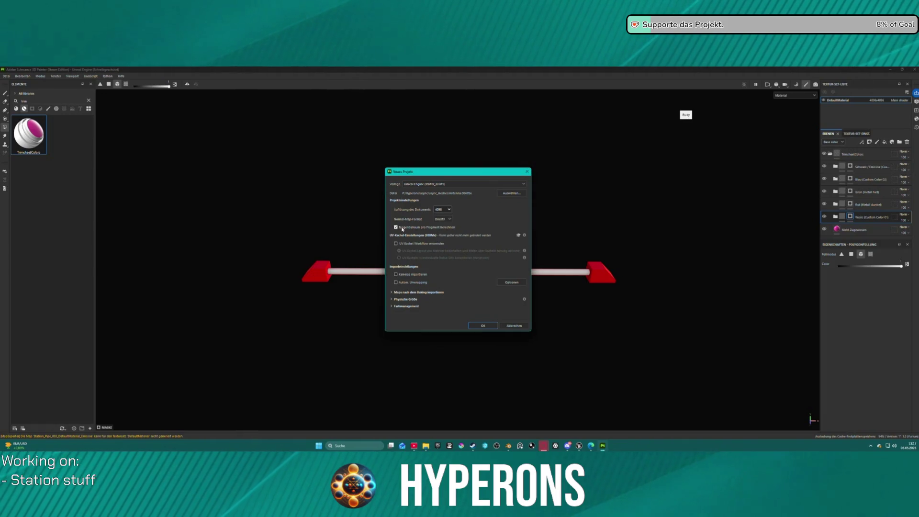
left_click(488, 325)
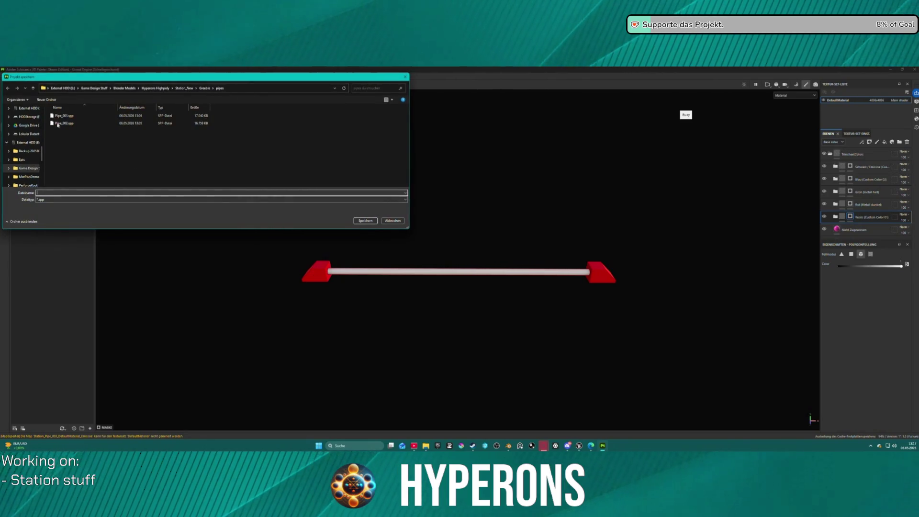
Step: Save the previous pipe project as Pipe_003.spp
left_click(57, 124)
double_click(48, 193)
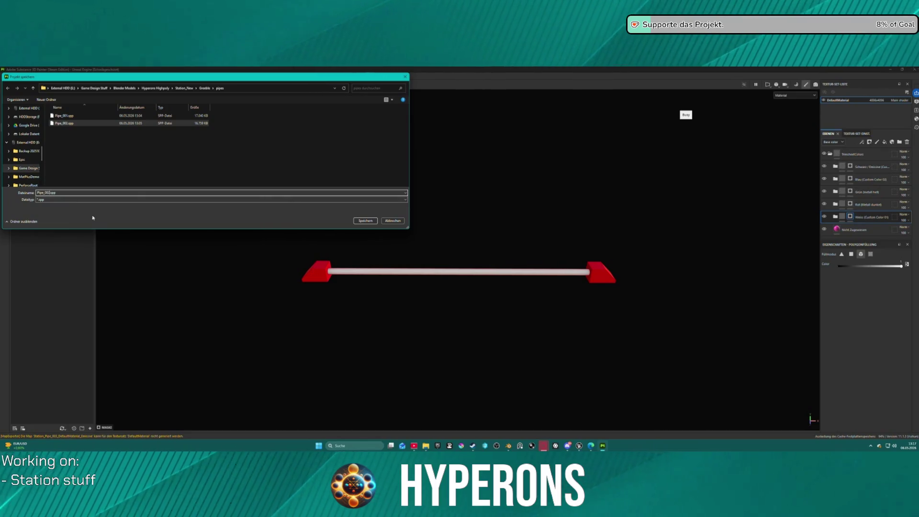
type("Pipe_003")
key("Return")
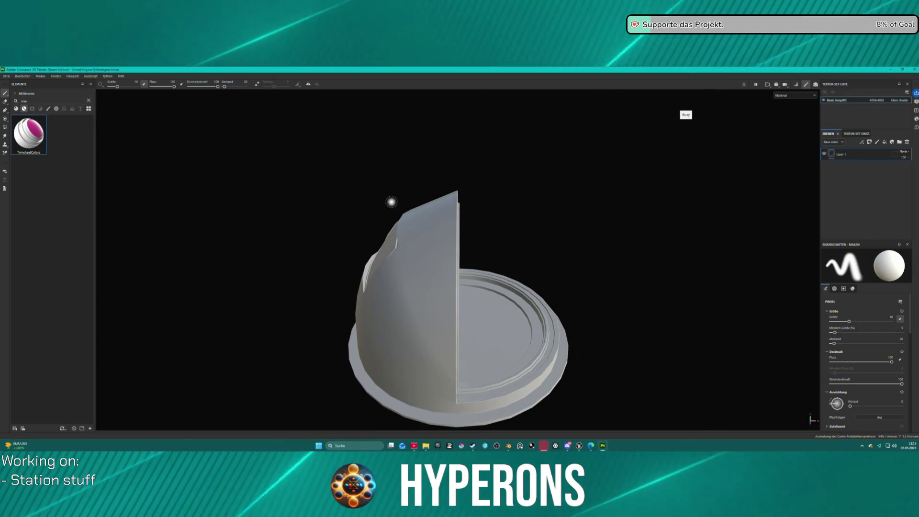
Step: Create a new 4096 project from Station_Pipe_004.fbx, discarding the dome project's changes
left_click(7, 75)
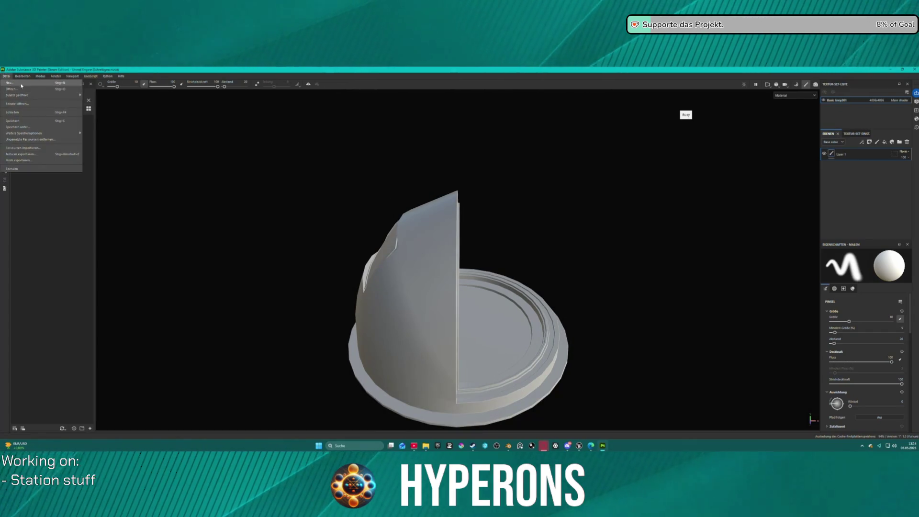
left_click(14, 82)
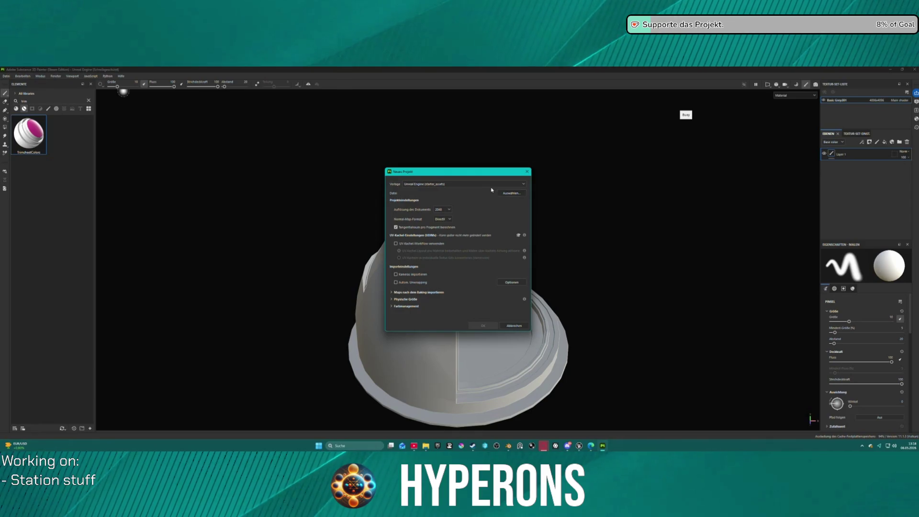
left_click(520, 193)
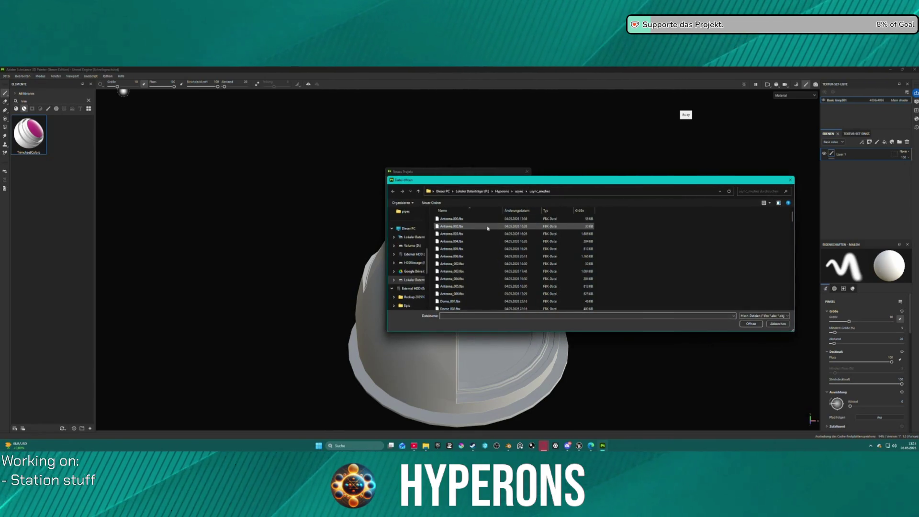
scroll(489, 231, "down", 10)
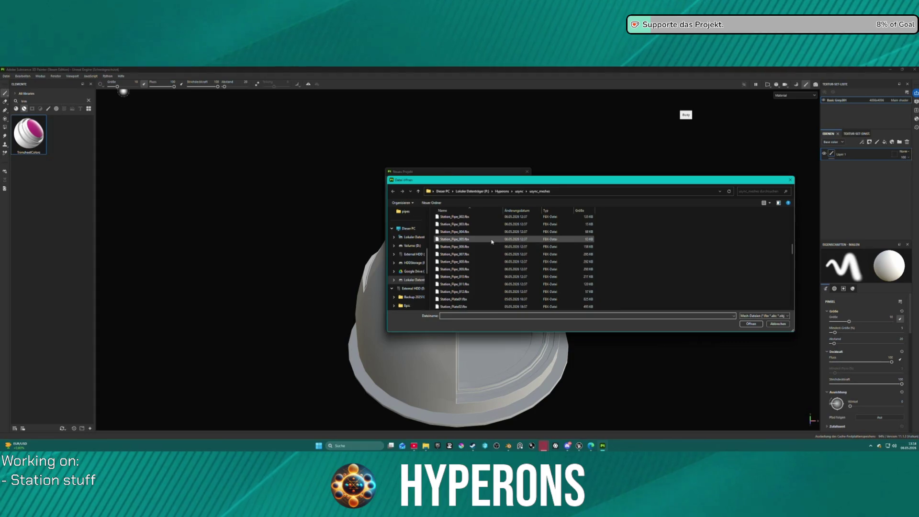
scroll(493, 243, "up", 4)
left_click(476, 270)
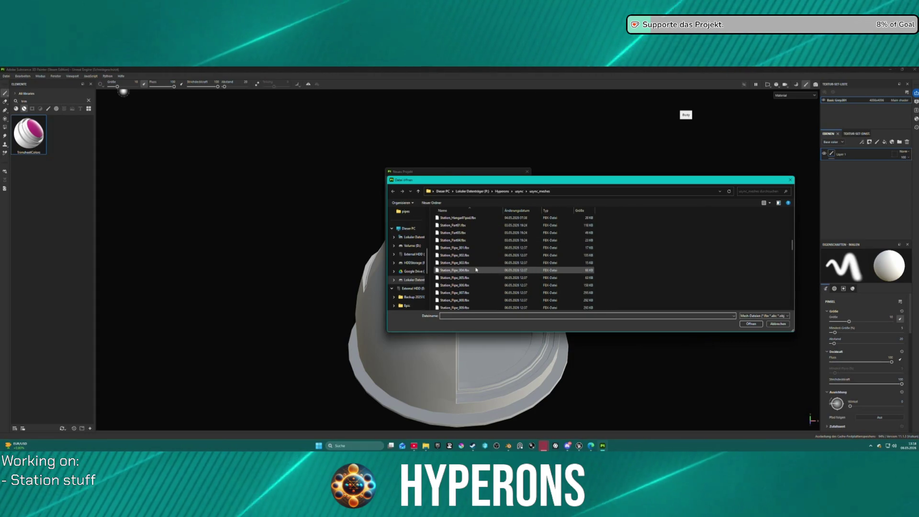
left_click(754, 326)
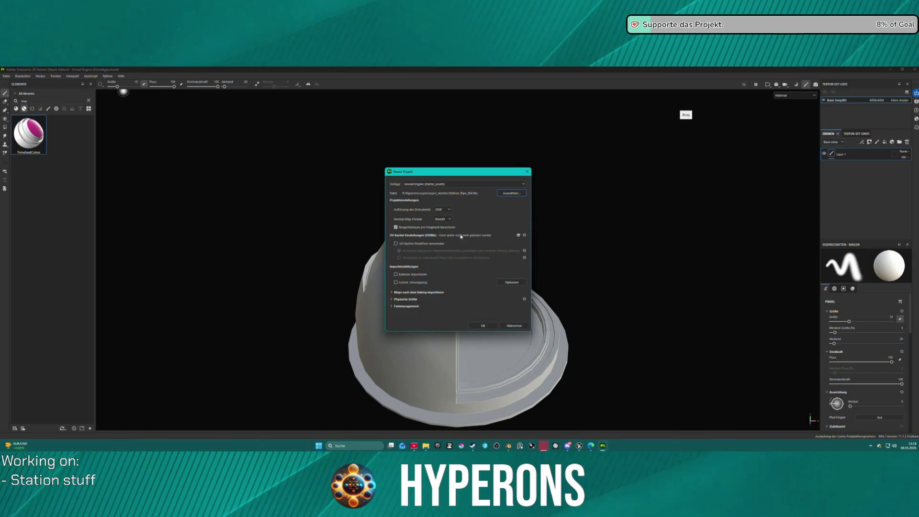
left_click(443, 210)
left_click(449, 244)
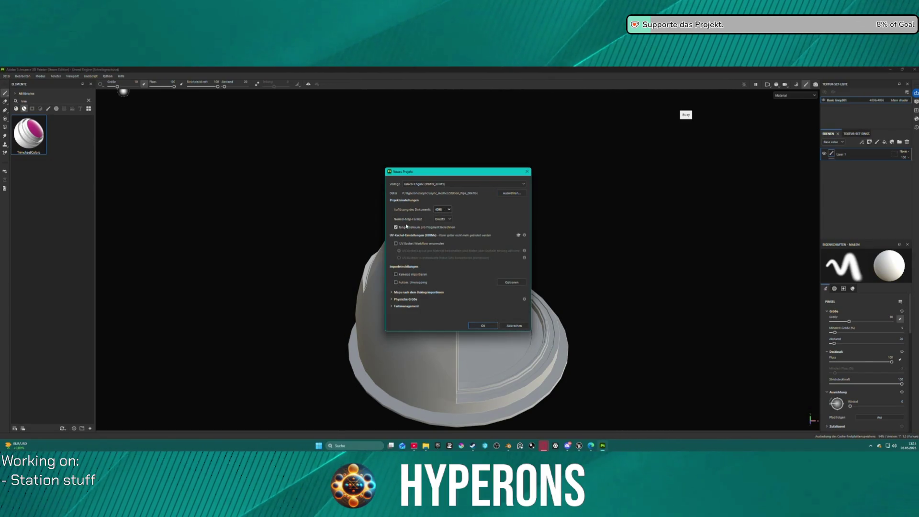
left_click(477, 325)
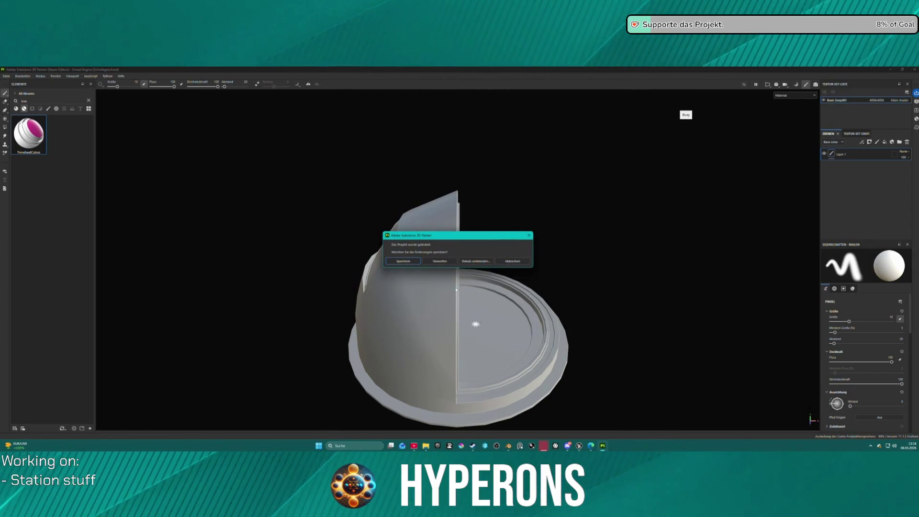
left_click(437, 262)
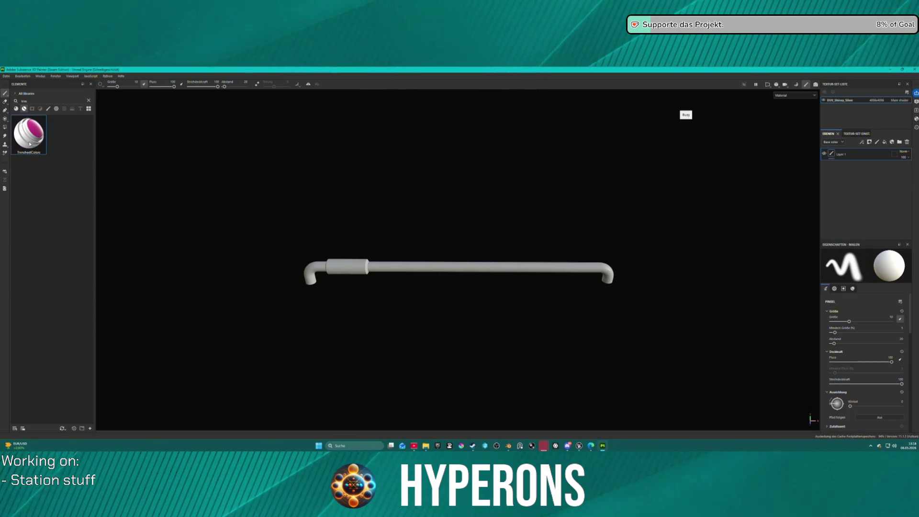
Step: Drop the TrimsheetColors layer stack onto the pipe and delete Layer 1
left_click_drag(30, 143, 351, 274)
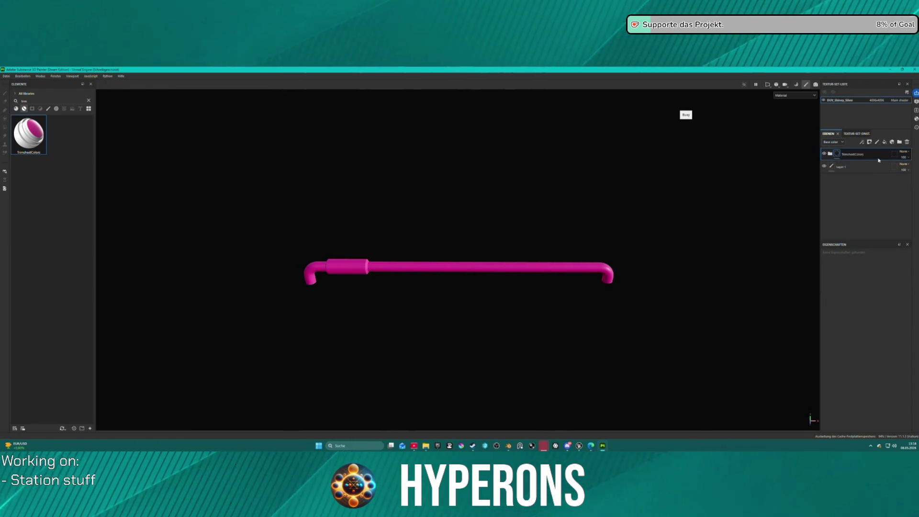
left_click(857, 166)
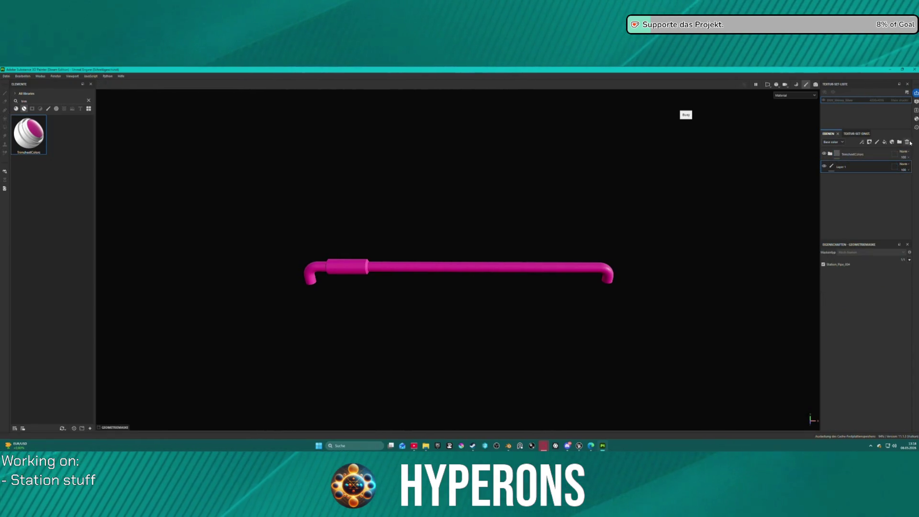
left_click(907, 143)
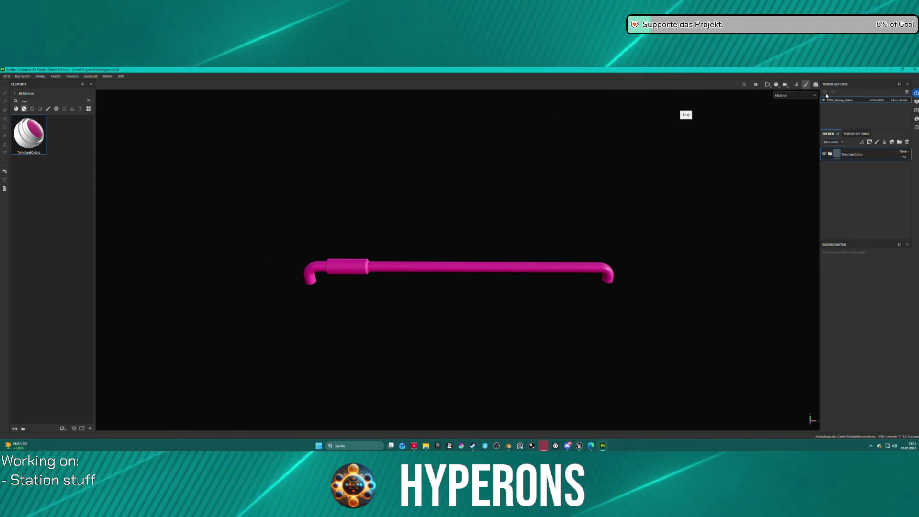
Step: Polygon-fill the Weiss mask across the whole pipe to turn it white
left_click(833, 153)
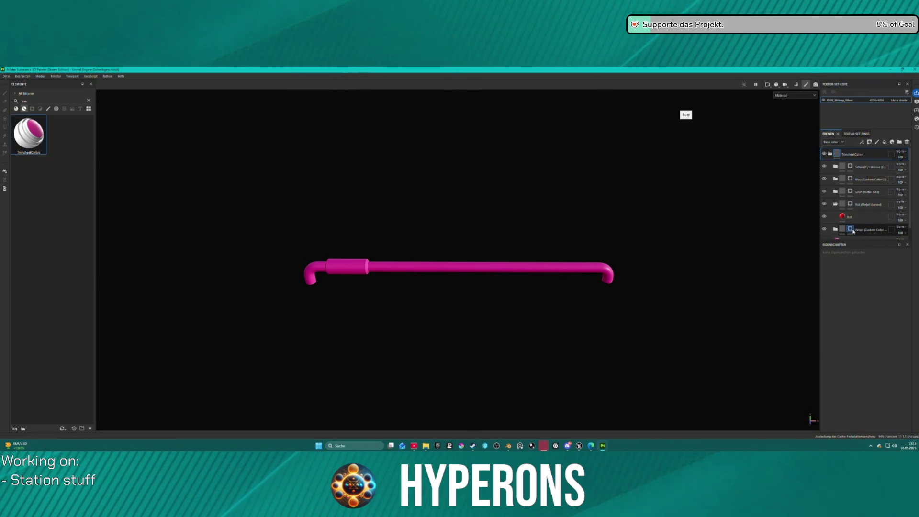
left_click(850, 230)
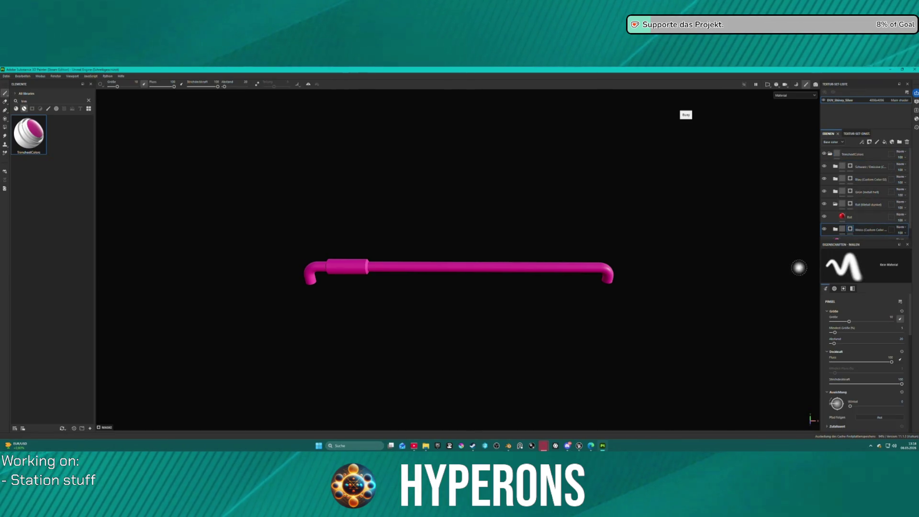
left_click(4, 128)
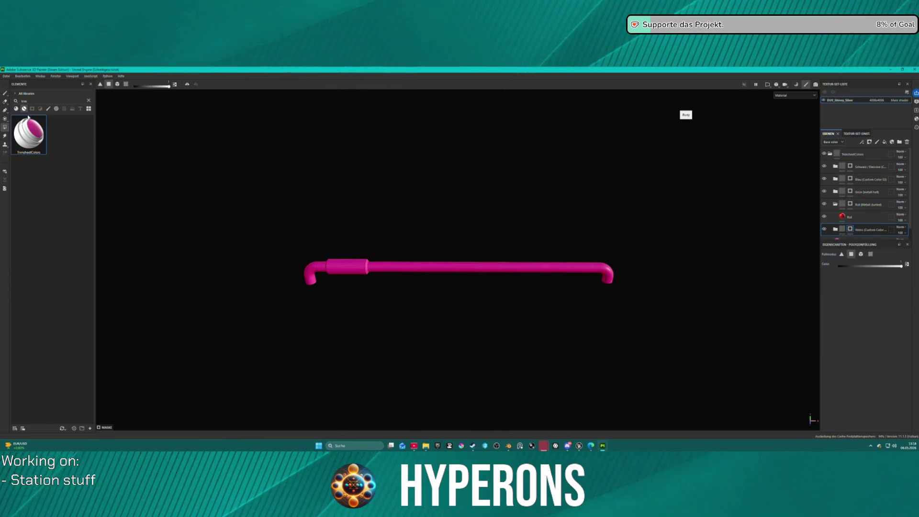
left_click(362, 269)
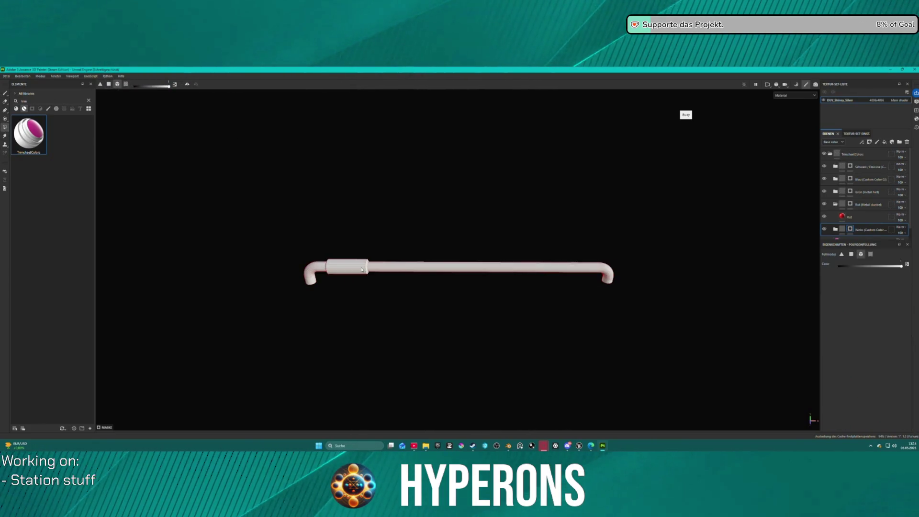
left_click(6, 75)
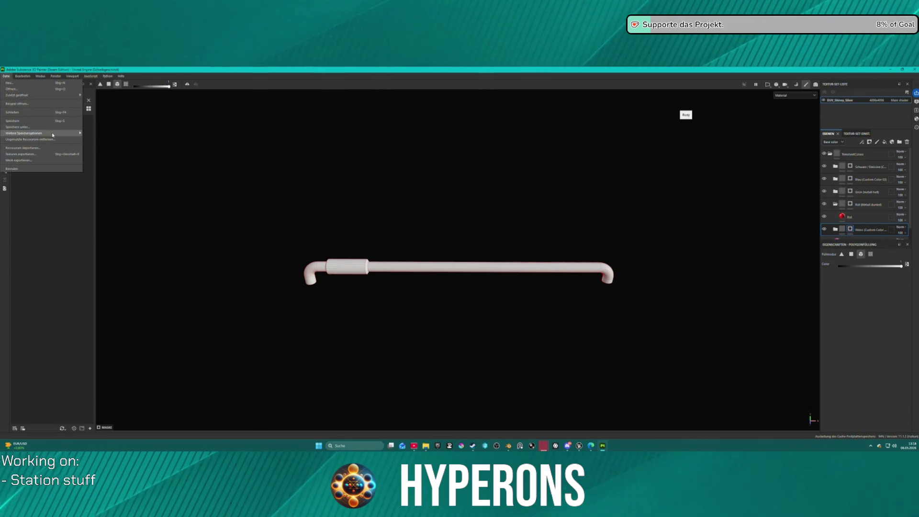
Step: Export the pipe textures with the A ACH TrimSheet preset and check the output folder
left_click(63, 159)
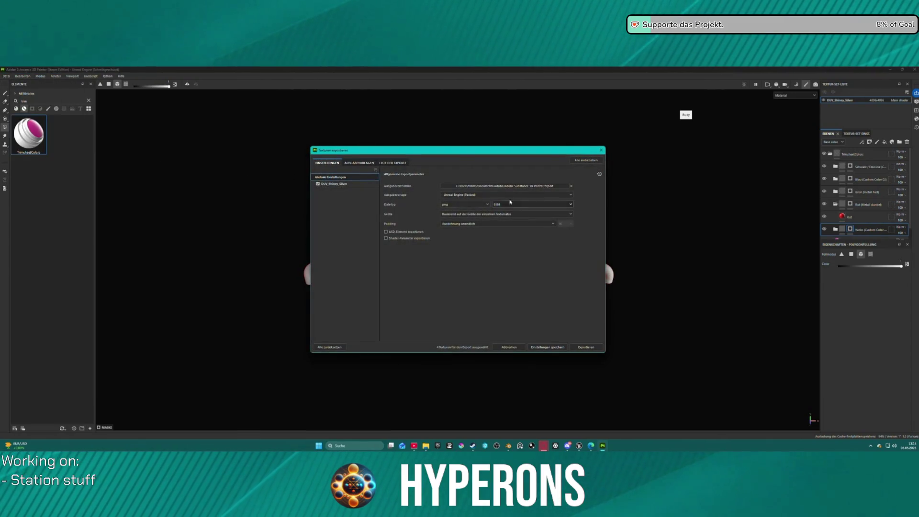
left_click(496, 195)
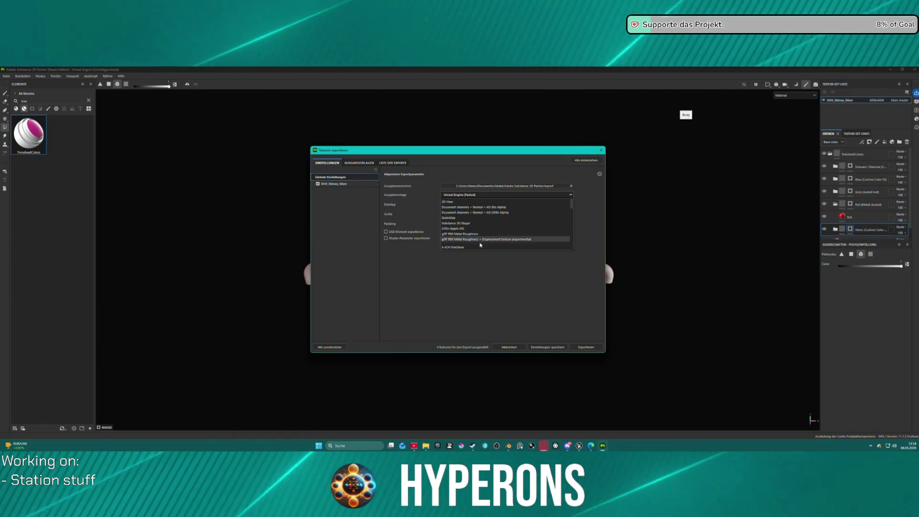
left_click(484, 248)
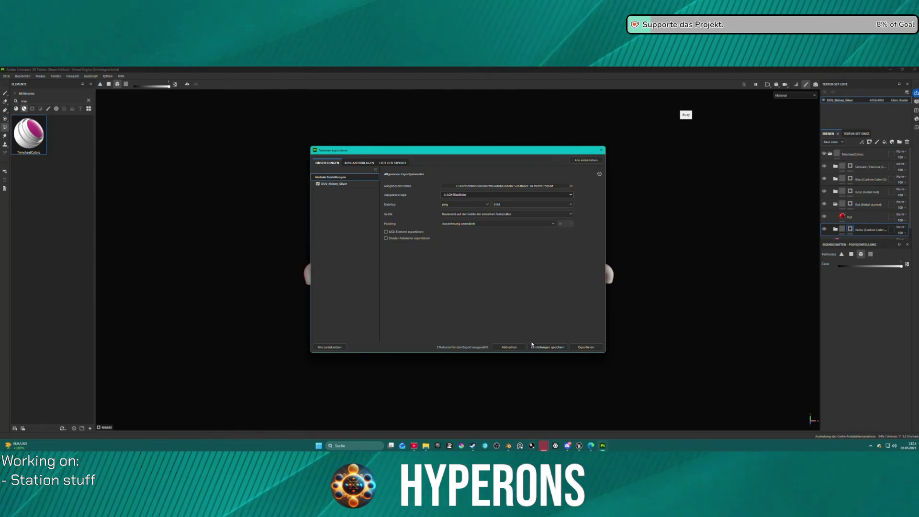
left_click(578, 348)
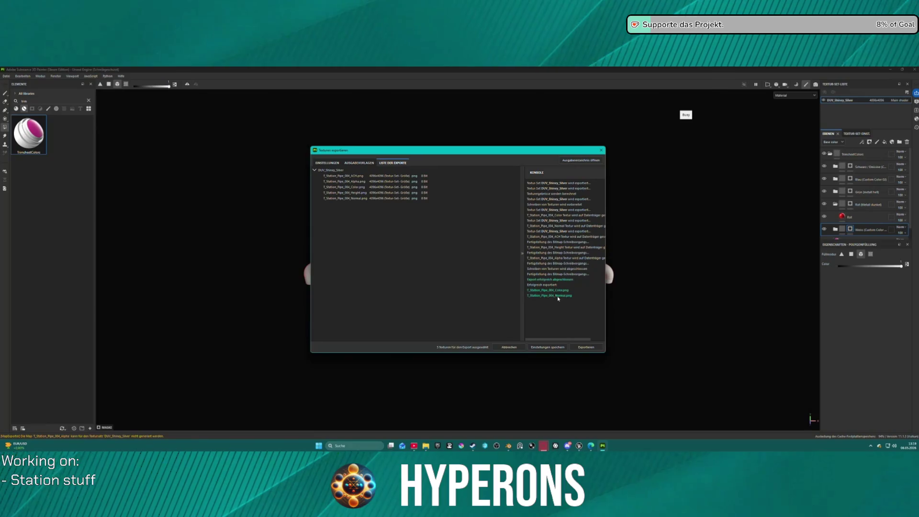
left_click(574, 162)
key("Escape")
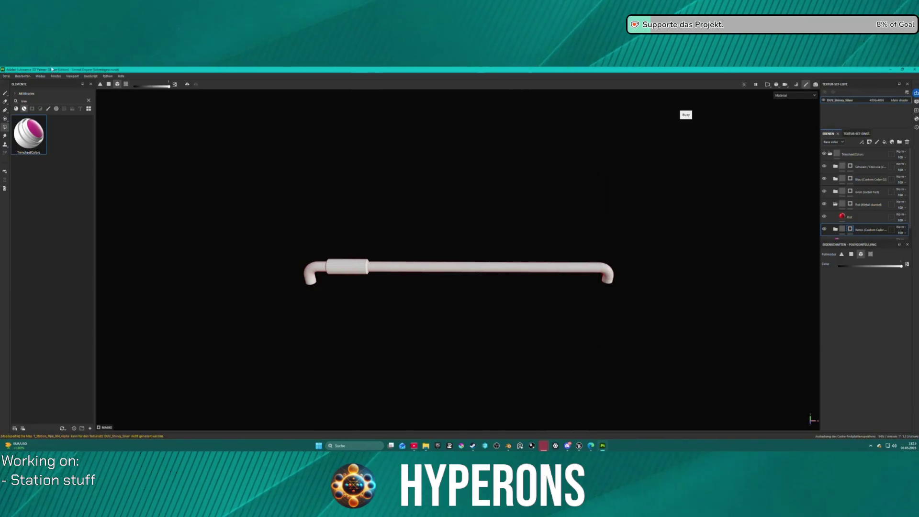
left_click(6, 76)
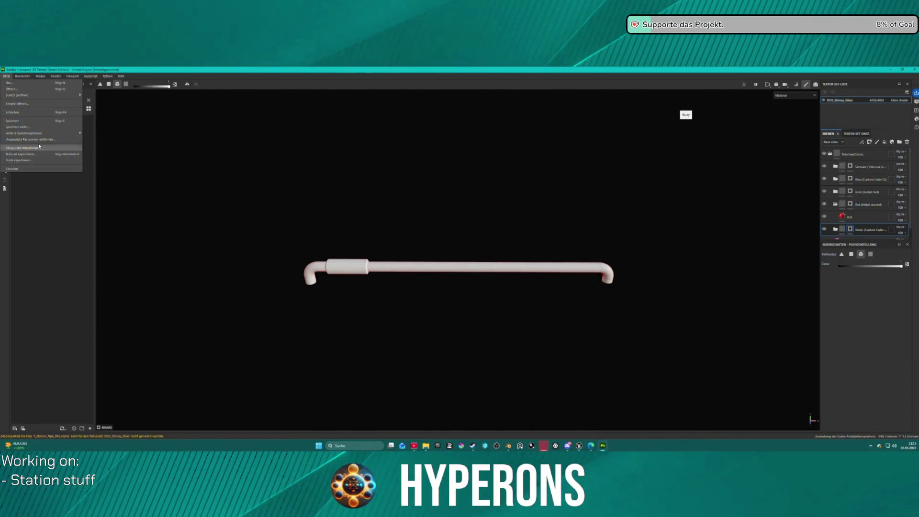
Step: Create a new 4096-resolution project from Station_Pipe_005.fbx
left_click(34, 84)
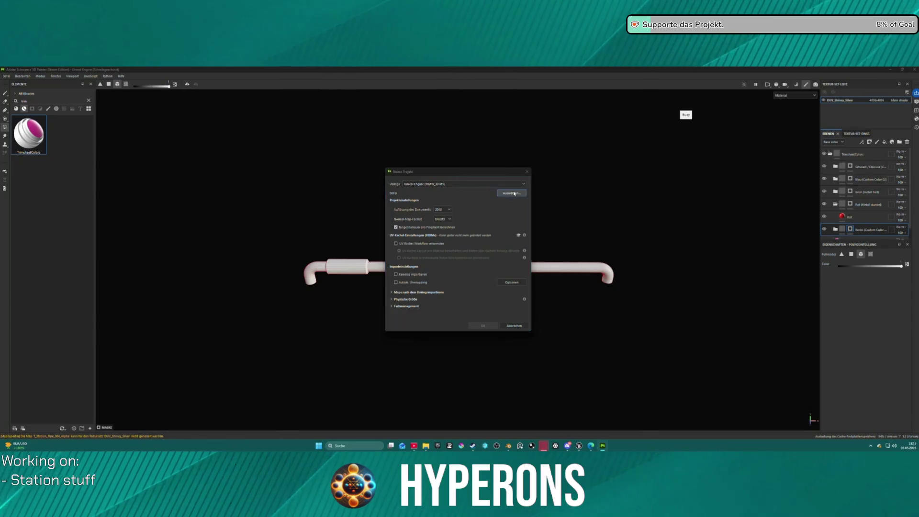
left_click(511, 193)
scroll(477, 252, "down", 10)
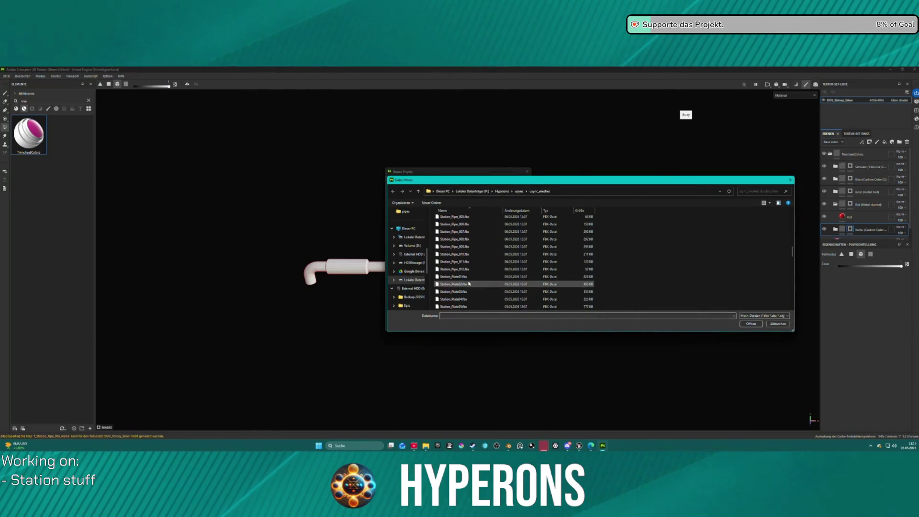
double_click(463, 217)
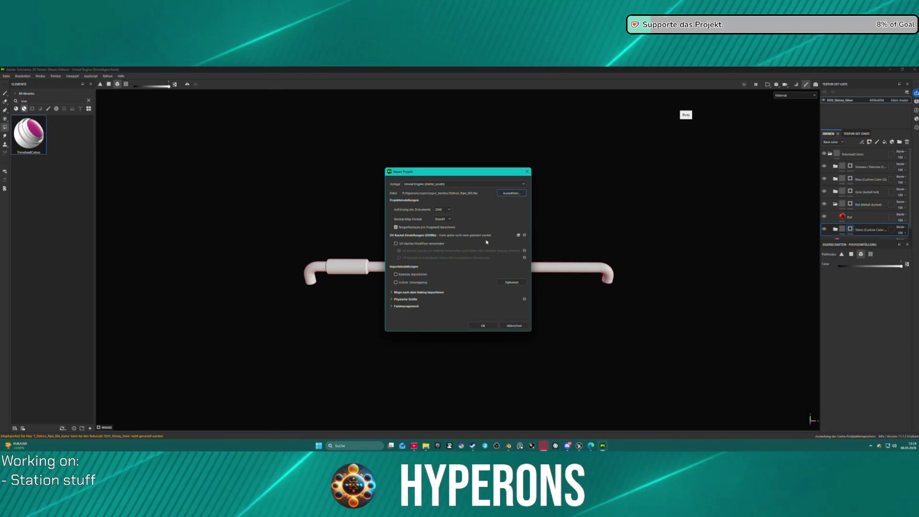
left_click(443, 209)
left_click(440, 243)
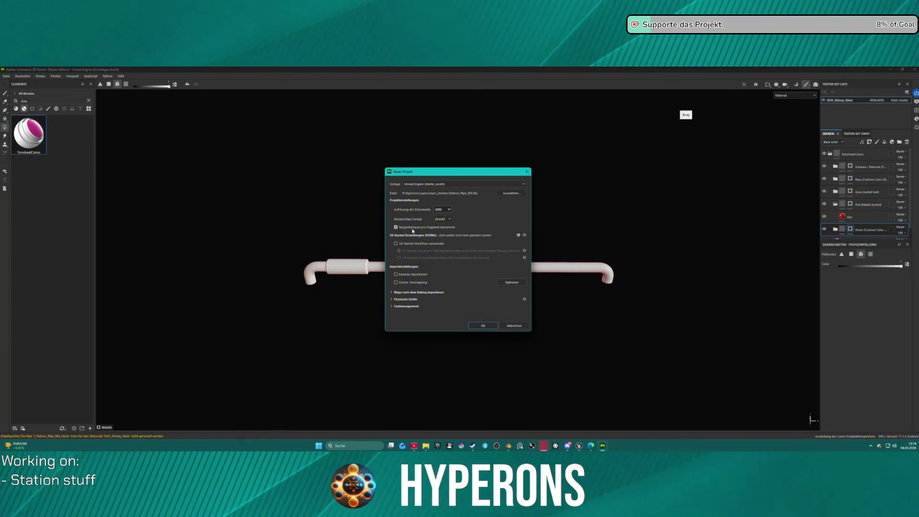
left_click(481, 325)
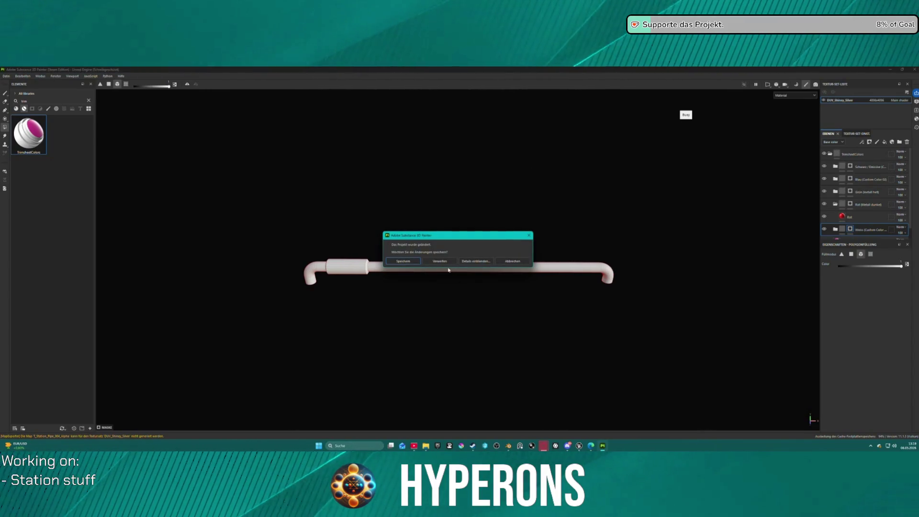
Step: Save the current pipe project as Pipe_004.spp
left_click(403, 261)
left_click(65, 130)
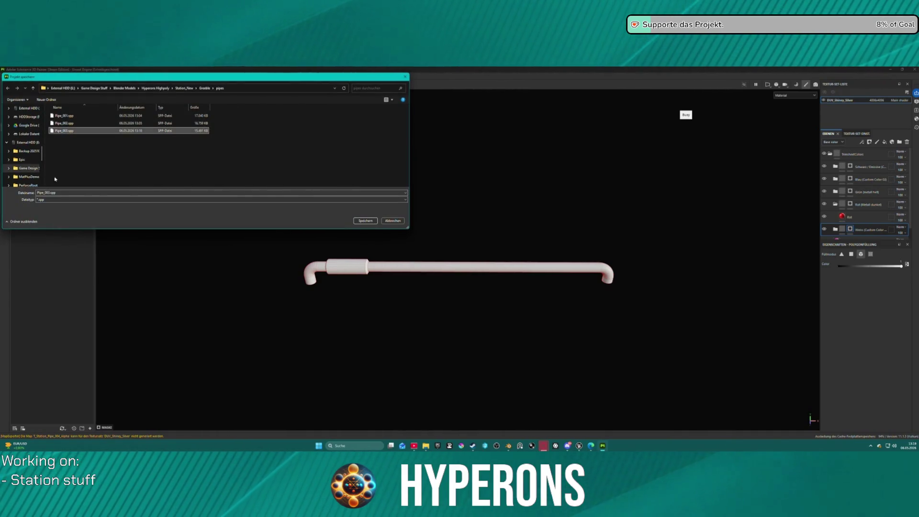
left_click(47, 192)
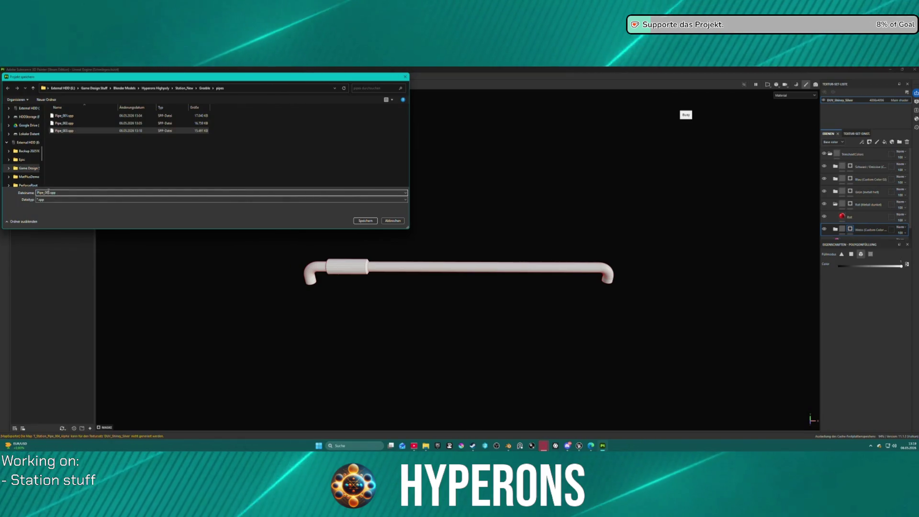
key("BackSpace")
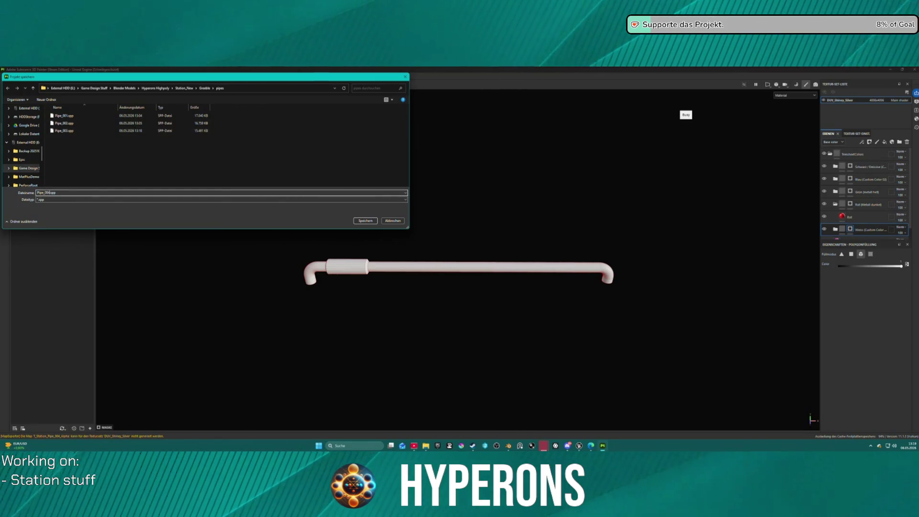
key("Return")
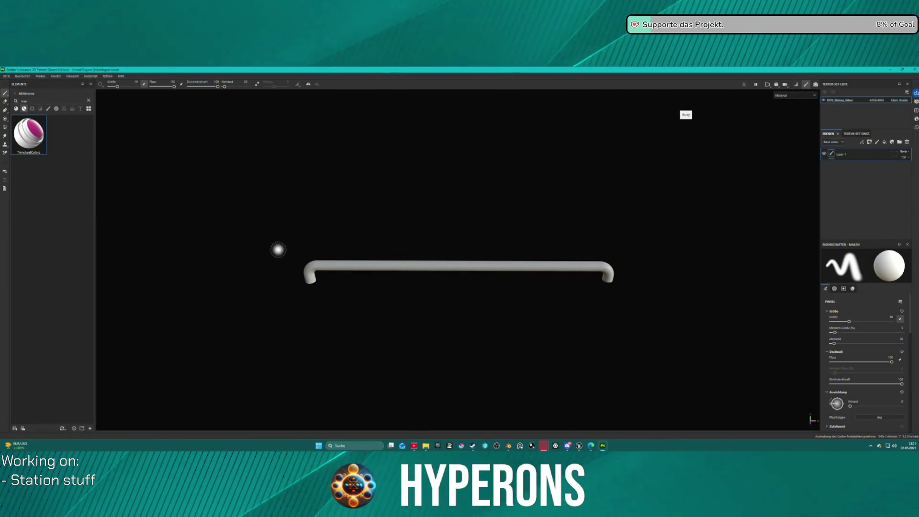
Step: Apply TrimsheetColors to Station_Pipe_005, delete Layer 1, and fill the Weiss mask white
mouse_move(29, 134)
left_mouse_down()
mouse_move(441, 269)
mouse_move(434, 272)
left_mouse_up()
left_click(843, 169)
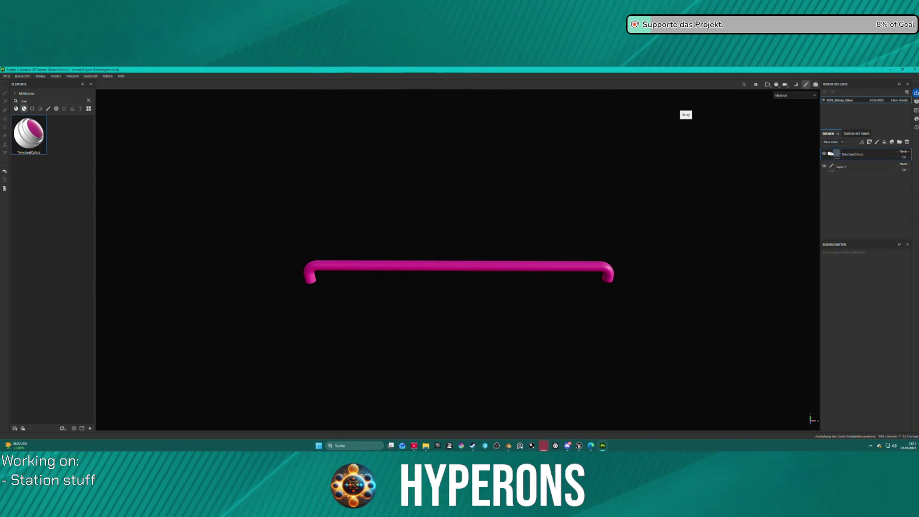
left_click(907, 142)
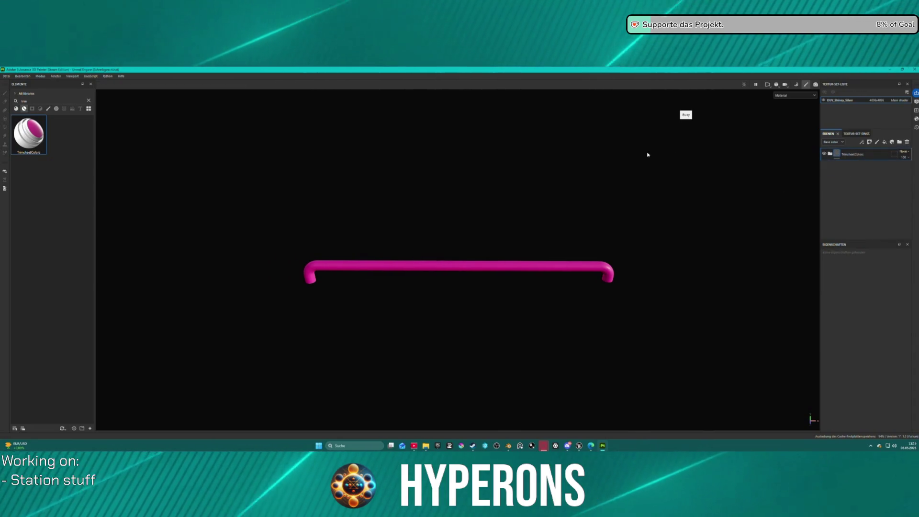
left_click(831, 153)
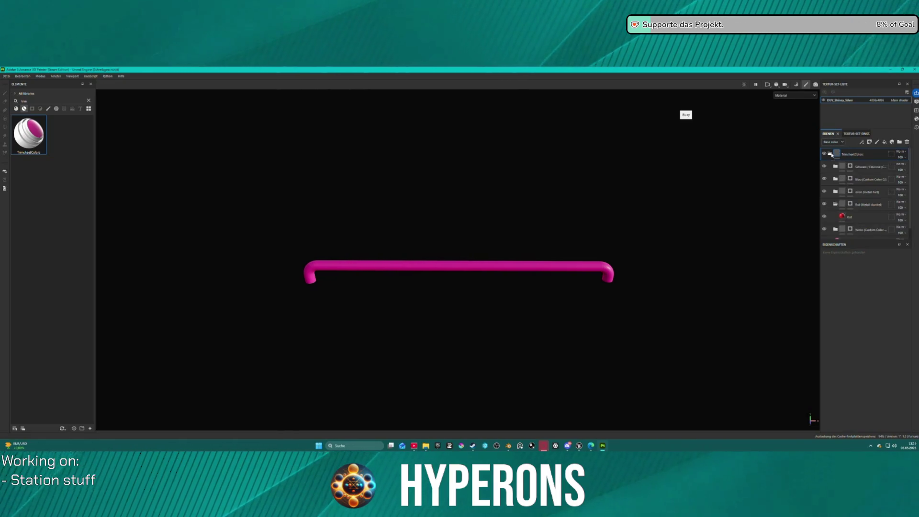
right_click(853, 232)
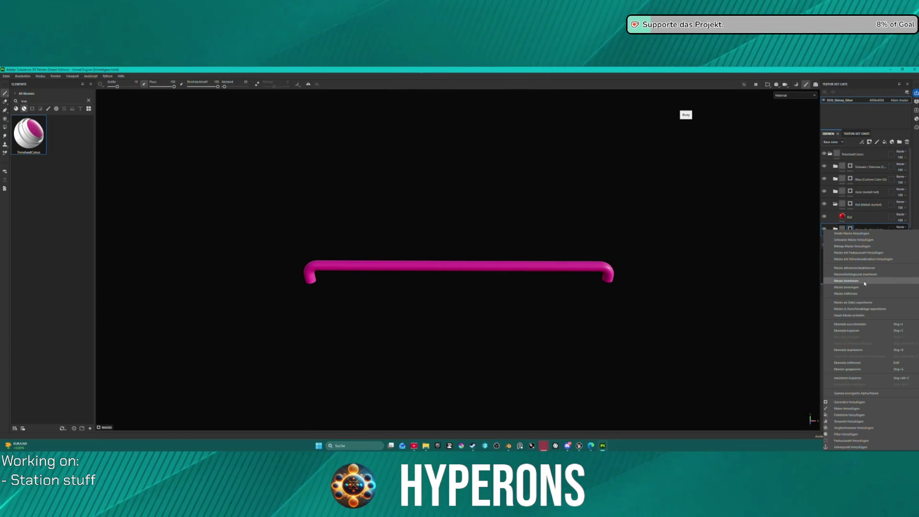
left_click(837, 280)
left_click(4, 76)
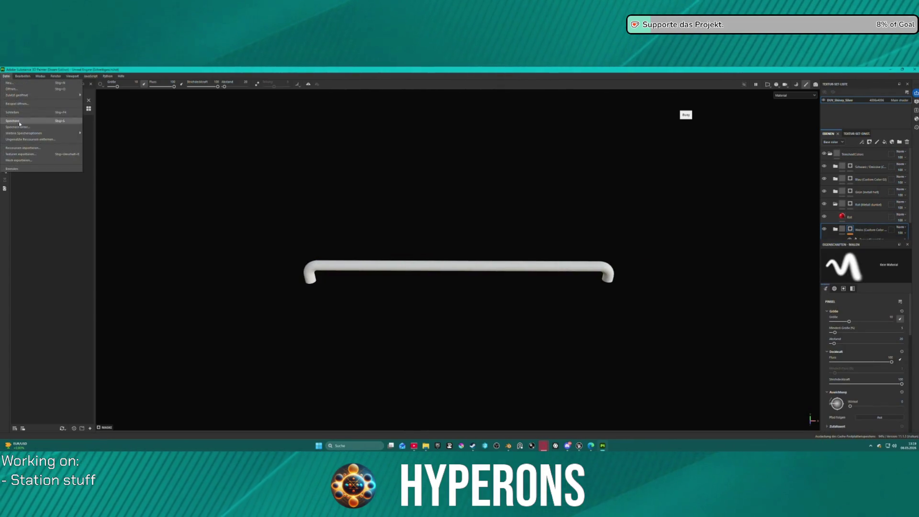
Step: Export Station_Pipe_005's texture maps with the A ACH TrimSheet preset, then close the export window
left_click(48, 155)
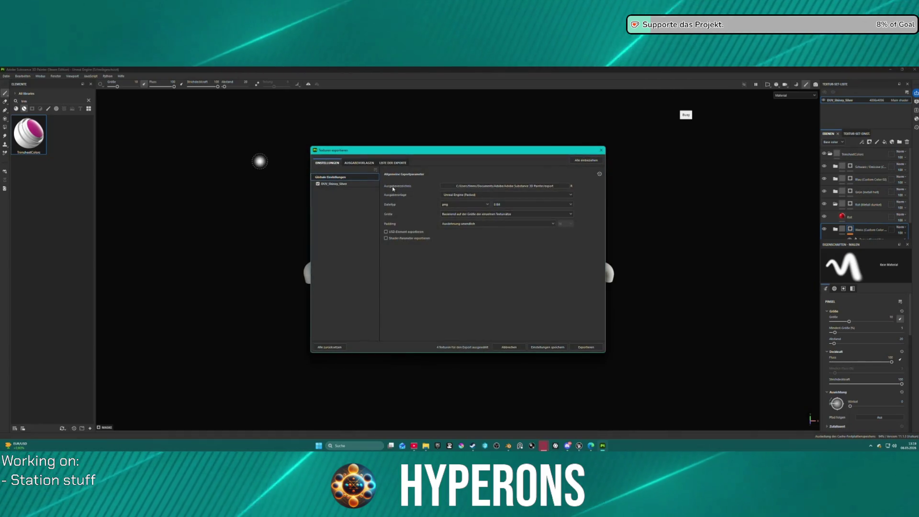
left_click(509, 193)
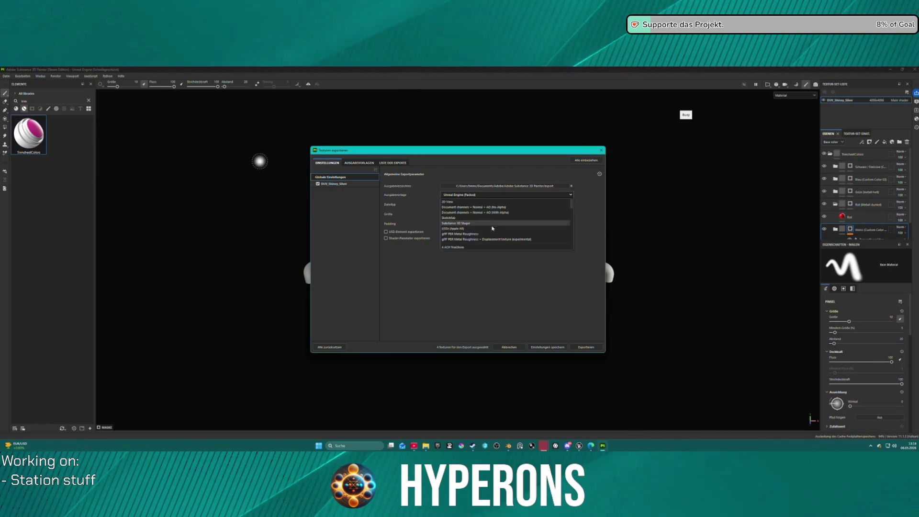
left_click(470, 249)
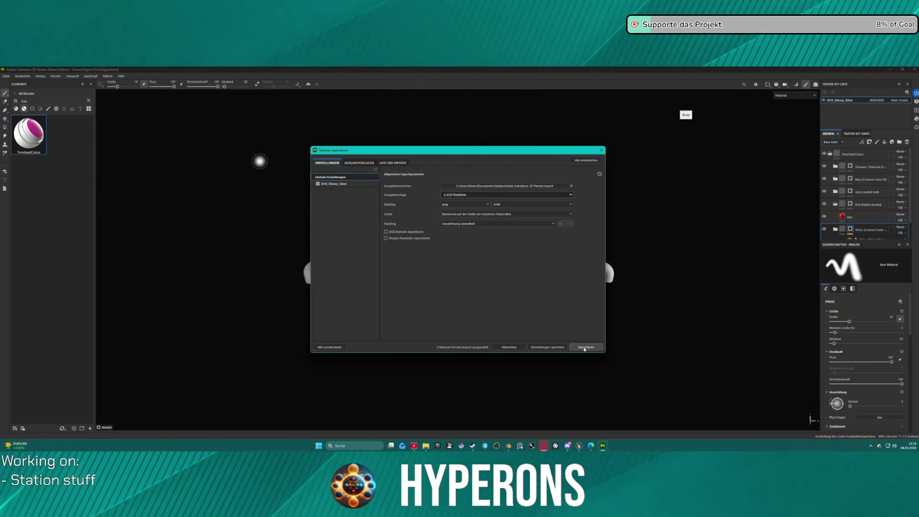
left_click(585, 348)
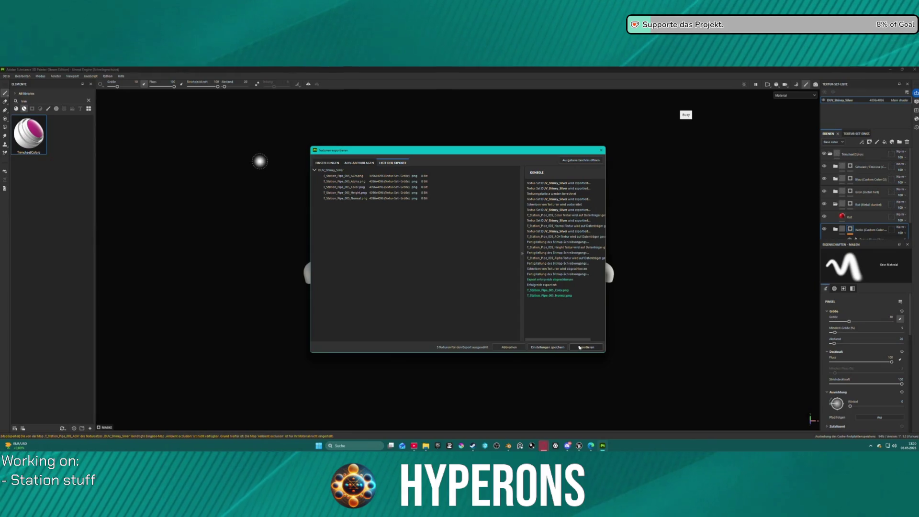
left_click(549, 346)
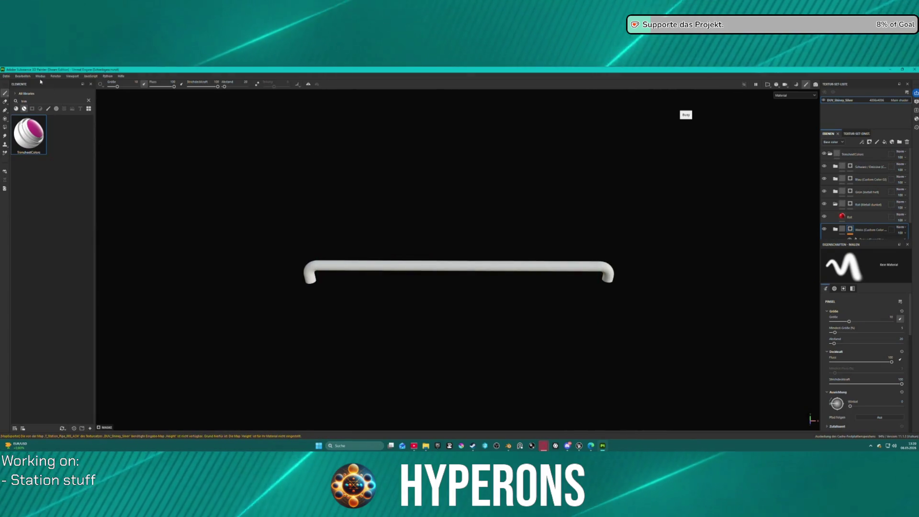
left_click(6, 75)
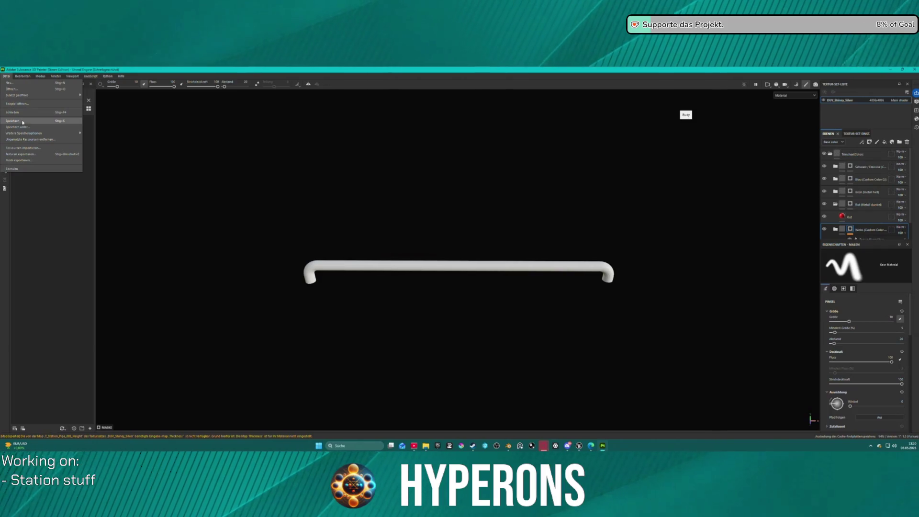
Step: Create a new project from Station_Pipe_006.fbx at 4096 document resolution
left_click(25, 83)
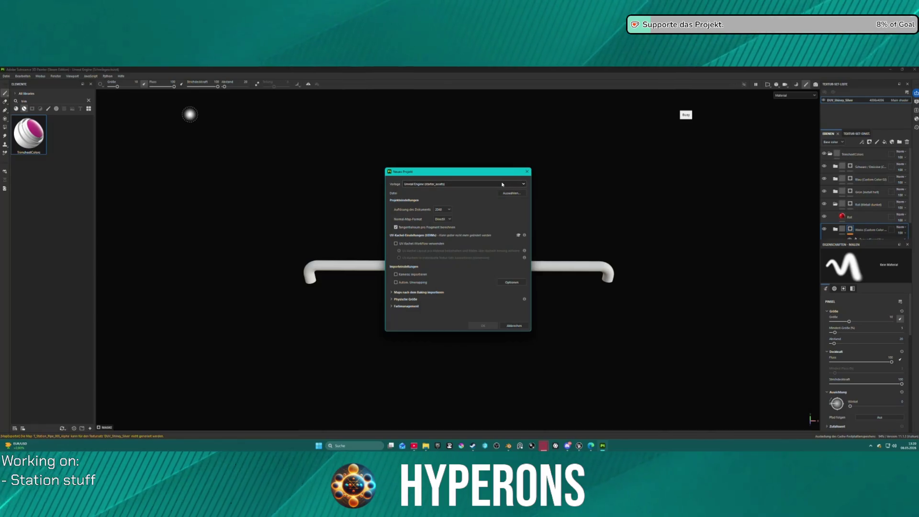
left_click(521, 195)
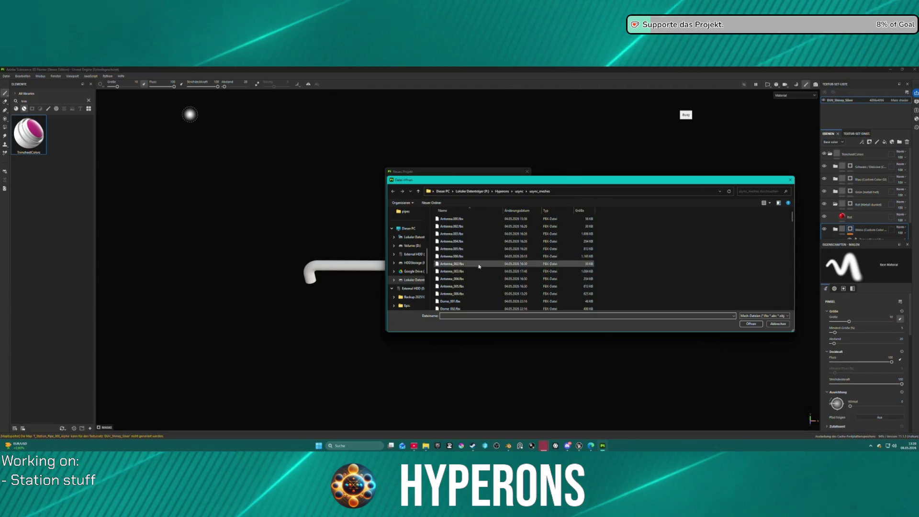
scroll(479, 272, "down", 8)
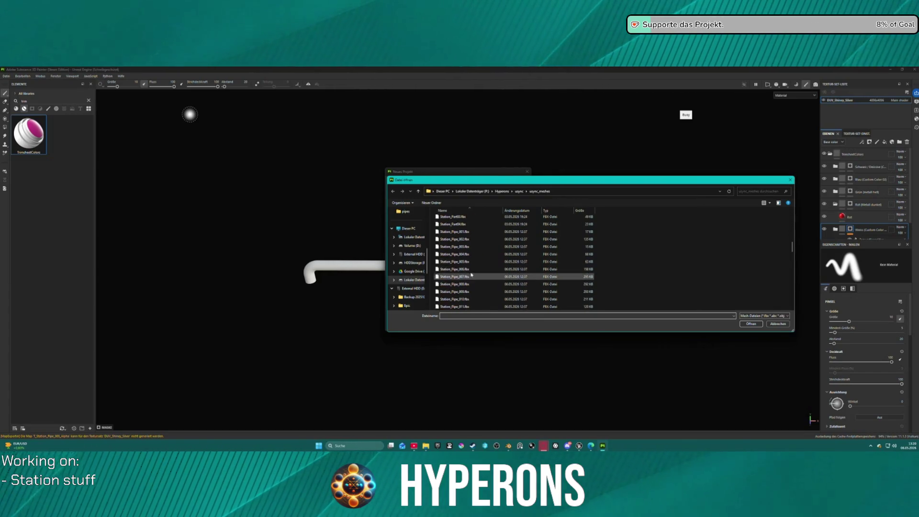
left_click(480, 269)
left_click(749, 324)
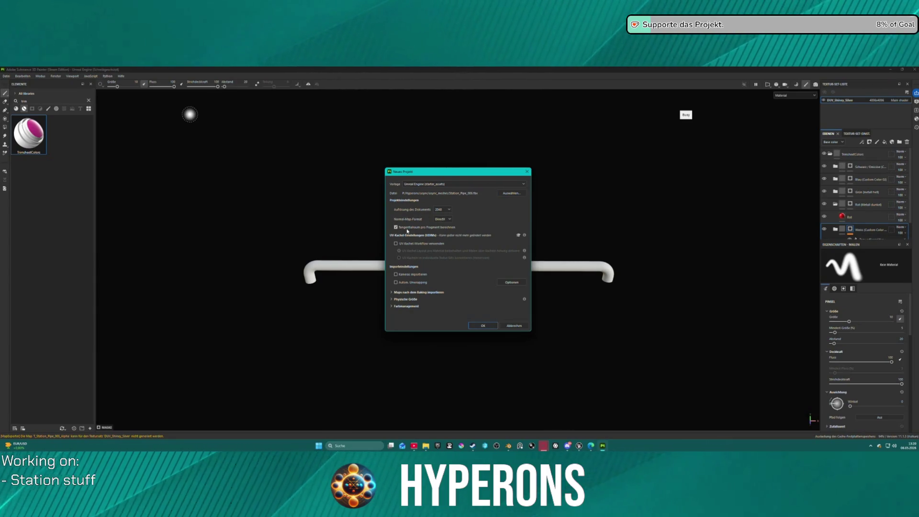
left_click(438, 210)
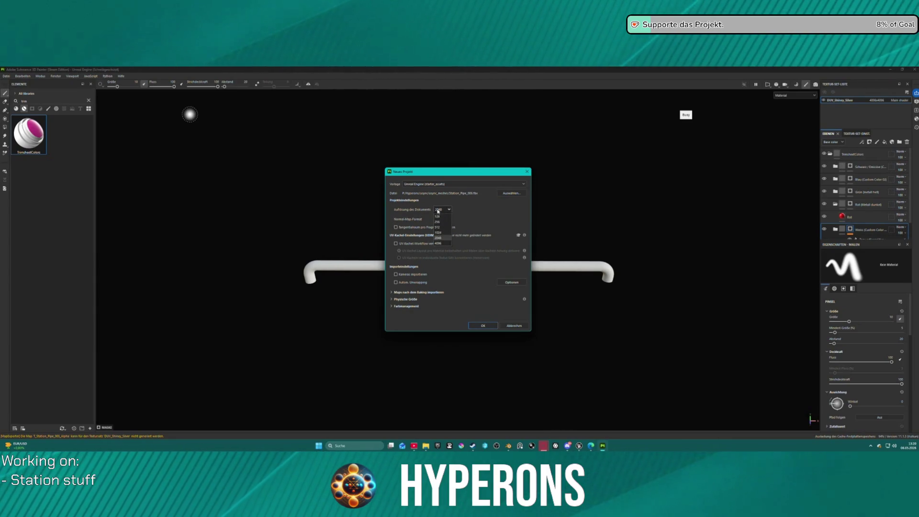
left_click(443, 245)
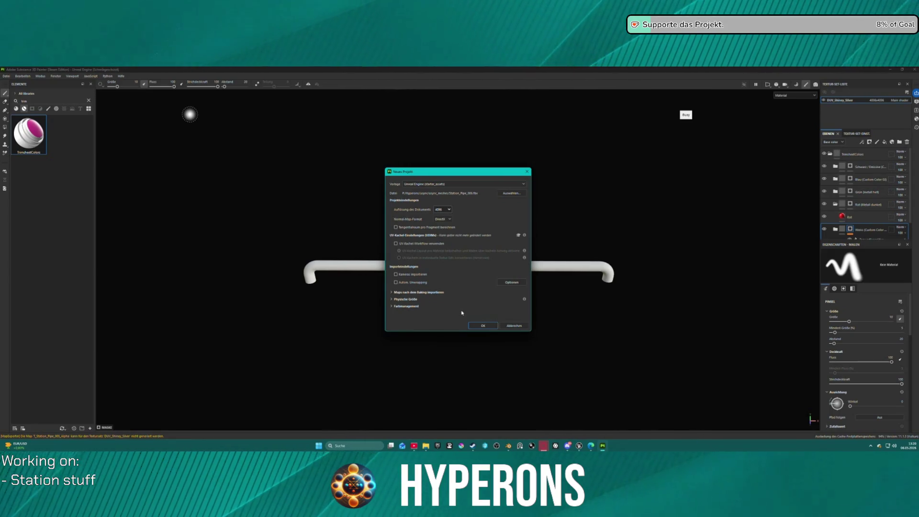
left_click(482, 325)
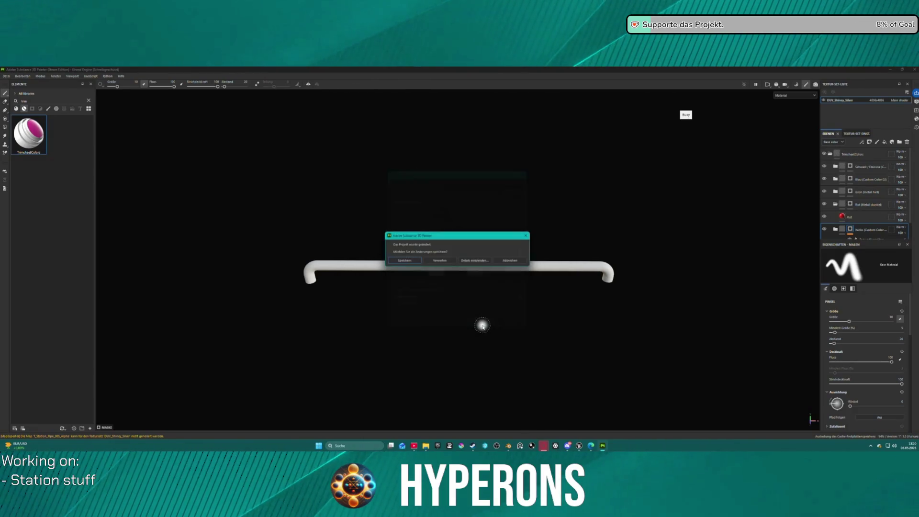
Step: Save the previous project as Pipe_005.spp
key("Return")
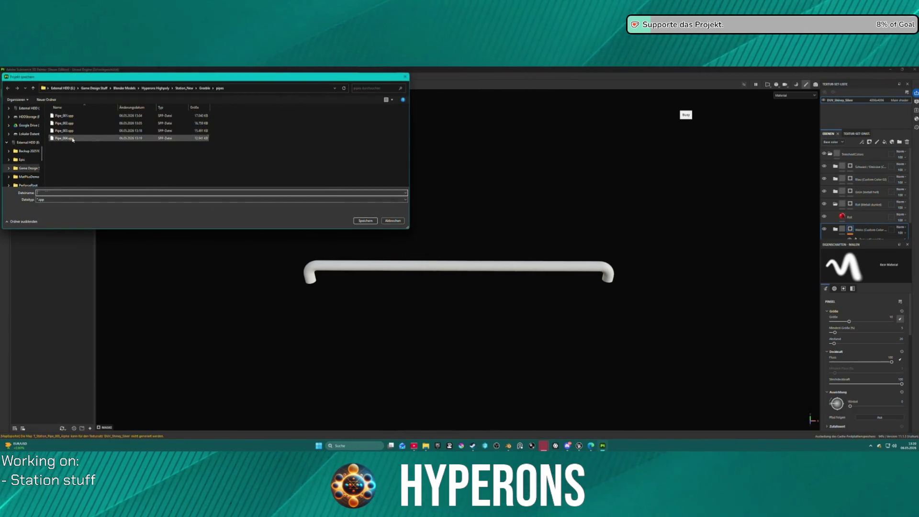
left_click(73, 139)
double_click(49, 193)
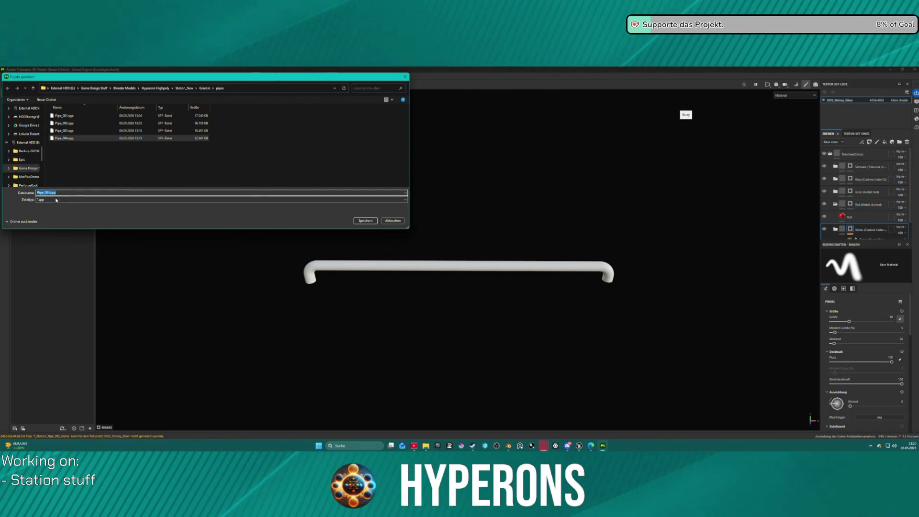
type("Pipe_005.spp")
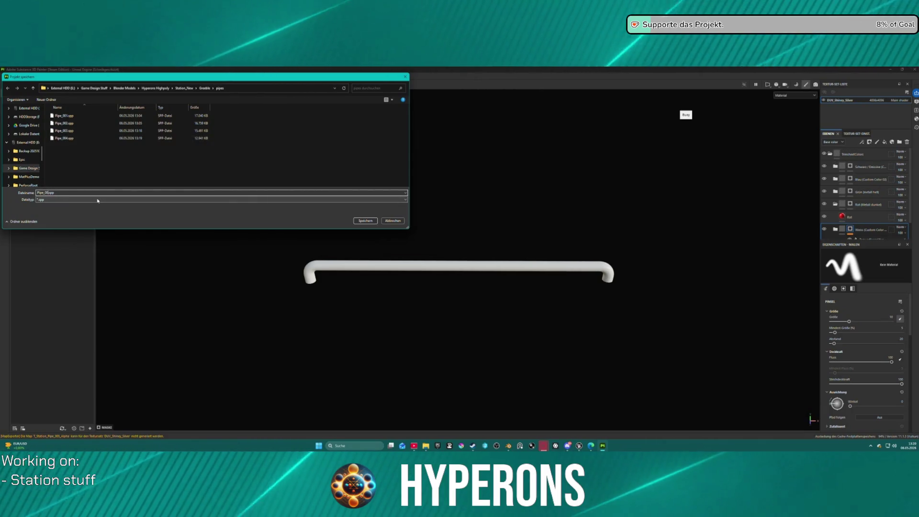
key("Return")
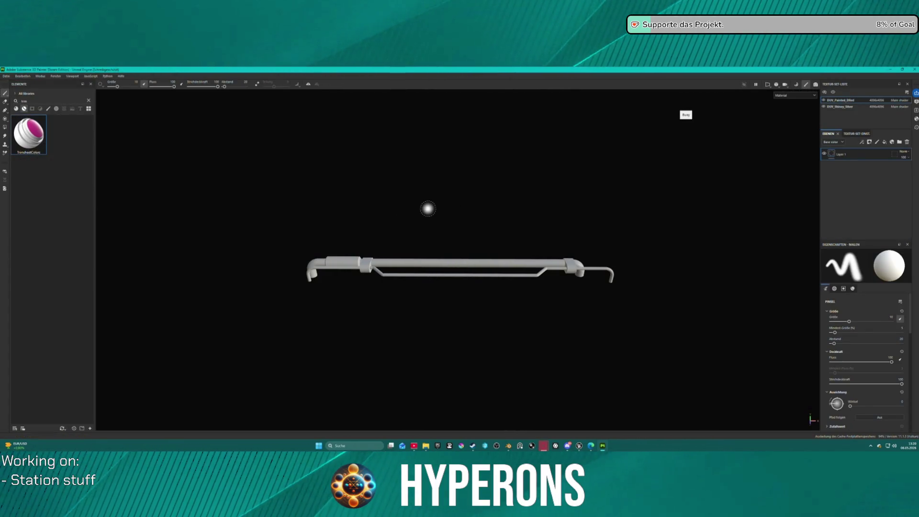
Step: Apply the TrimsheetColors material to the new pipe and polygon-fill the pipe body red on the Rot layer
scroll(431, 209, "down", 1)
mouse_move(29, 134)
left_mouse_down()
mouse_move(422, 274)
mouse_move(550, 271)
left_mouse_up()
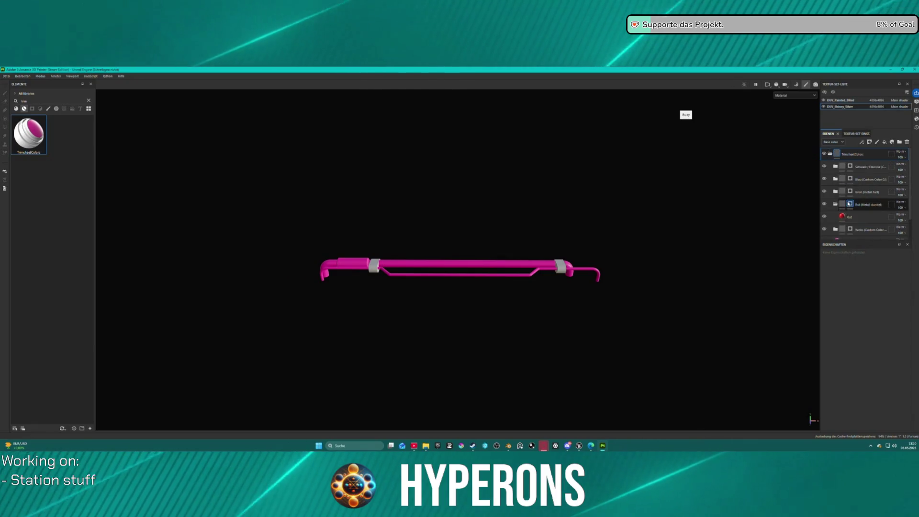
left_click(852, 205)
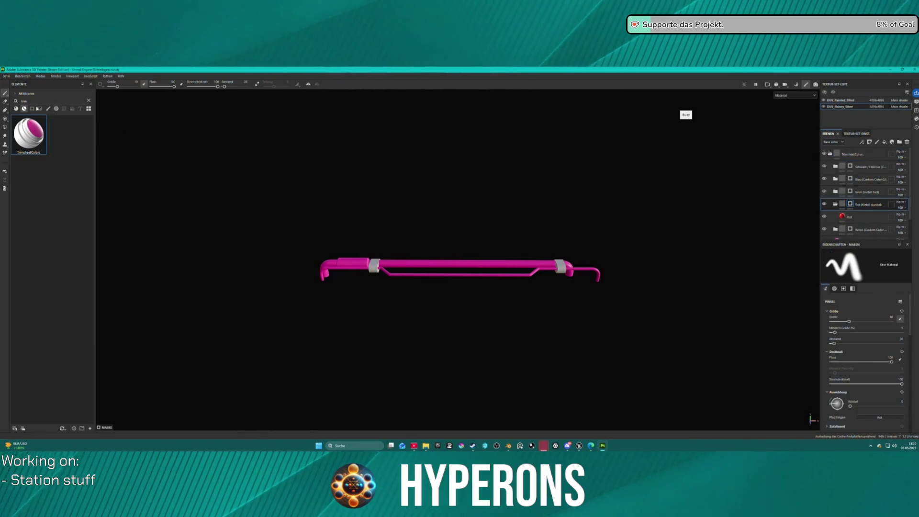
left_click(6, 127)
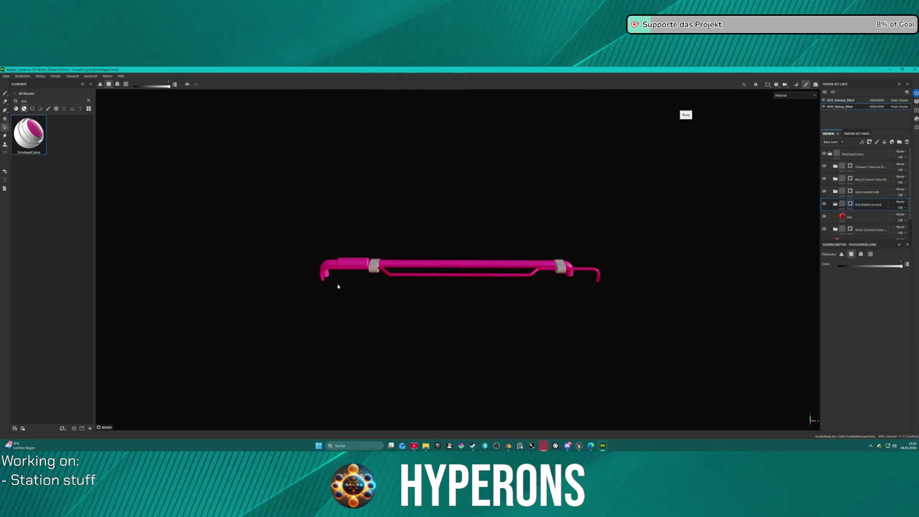
scroll(325, 273, "up", 2)
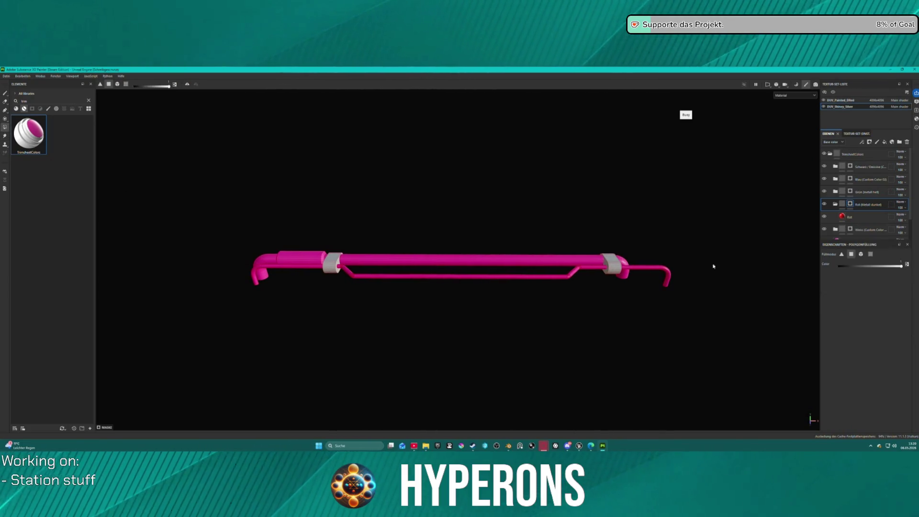
left_click(335, 262)
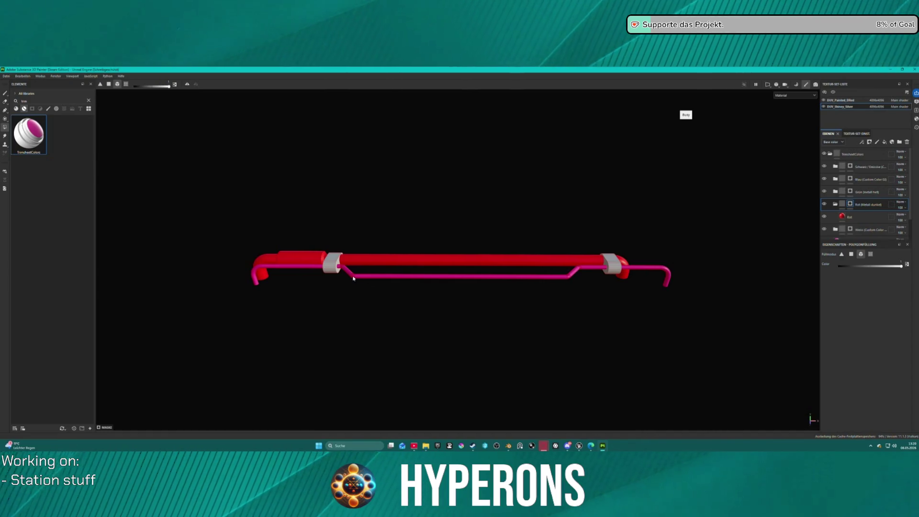
Step: Undo the red fills on the pipe body and lower pipe, then fill the pipes around the clamp red
key("ctrl+z")
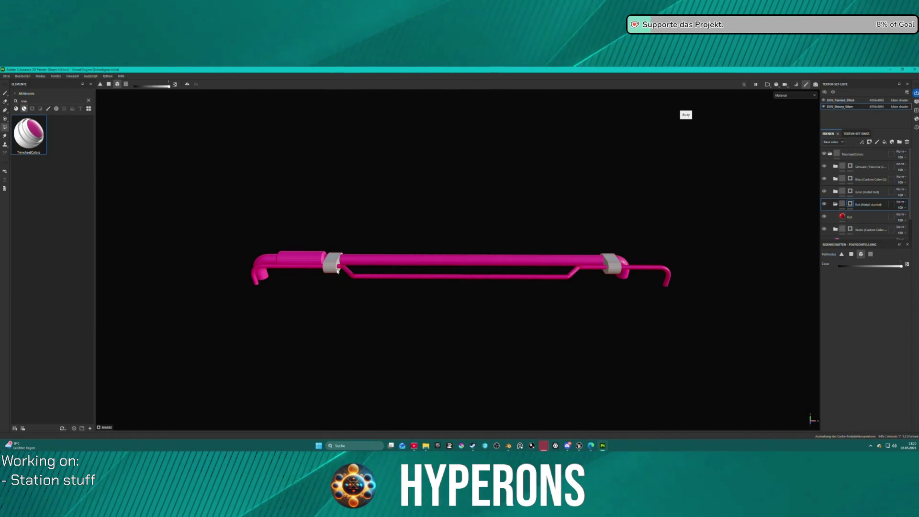
scroll(337, 271, "up", 10)
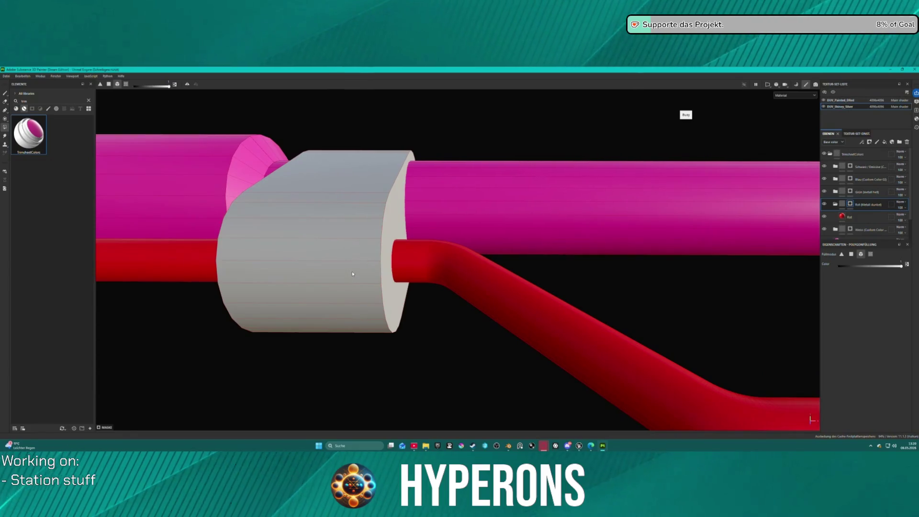
key("ctrl+z")
scroll(296, 266, "down", 5)
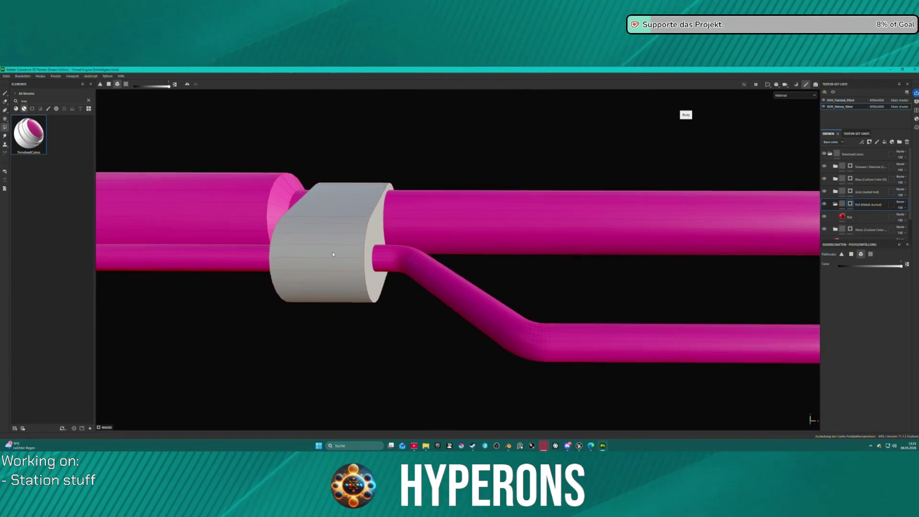
left_click_drag(312, 195, 340, 316)
scroll(359, 291, "down", 5)
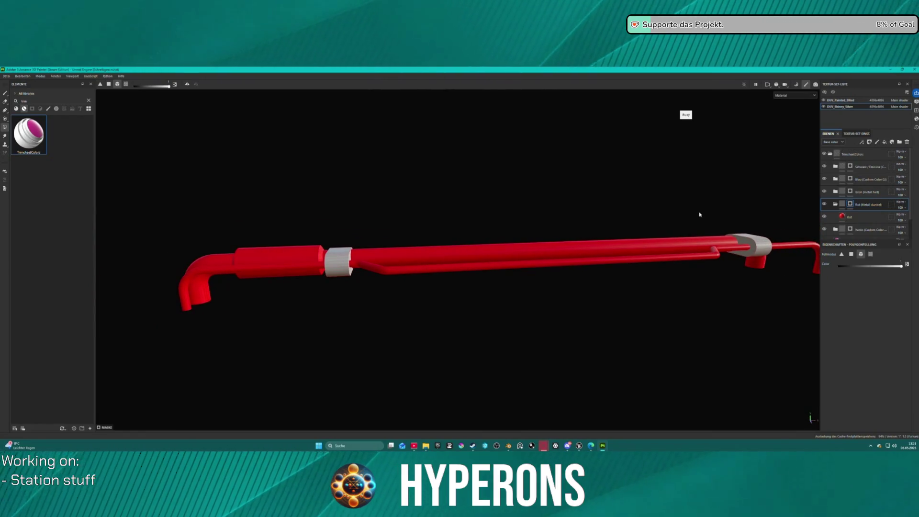
scroll(708, 206, "down", 3)
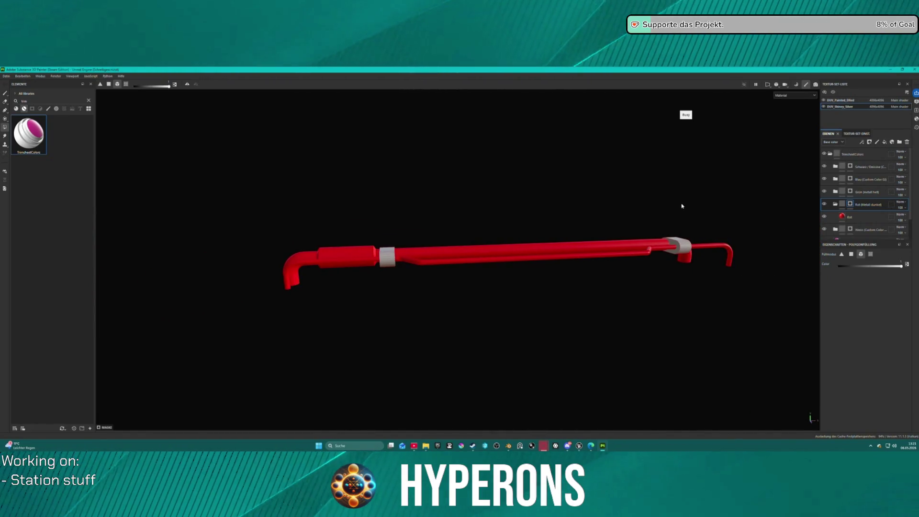
left_click_drag(676, 204, 654, 244)
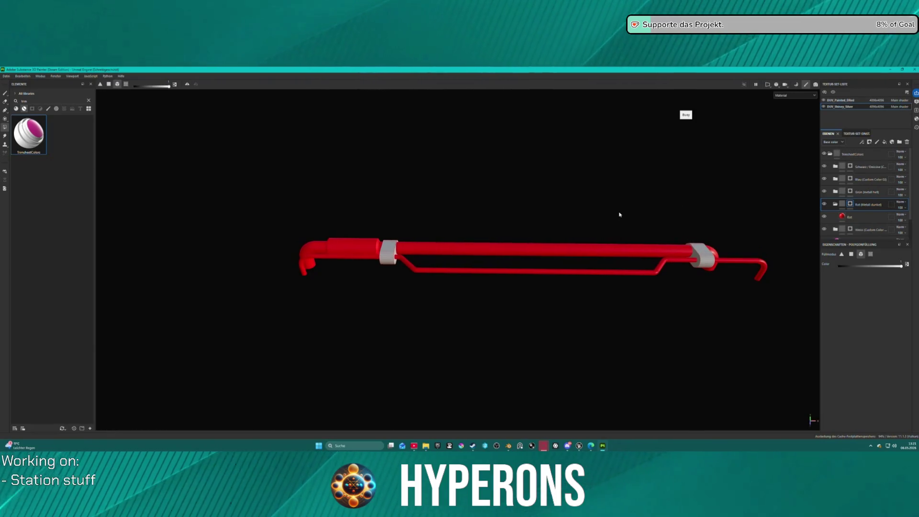
Step: Select the Weiss (Custom Color) layer in the layer stack
left_click(855, 205)
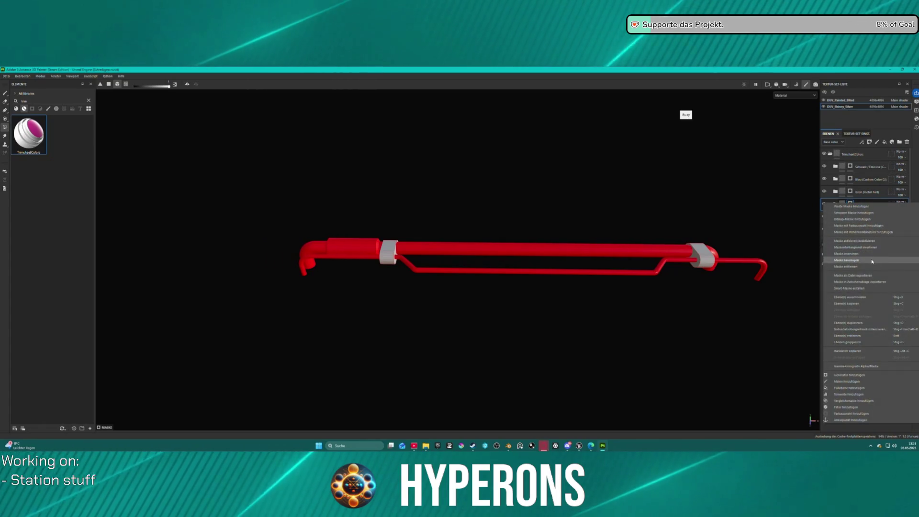
left_click(850, 204)
left_click(871, 254)
scroll(864, 206, "down", 1)
left_click(854, 206)
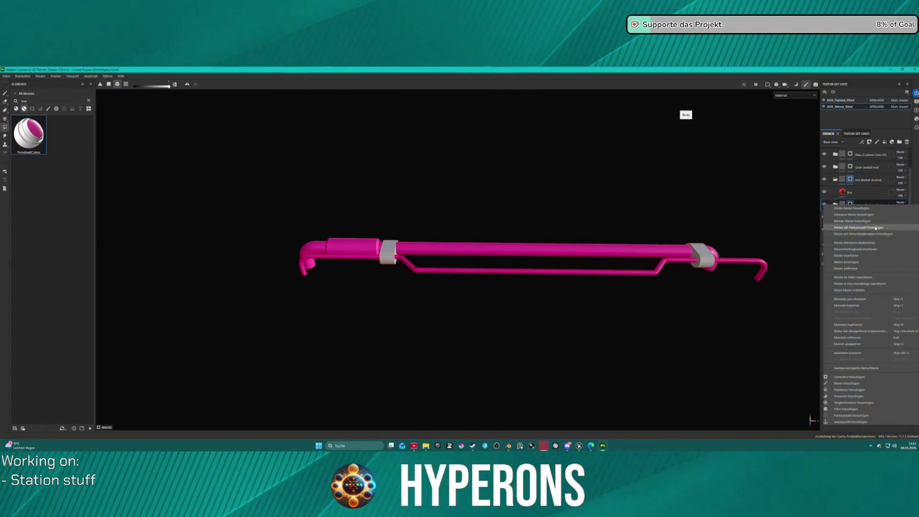
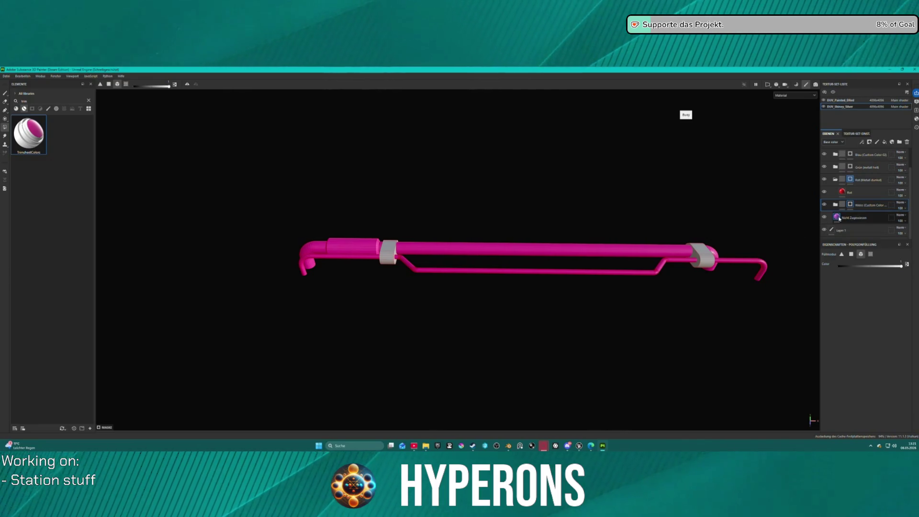
Step: In Painter, set the Weiss folder mask to polygon fill and check the pipe in 3D and UV views
left_click(855, 217)
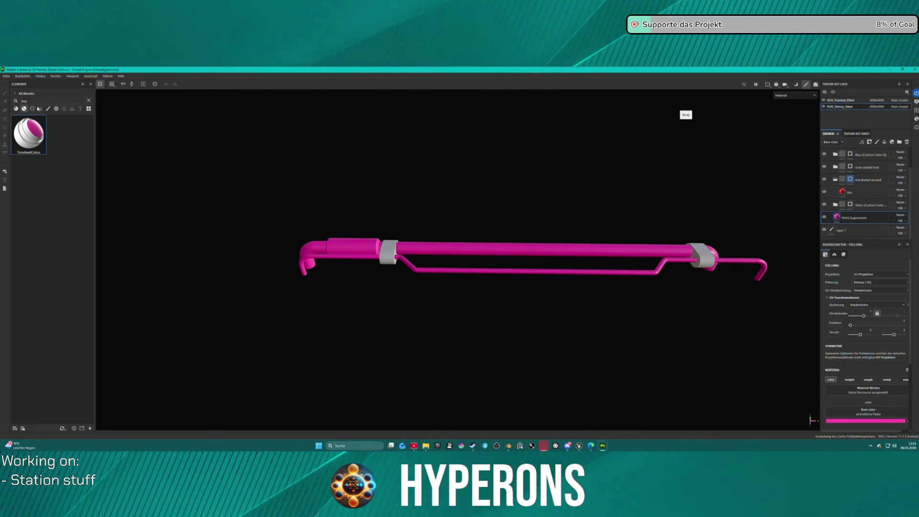
left_click(392, 255)
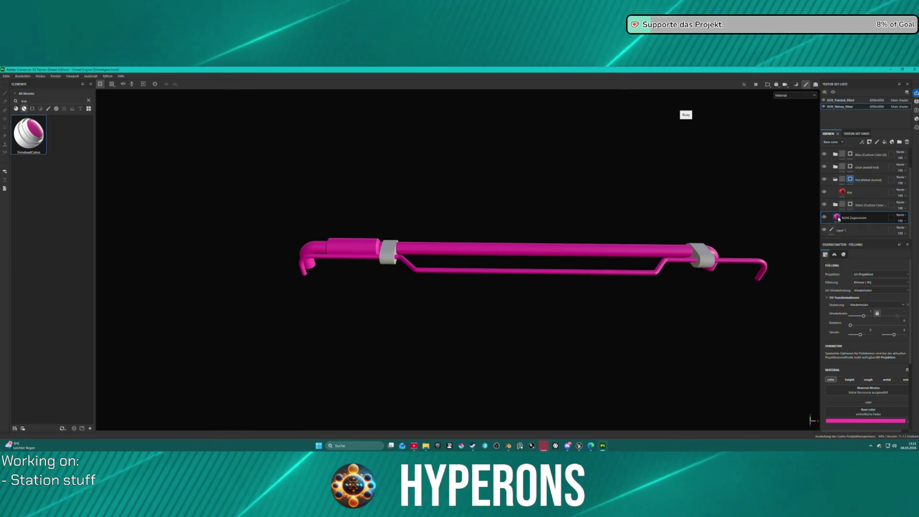
left_click(850, 205)
key("4")
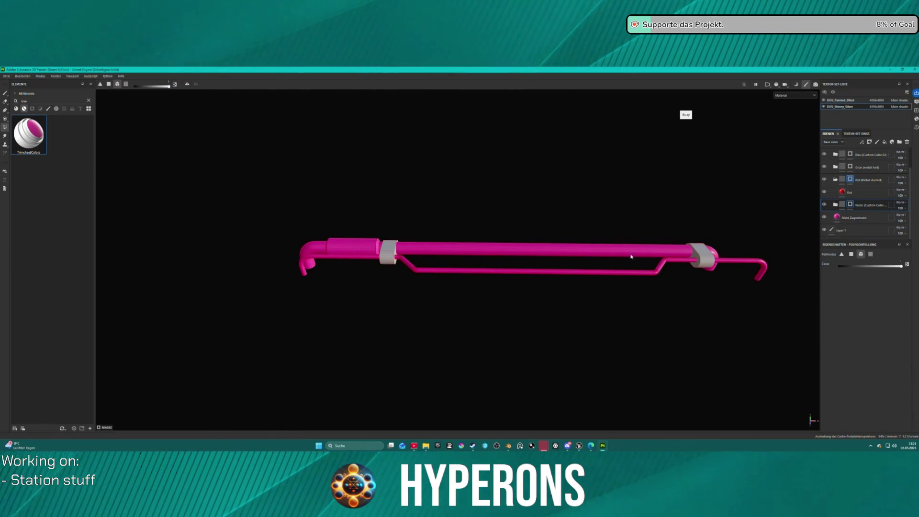
left_click_drag(616, 256, 718, 216)
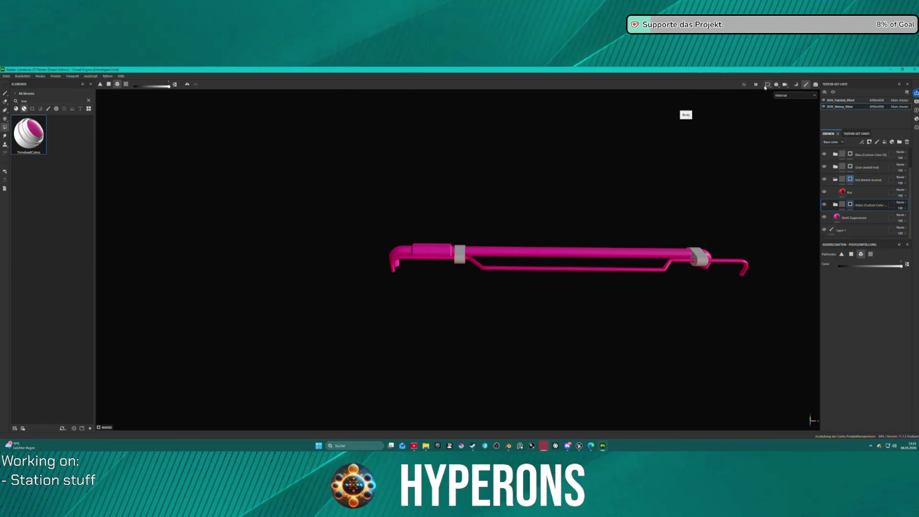
key("F3")
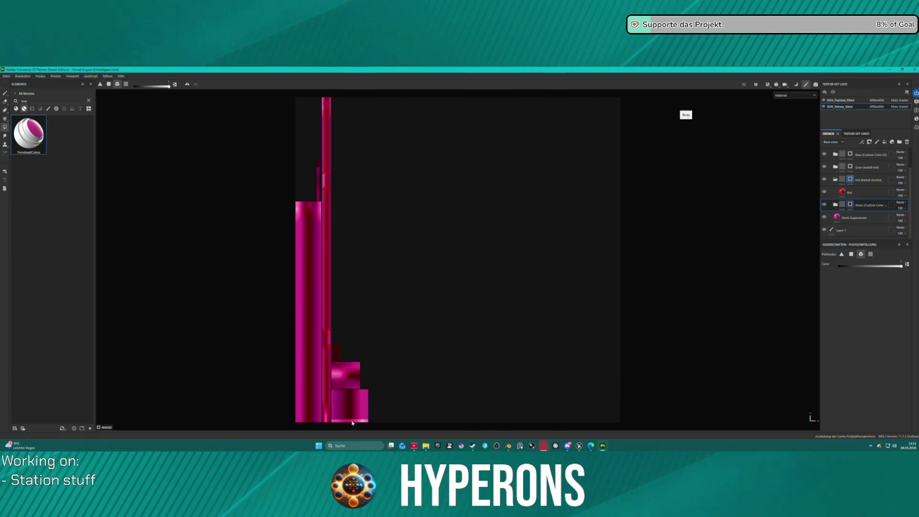
scroll(394, 261, "down", 3)
scroll(394, 260, "up", 4)
scroll(389, 280, "down", 1)
key("F2")
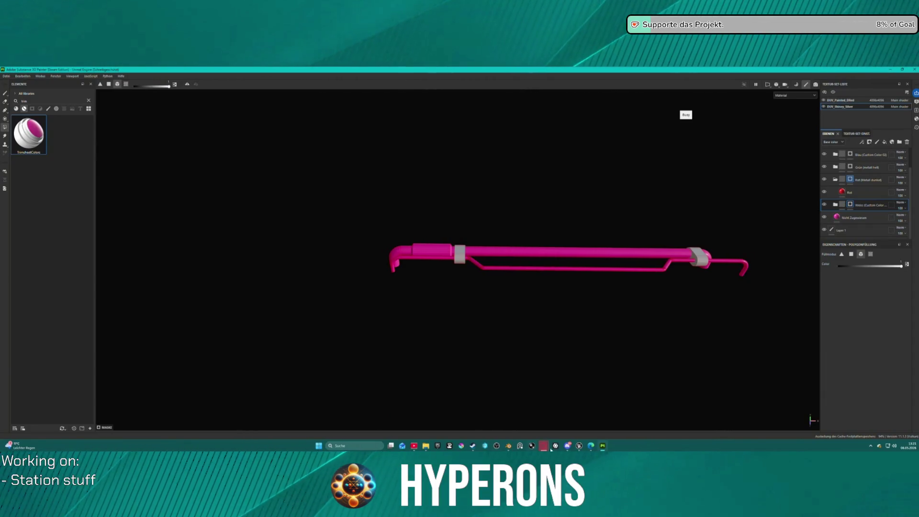
Step: In Blender, select Station_Pipe_006, frame it, and switch to the UV Editing workspace
mouse_move(511, 450)
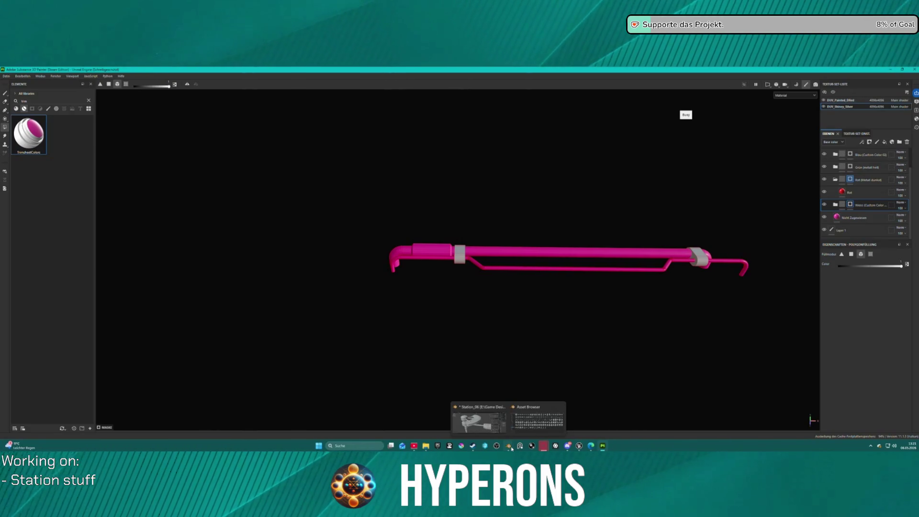
left_click(483, 425)
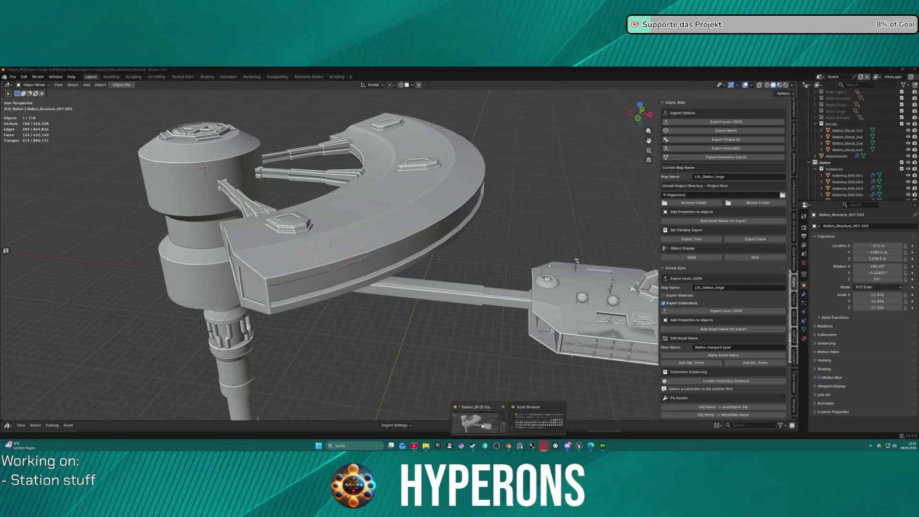
scroll(778, 164, "down", 2)
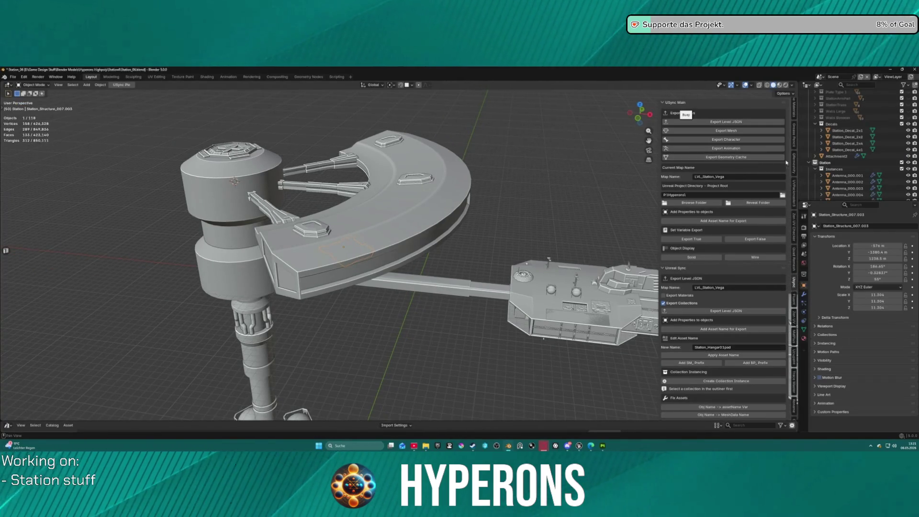
scroll(883, 140, "up", 5)
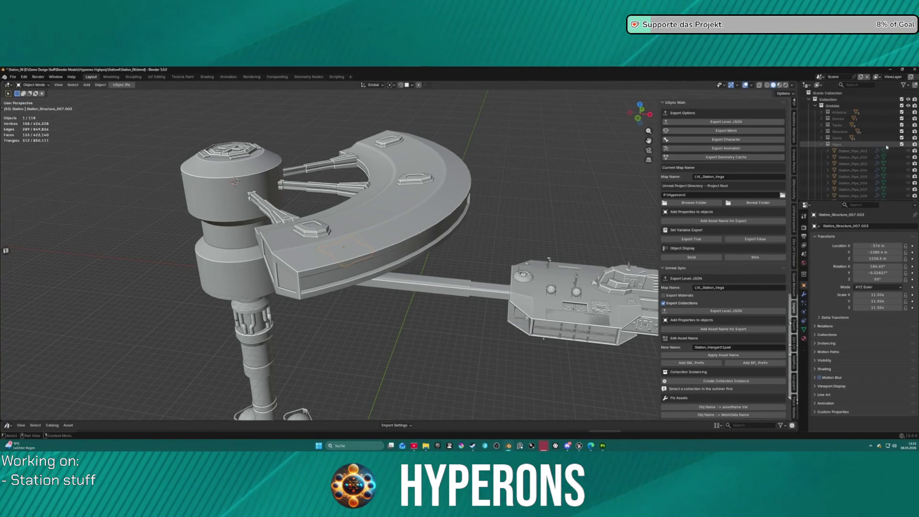
left_click(846, 183)
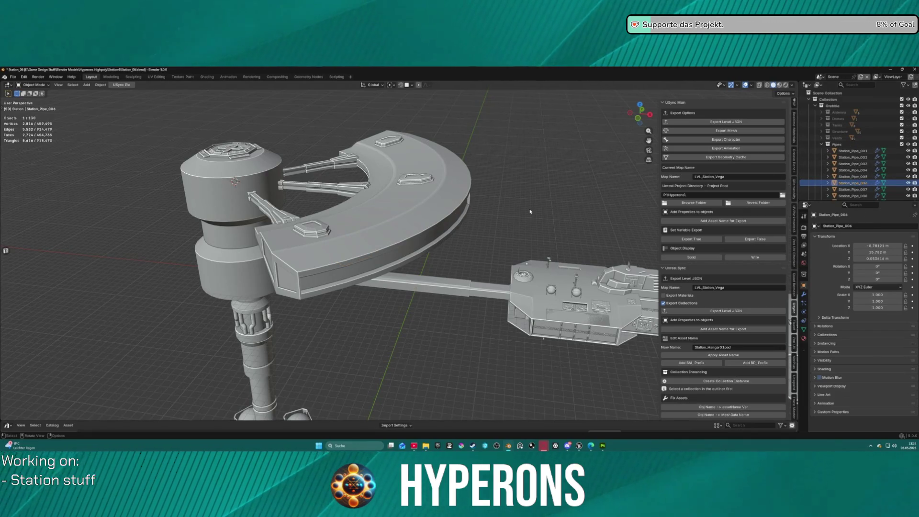
key("KP_Decimal")
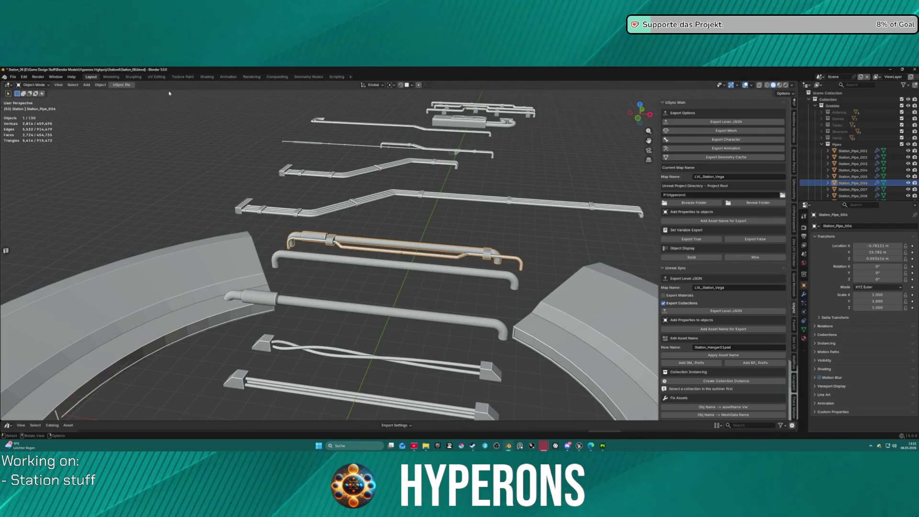
left_click(152, 77)
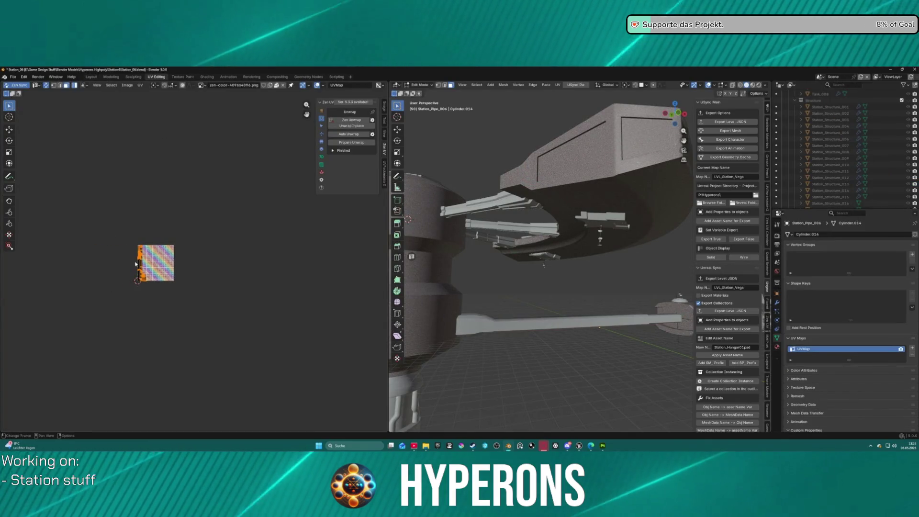
Step: Frame the pipe, orbit it upright, and fit the checker texture in the UV editor
key("Tab")
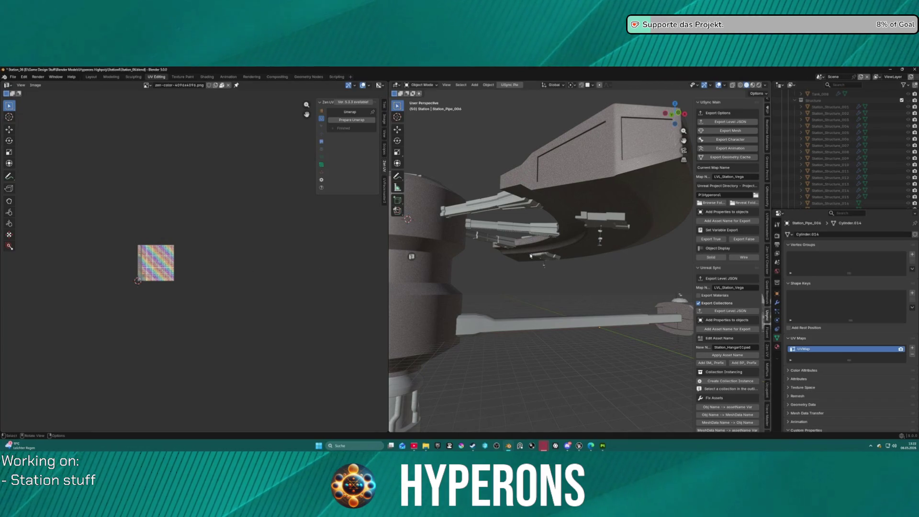
scroll(510, 257, "up", 2)
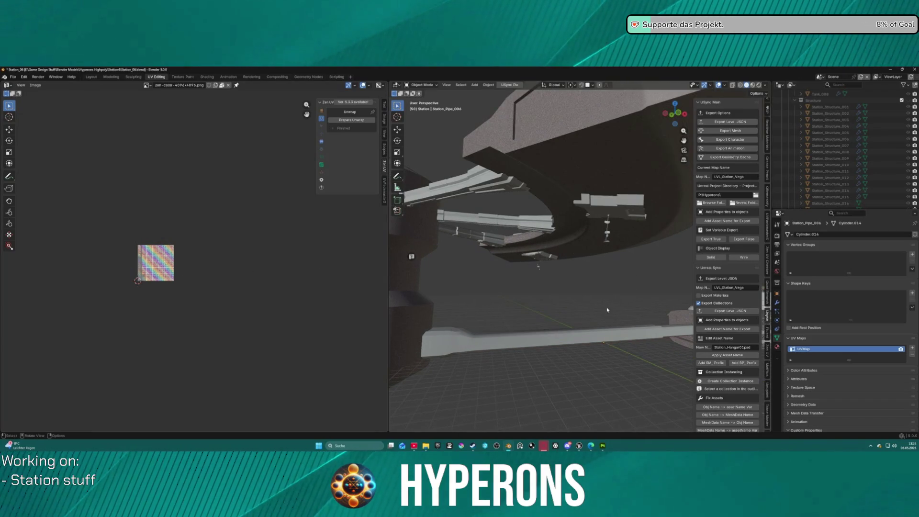
key("KP_Decimal")
left_click_drag(621, 262, 539, 295)
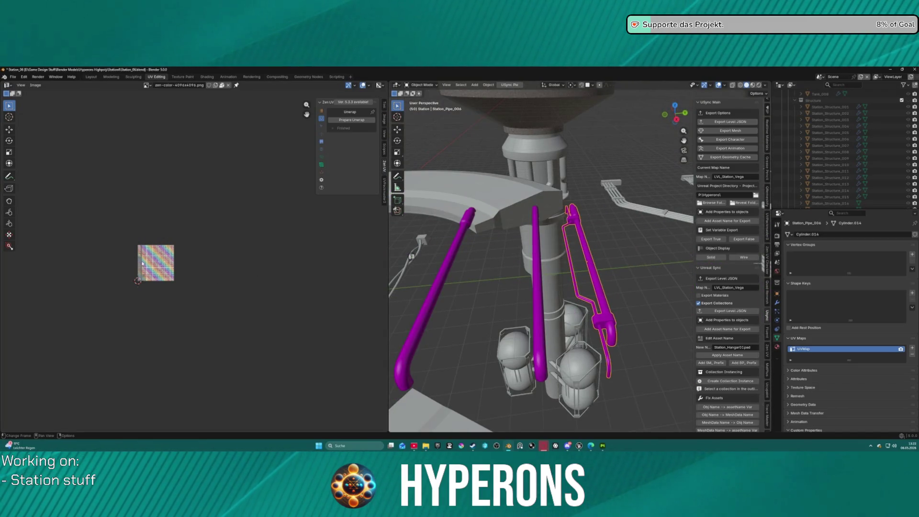
key("Home")
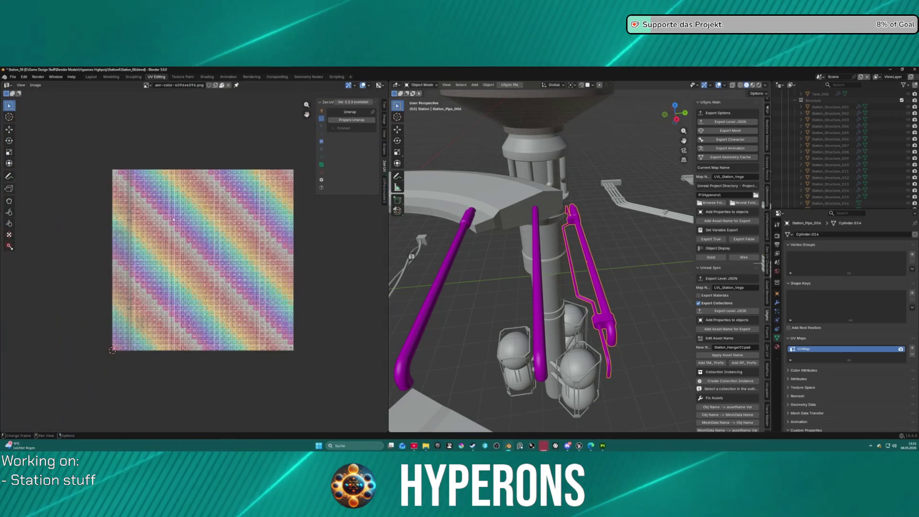
Step: Enter Edit Mode and toggle select-all to view the pipe's UV islands, then return to Painter
key("ctrl+Tab")
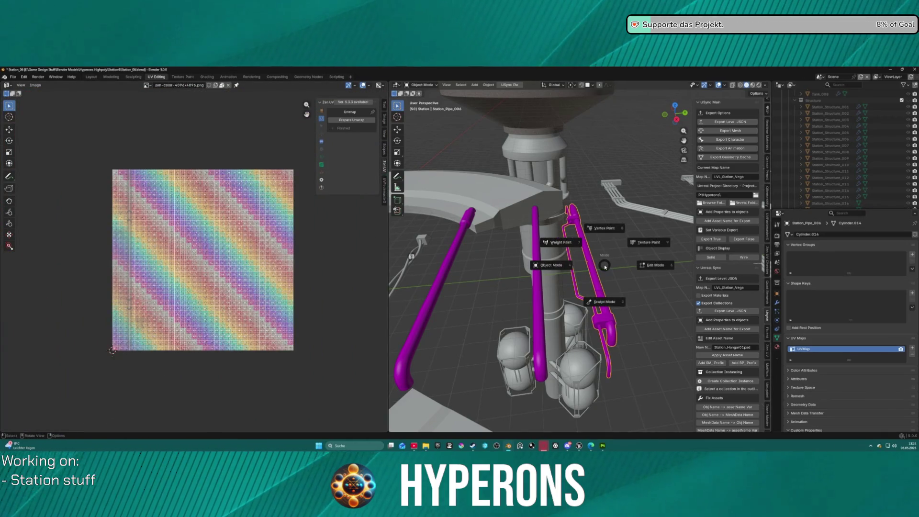
left_click(623, 267)
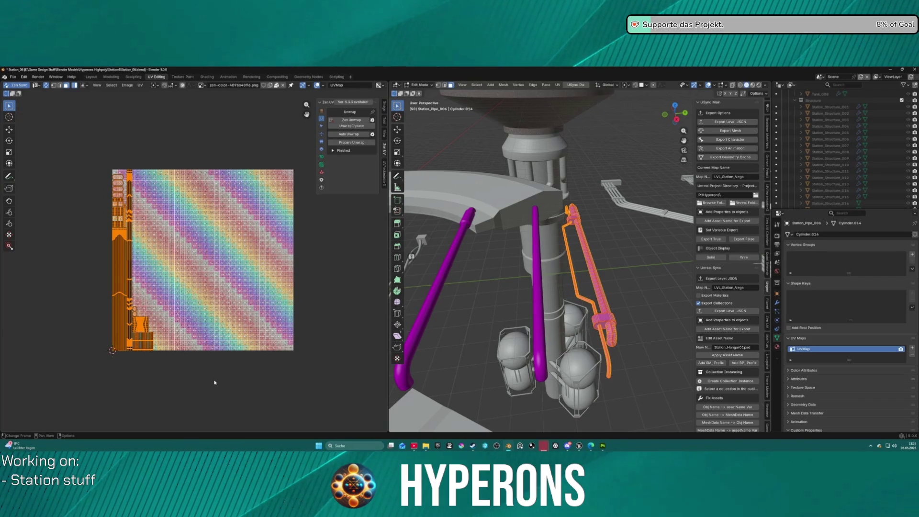
key("alt+a")
key("a")
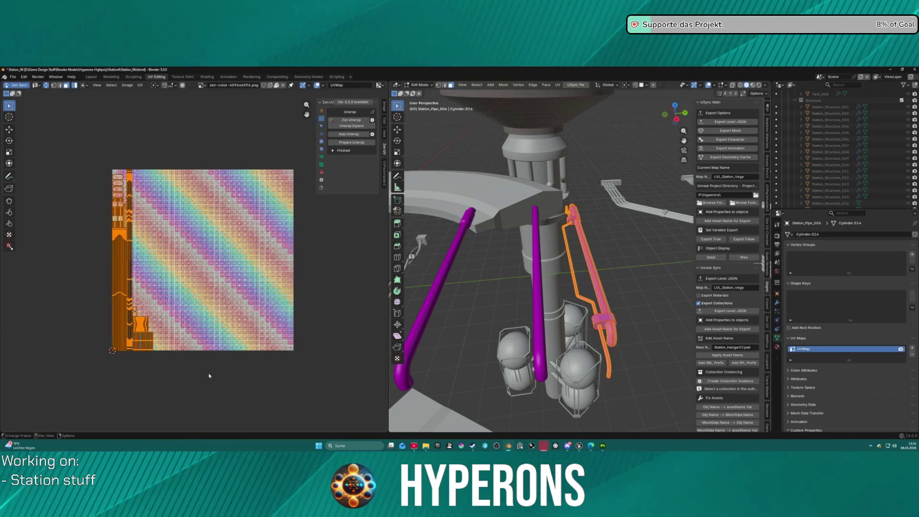
key("alt+a")
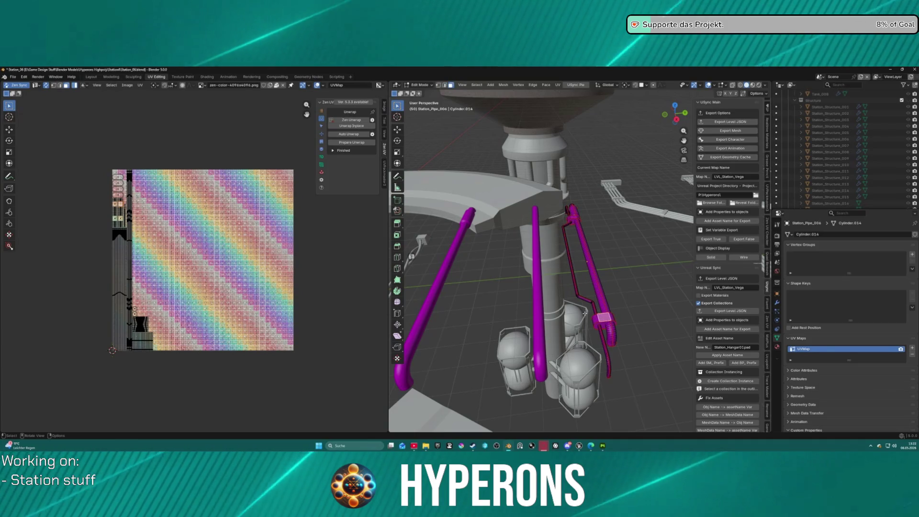
left_click(603, 447)
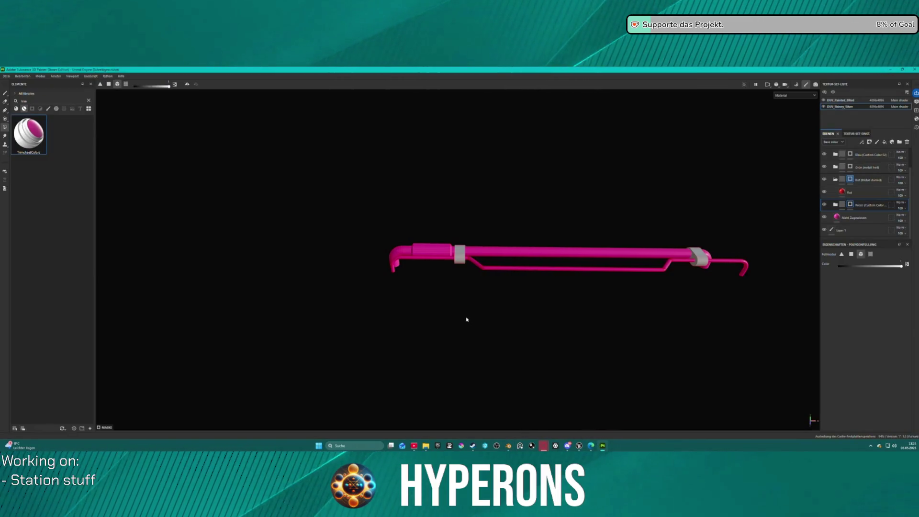
Step: Zoom into the pipe's pink trim strips in Painter's 2D UV view, then go back to Blender
key("F3")
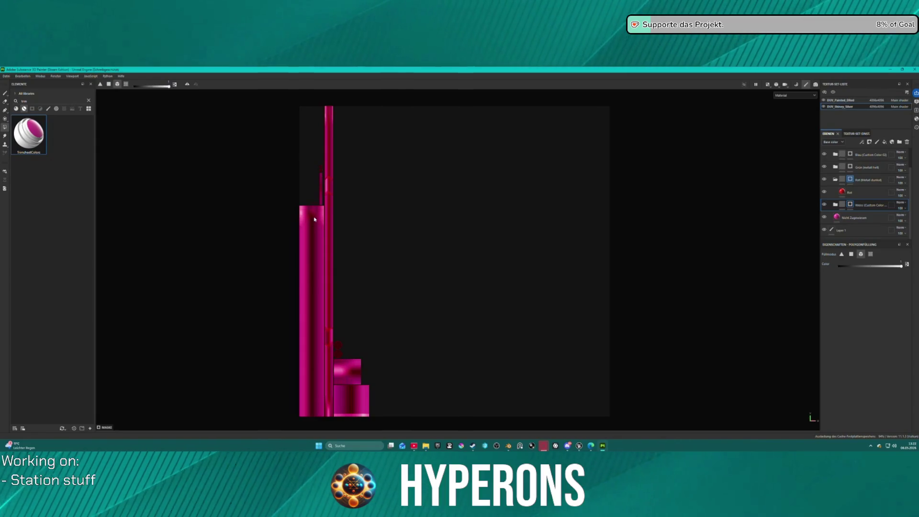
scroll(315, 219, "up", 5)
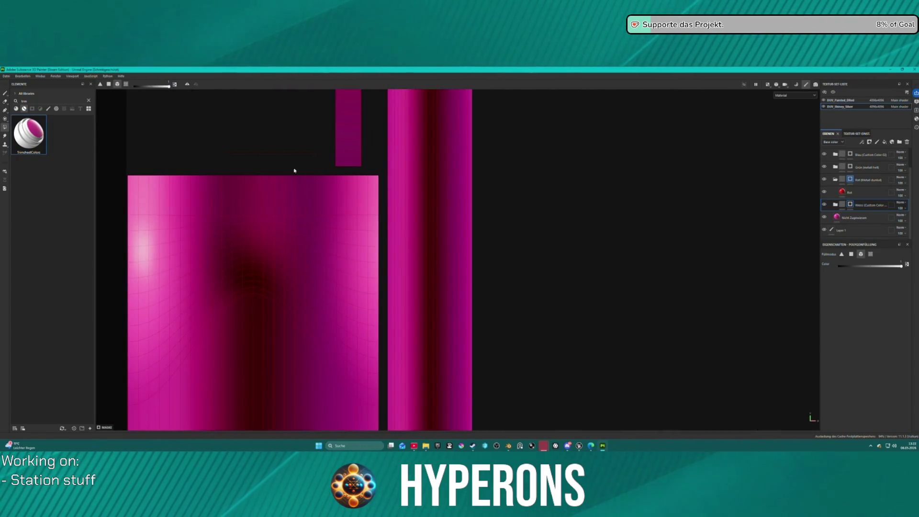
scroll(303, 176, "down", 1)
scroll(267, 117, "down", 3)
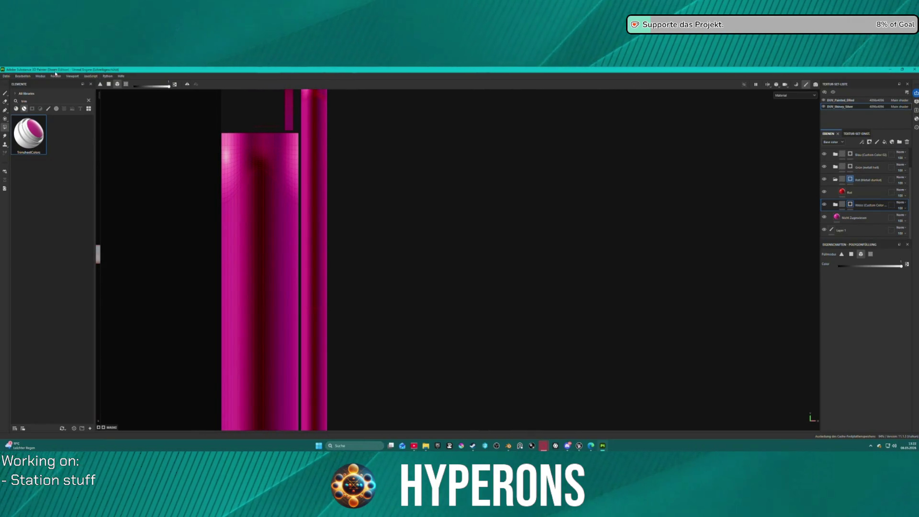
left_click(507, 445)
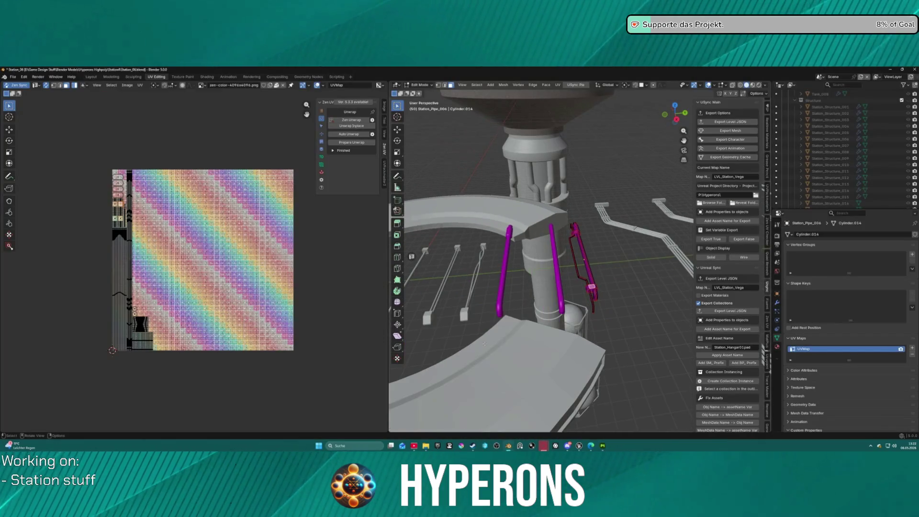
Step: Remove the DUV_Painted_DRed material slot from the pipe, leaving only DUV_Shiney_Silver
left_click(121, 228)
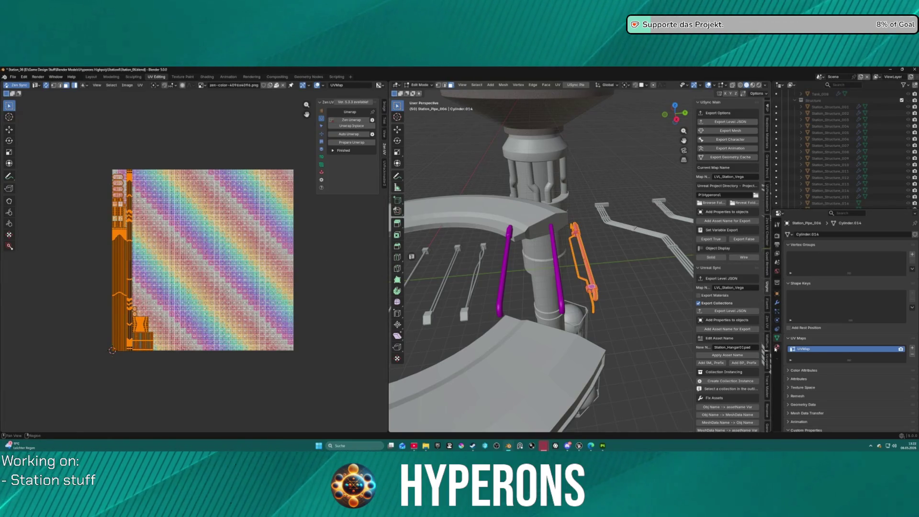
left_click(777, 347)
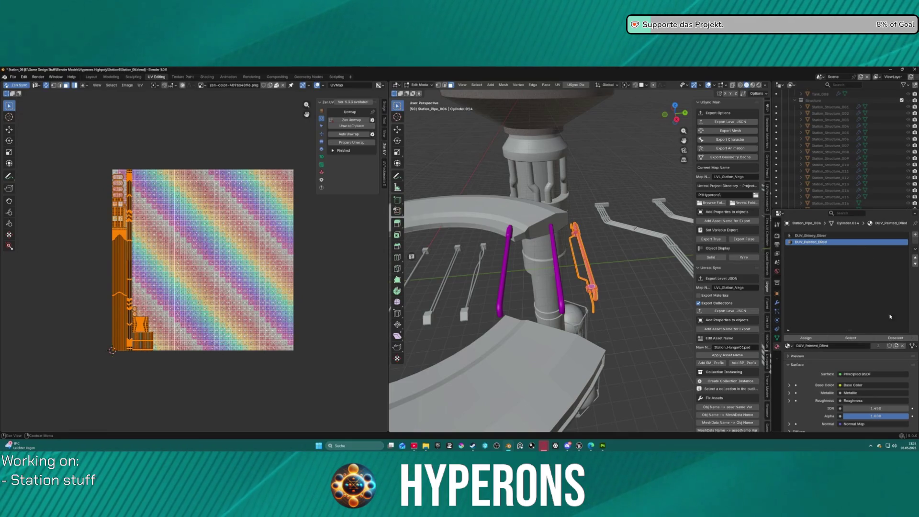
left_click(892, 342)
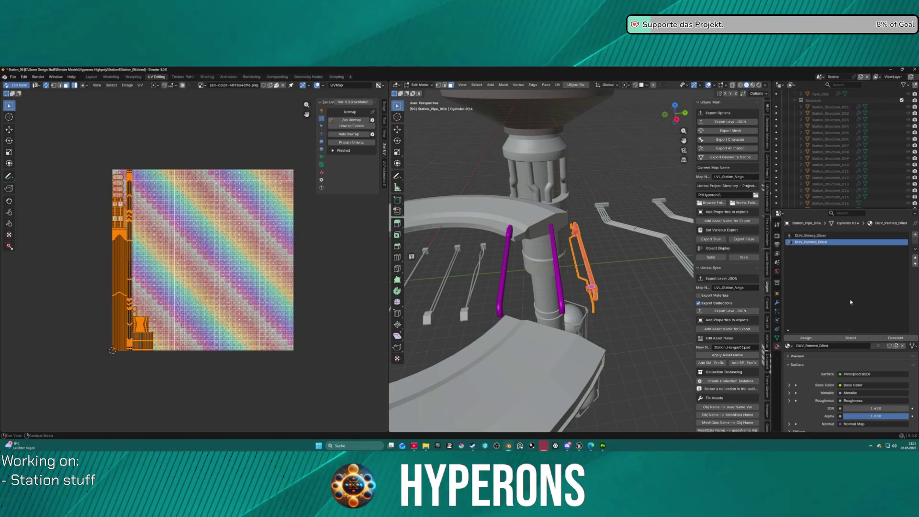
left_click(814, 235)
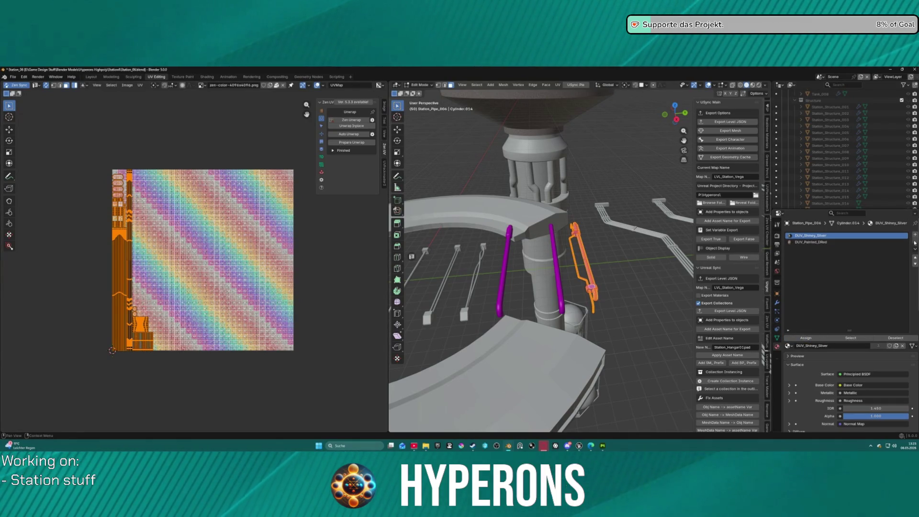
left_click(824, 242)
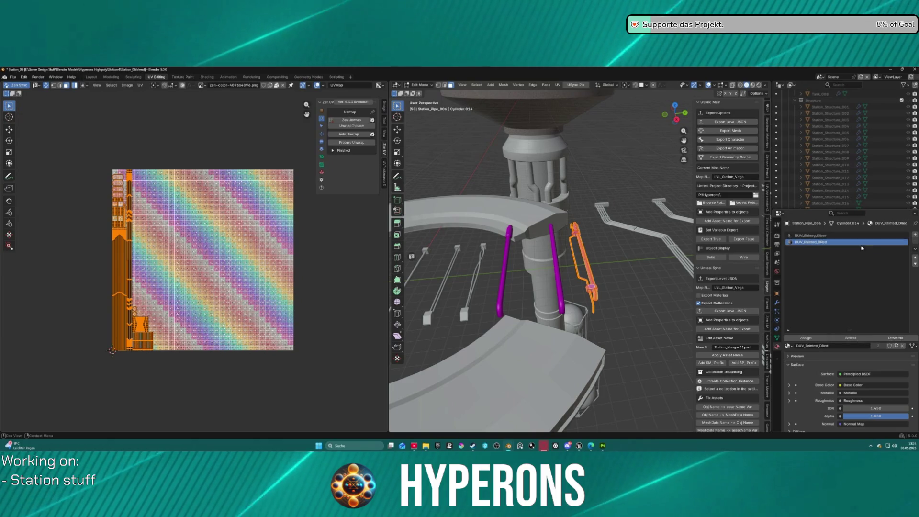
key("Tab")
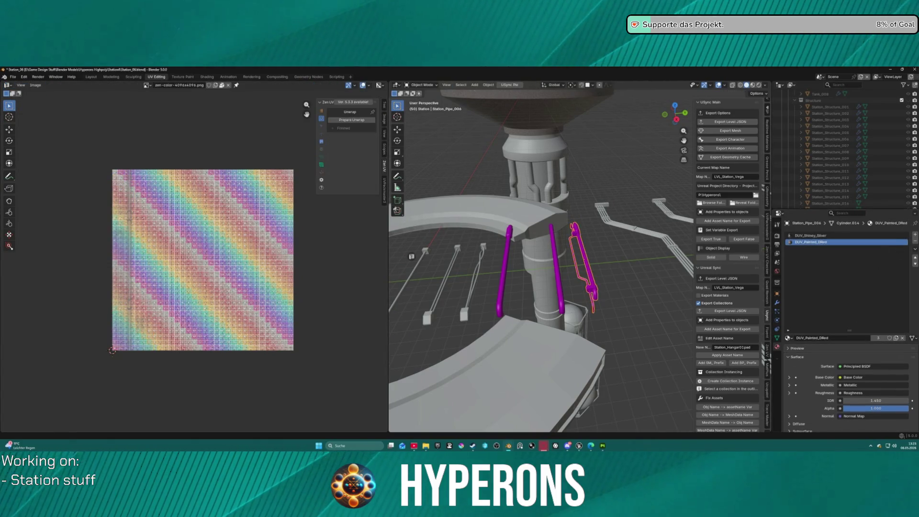
left_click(916, 241)
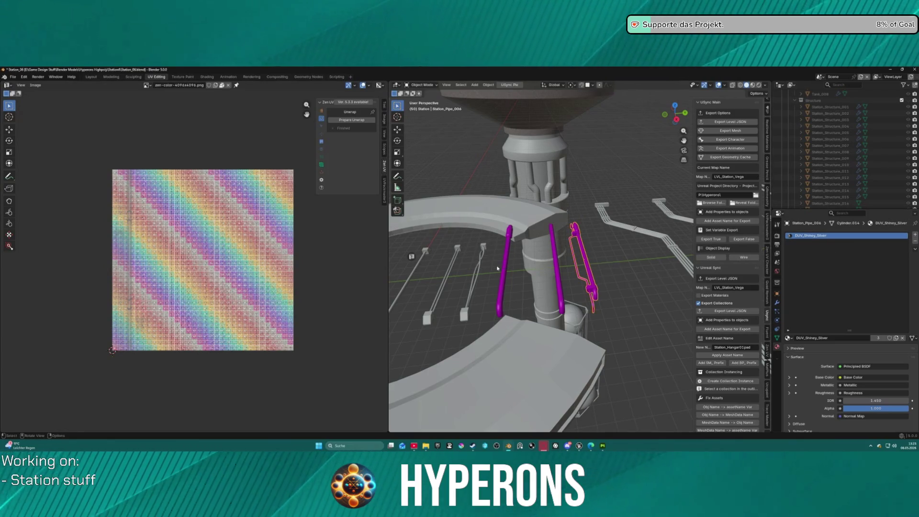
Step: Recheck the pipe's UVs in Edit Mode, then return to object mode in the Layout workspace
key("Tab")
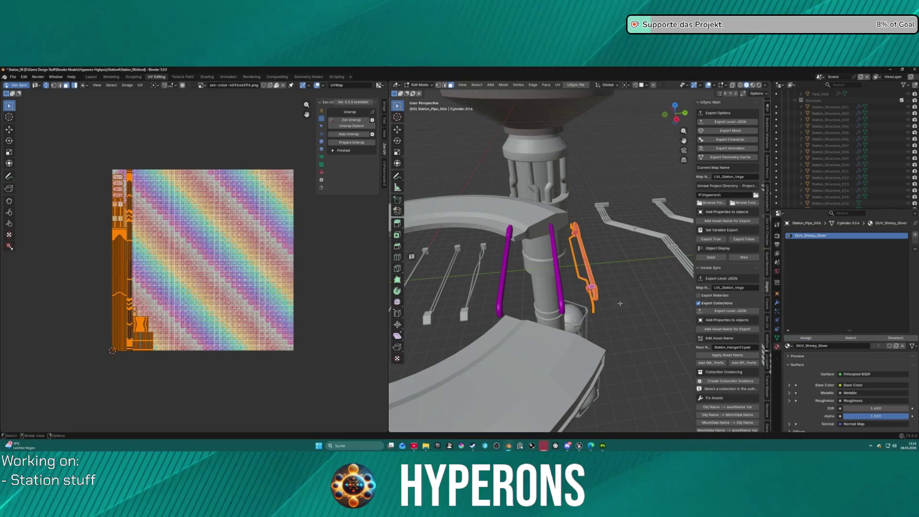
scroll(720, 293, "down", 15)
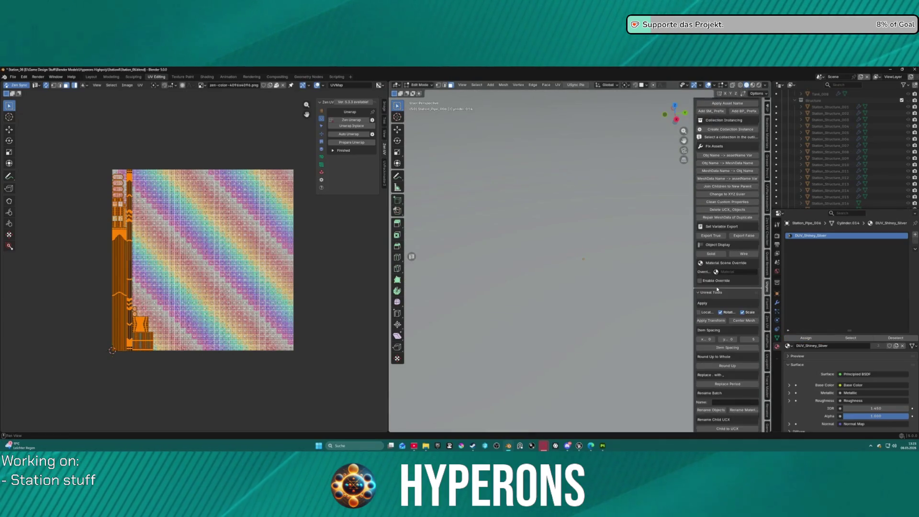
scroll(719, 293, "down", 10)
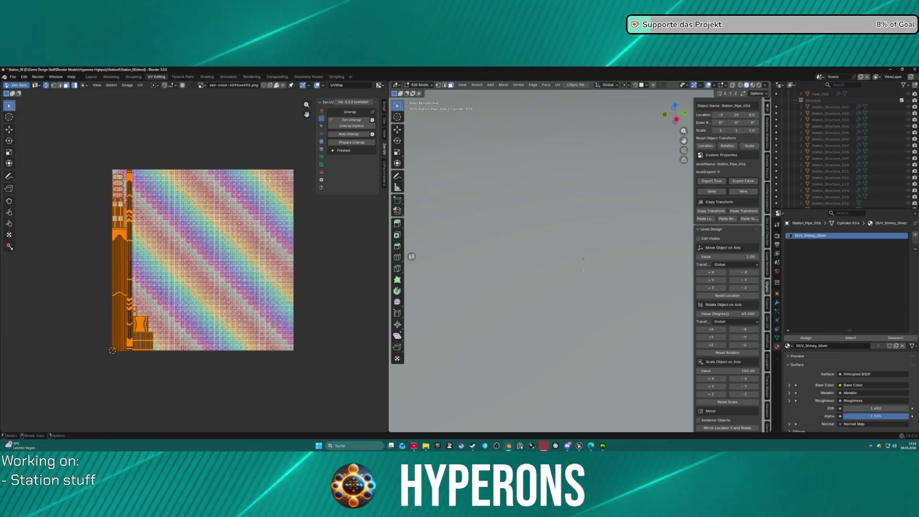
key("Tab")
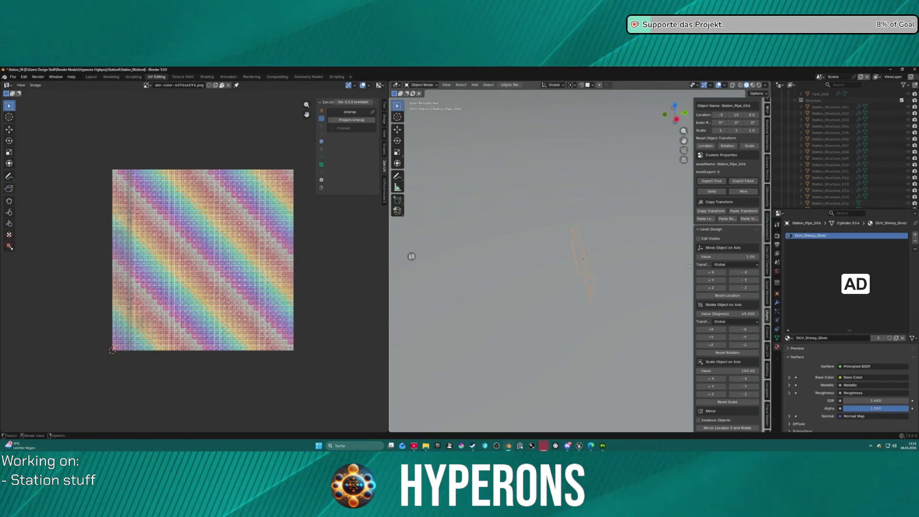
key("ctrl+Page_Up")
key("ctrl+Page_Up")
key("ctrl+Page_Up")
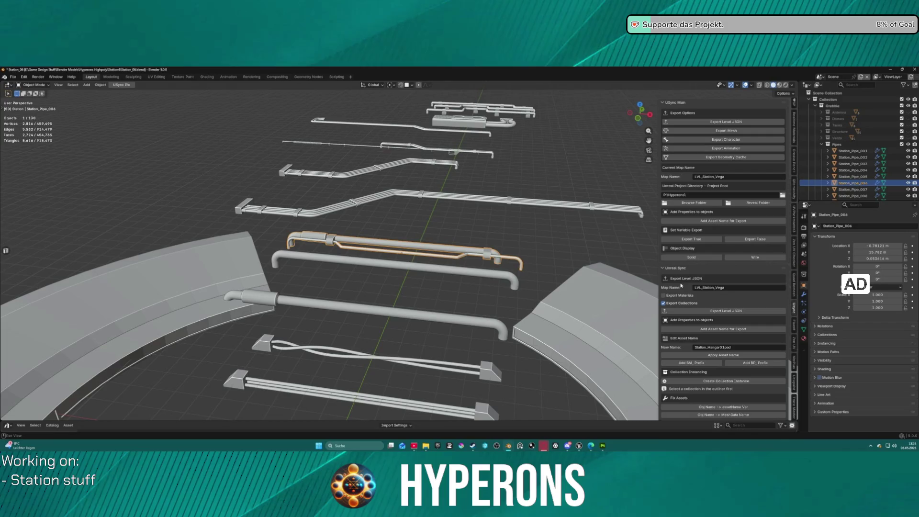
Step: Swap the decal entries in the Unreal Mesh Export list for Station_Pipe_006 and export it
scroll(752, 295, "down", 20)
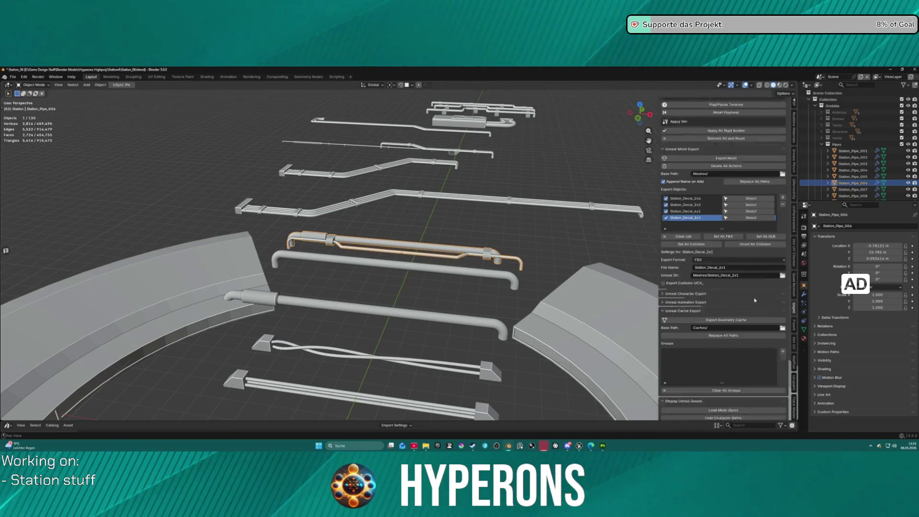
scroll(754, 300, "up", 10)
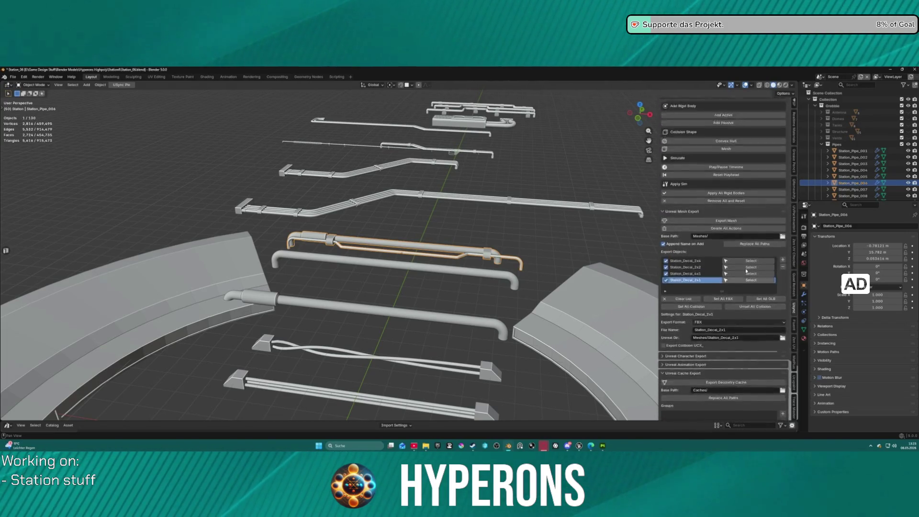
left_click(783, 329)
left_click(783, 330)
left_click(784, 329)
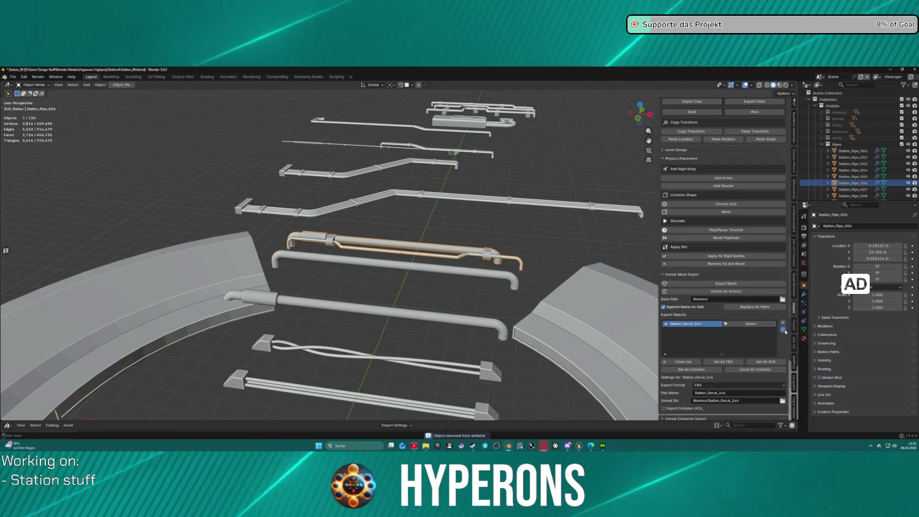
left_click(784, 329)
left_click(783, 323)
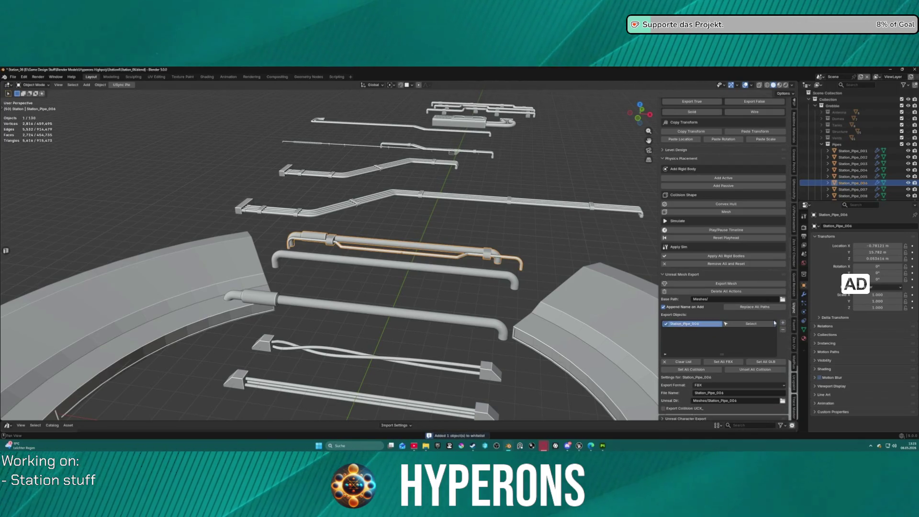
left_click(712, 284)
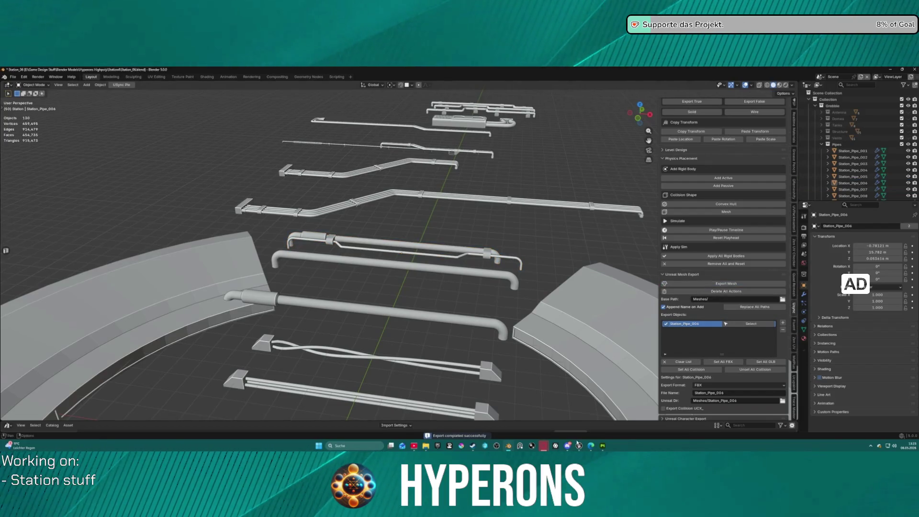
mouse_move(583, 448)
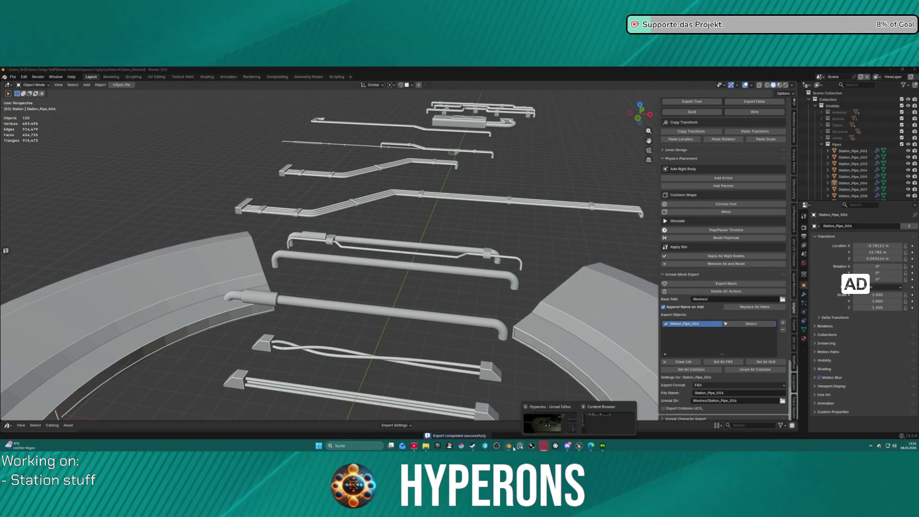
Step: Back in Painter's 3D view, polygon-fill both pipe collars red
left_click(602, 446)
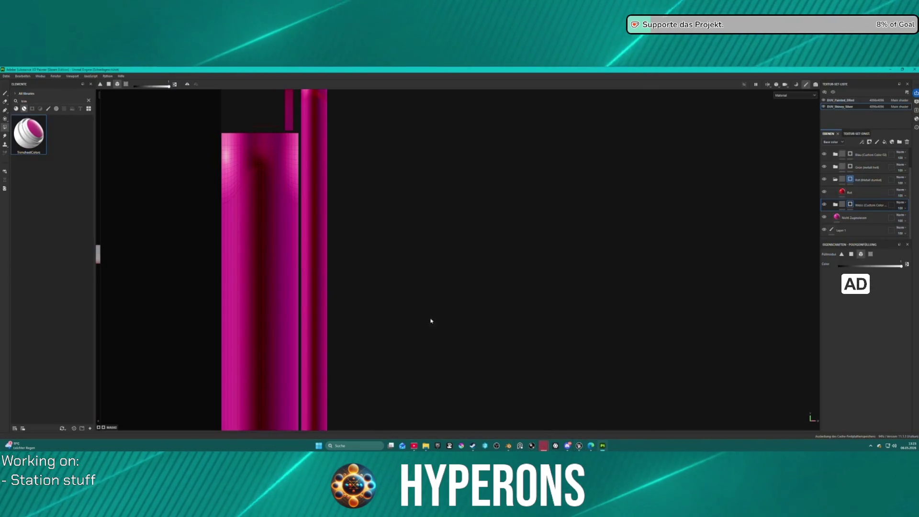
scroll(437, 290, "down", 1)
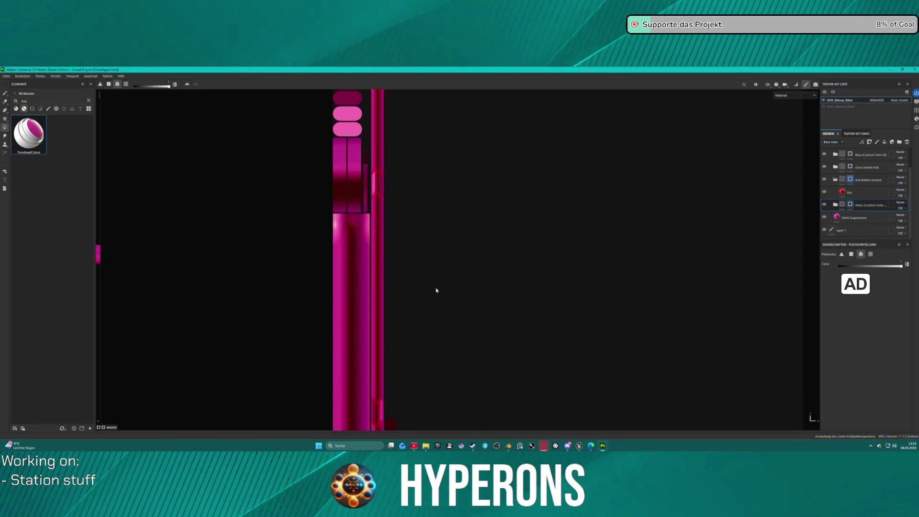
scroll(493, 165, "down", 1)
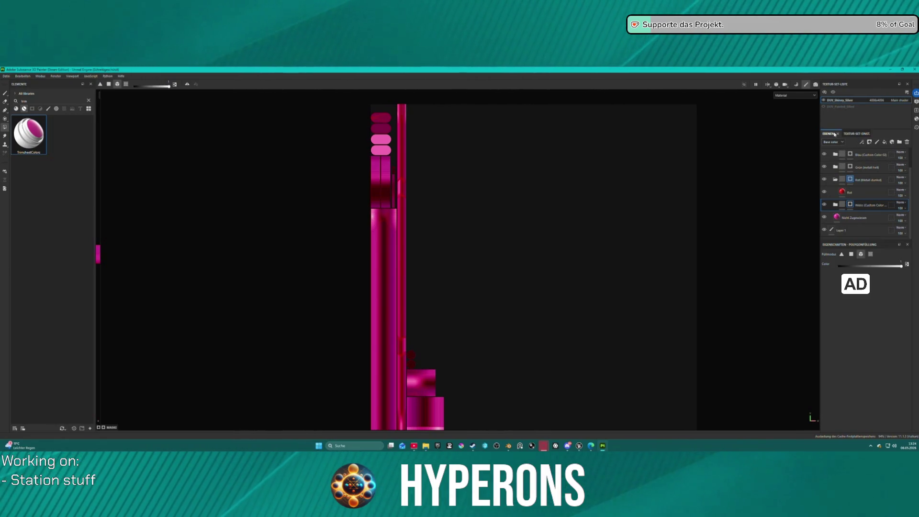
key("F2")
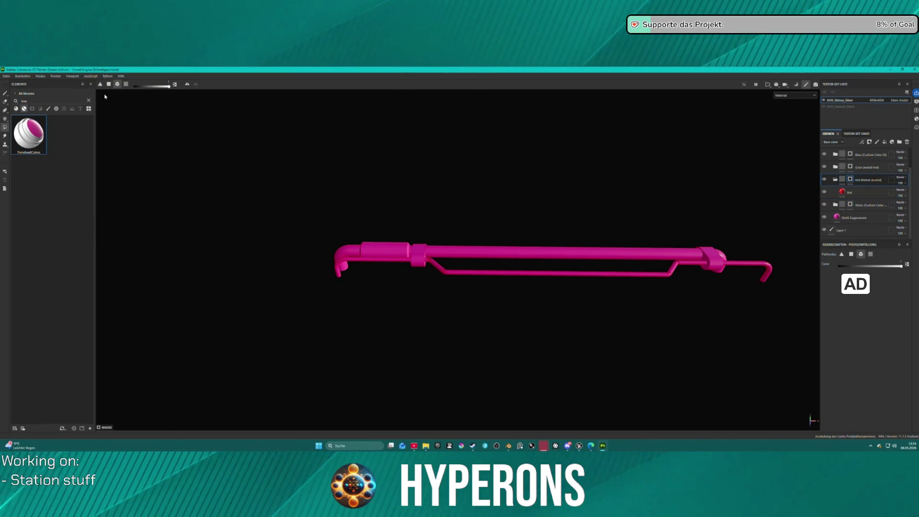
left_click(421, 252)
left_click(711, 257)
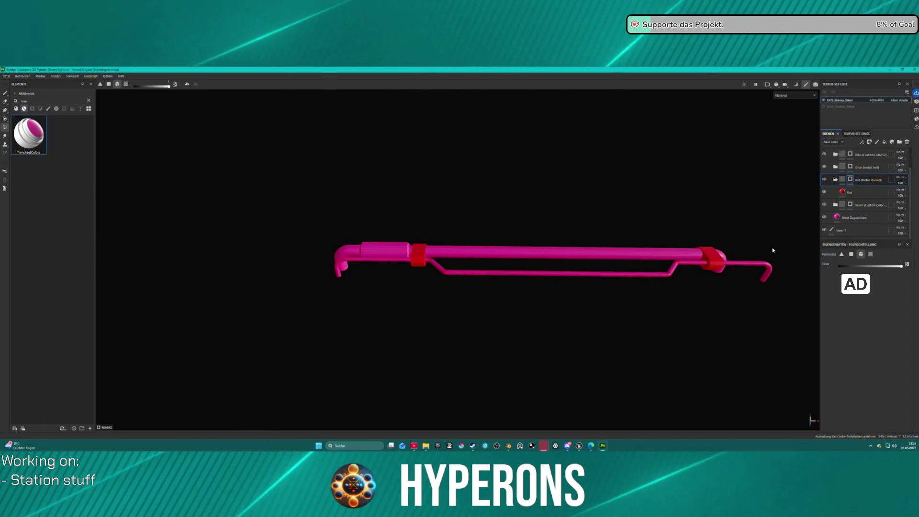
Step: Fill the main tube on the Weiss layer and the lower rail on the Blau layer
left_click(851, 205)
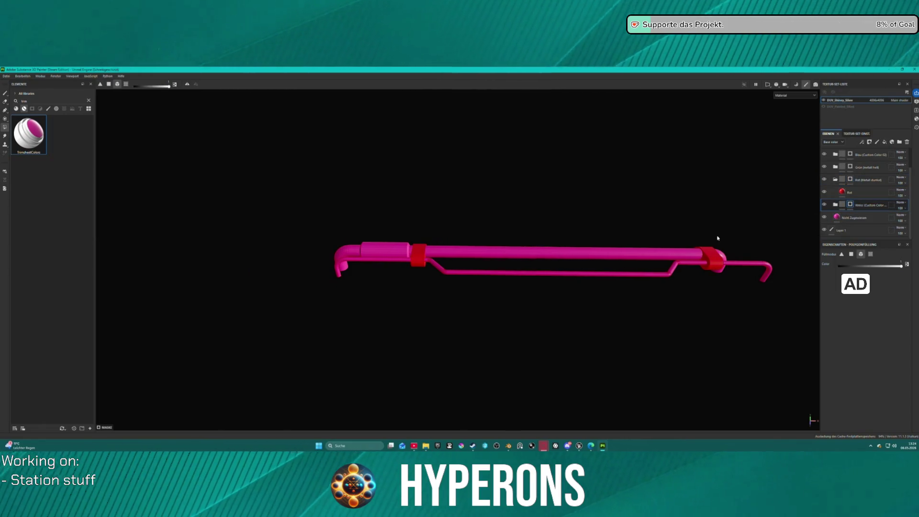
left_click(617, 255)
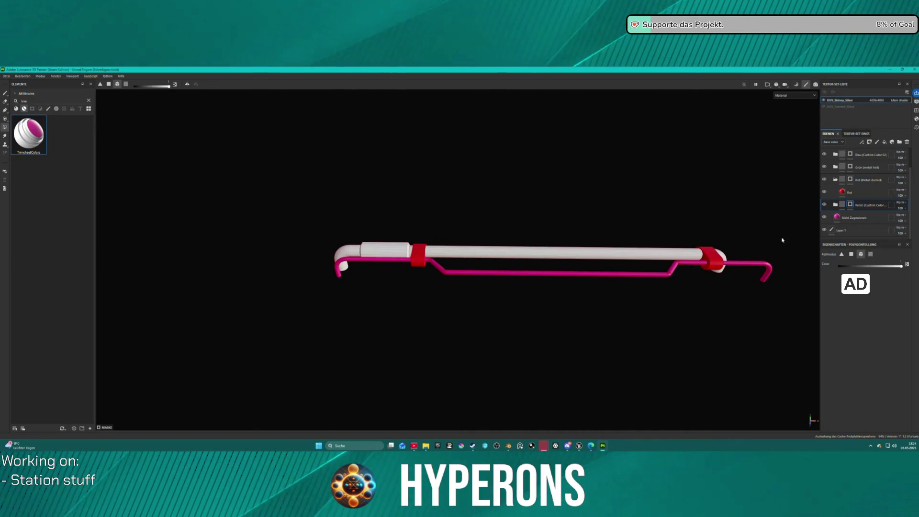
left_click(853, 157)
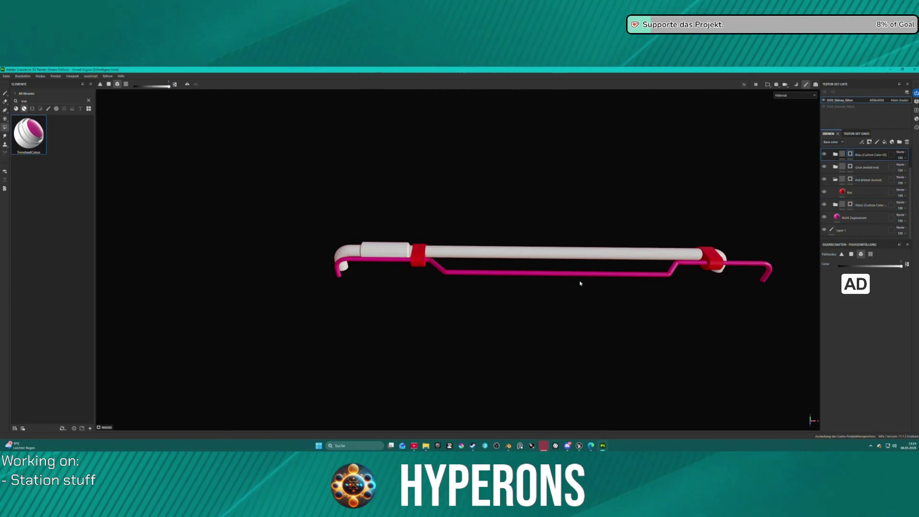
left_click(565, 275)
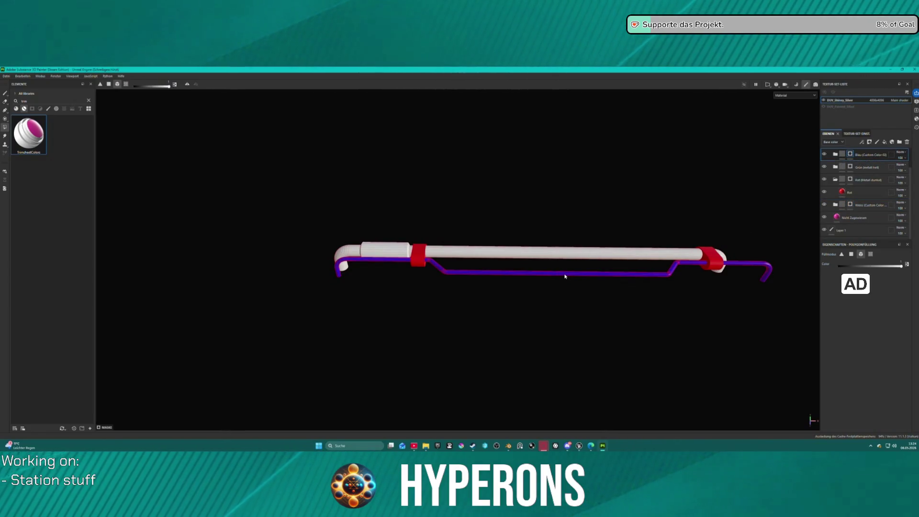
left_click(8, 76)
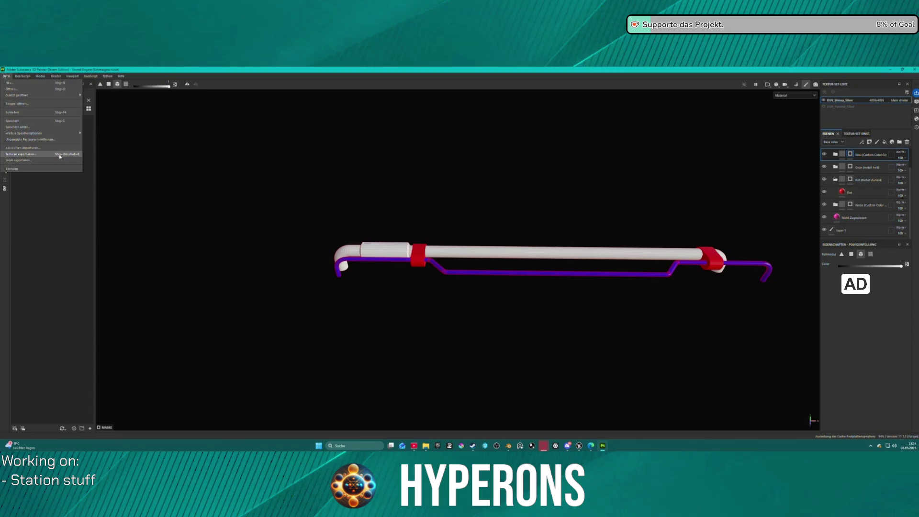
Step: Export the pipe's textures with the A ACH TrimSheet template, check the output folder, and save the settings
left_click(21, 154)
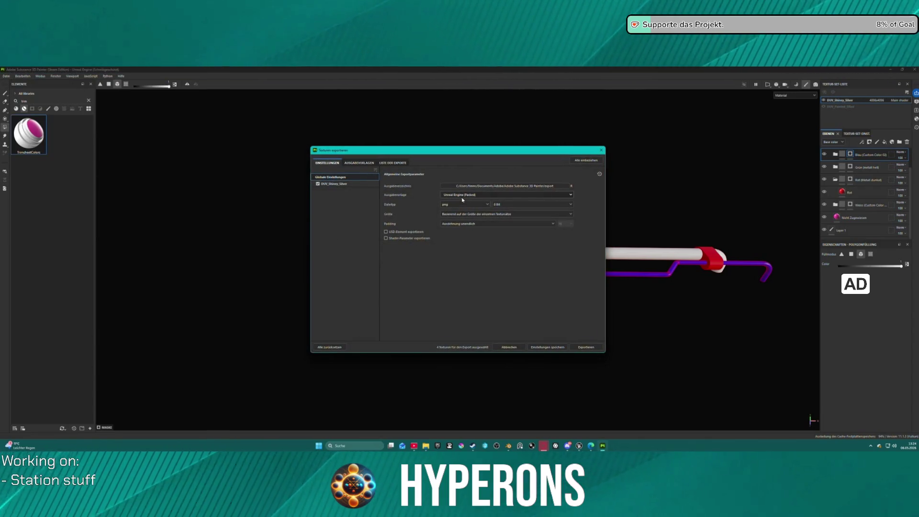
left_click(463, 197)
left_click(472, 246)
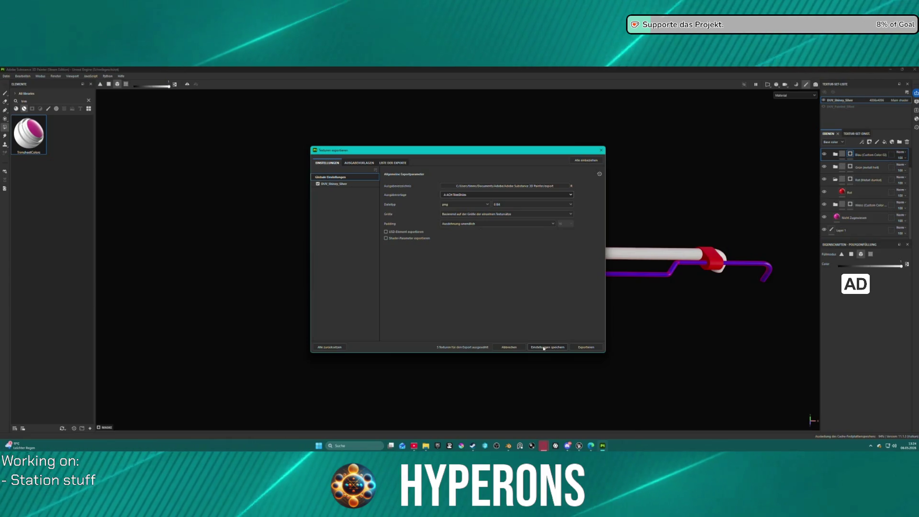
left_click(592, 351)
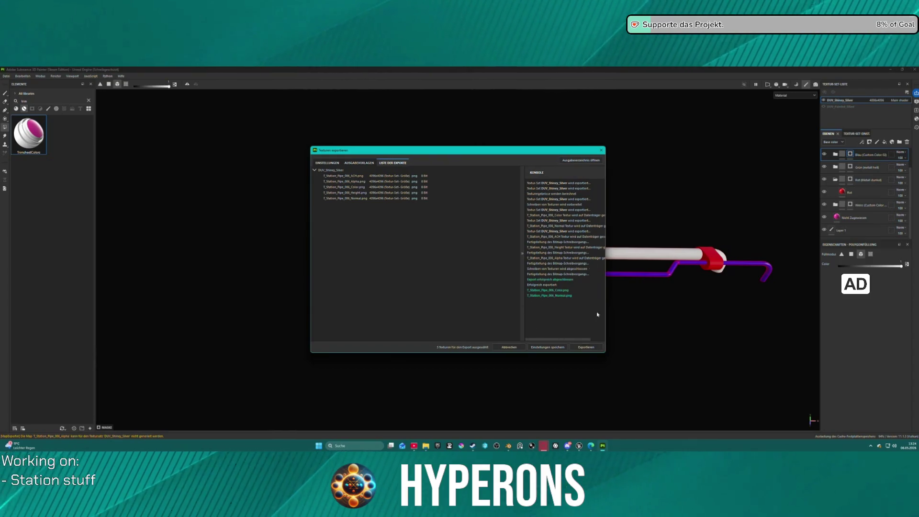
left_click(576, 163)
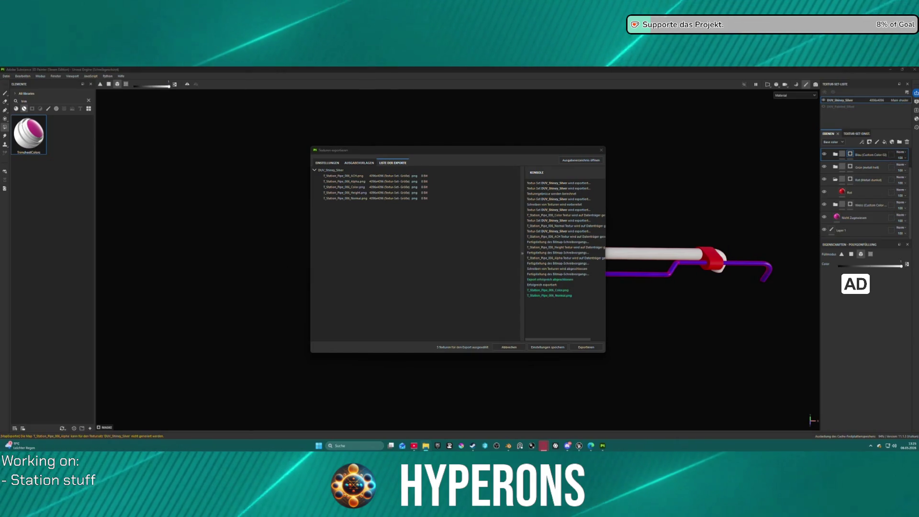
left_click(557, 349)
left_click(7, 76)
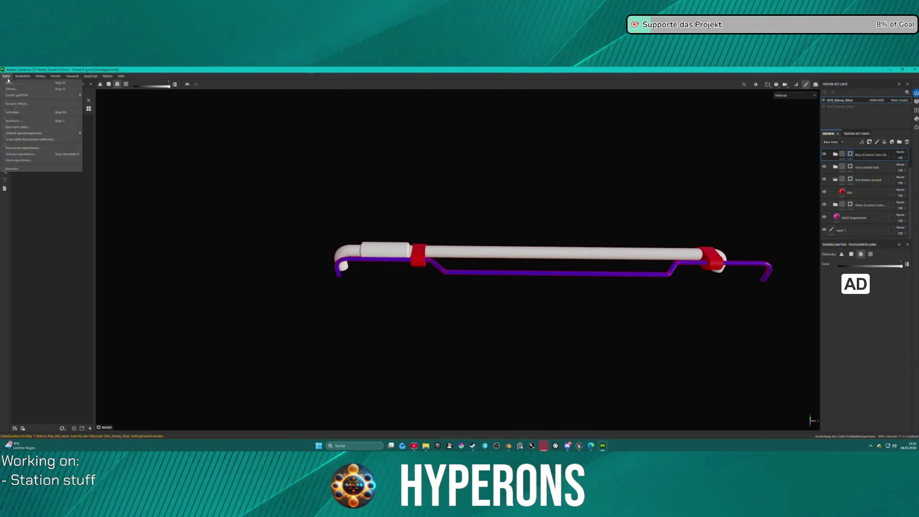
Step: Create a new project from Station_Pipe_007.fbx at 4096 resolution with per-fragment tangent space off
left_click(14, 83)
left_click(489, 185)
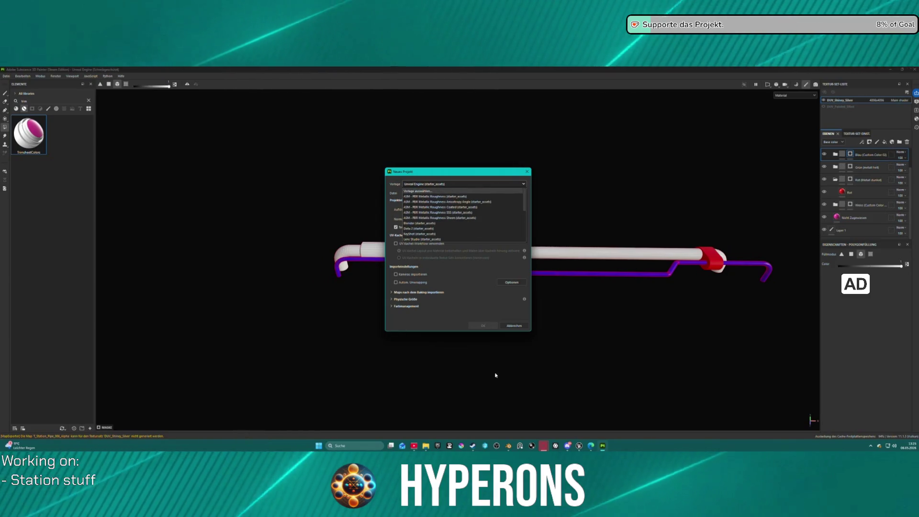
left_click(580, 237)
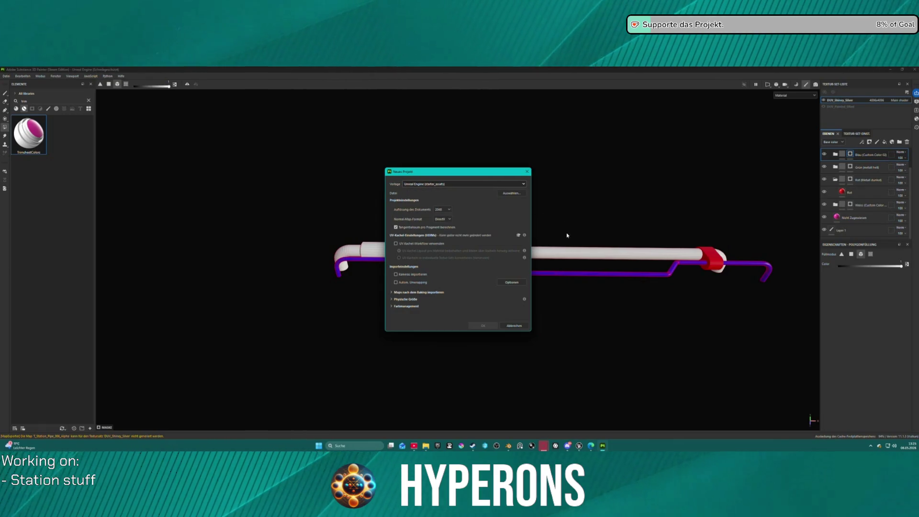
left_click(507, 193)
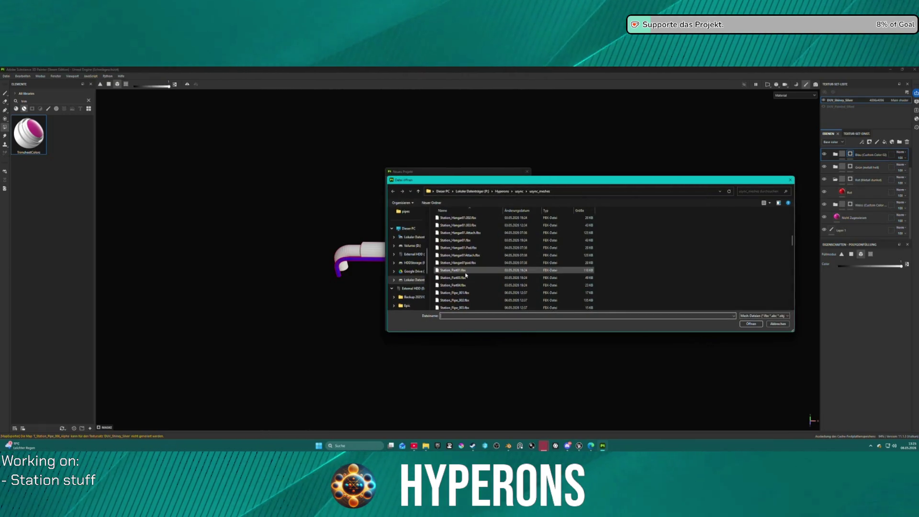
scroll(466, 275, "down", 3)
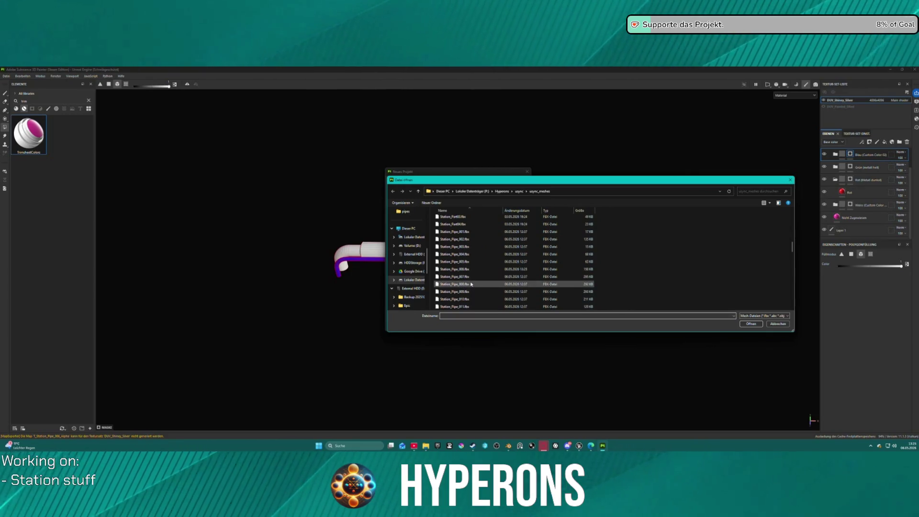
left_click(468, 276)
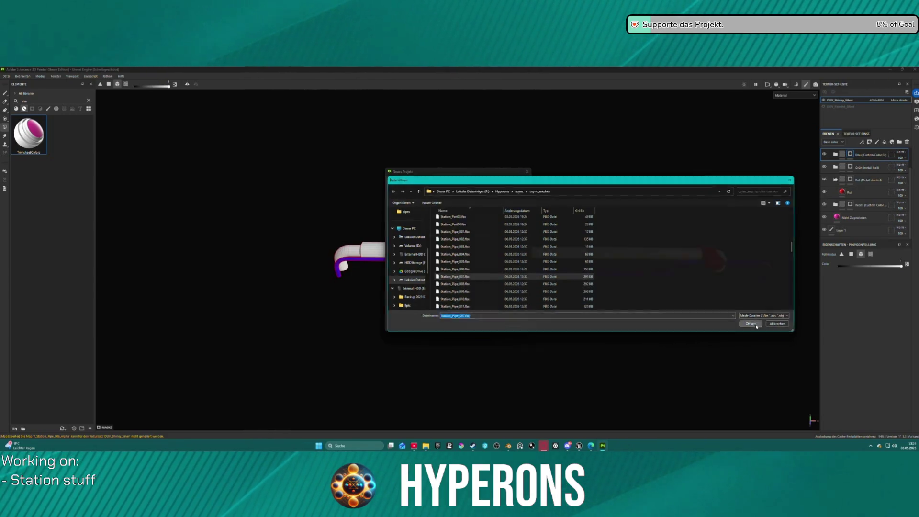
key("Return")
left_click(448, 228)
left_click(442, 209)
left_click(446, 243)
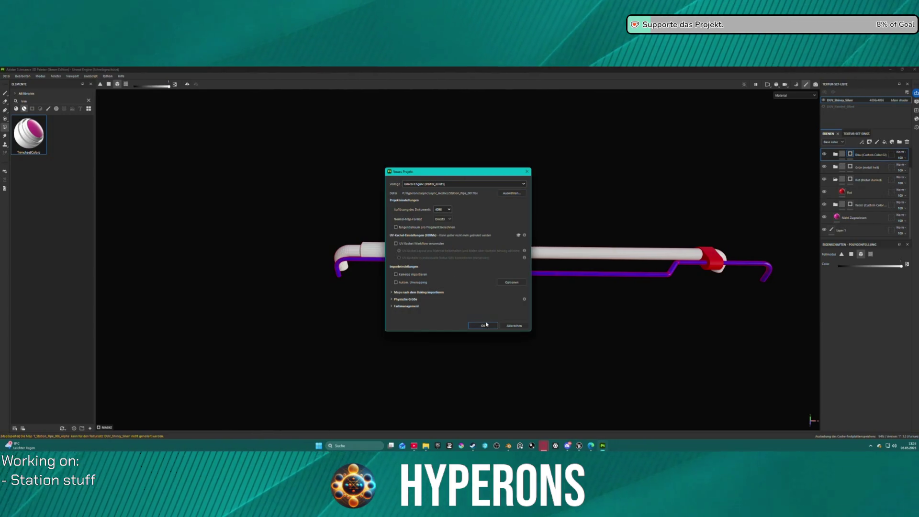
left_click(487, 324)
Step: Save the project as Pipe_006.spp
key("ctrl+s")
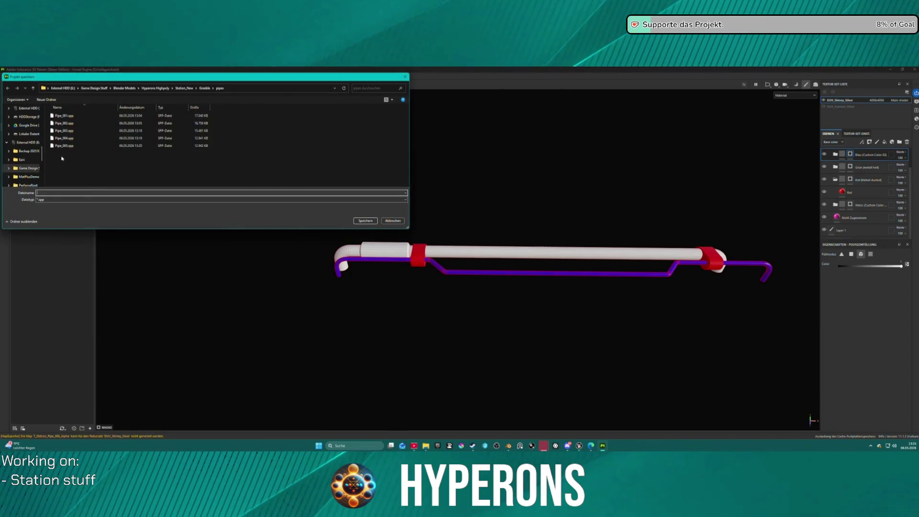
left_click(62, 146)
left_click(50, 193)
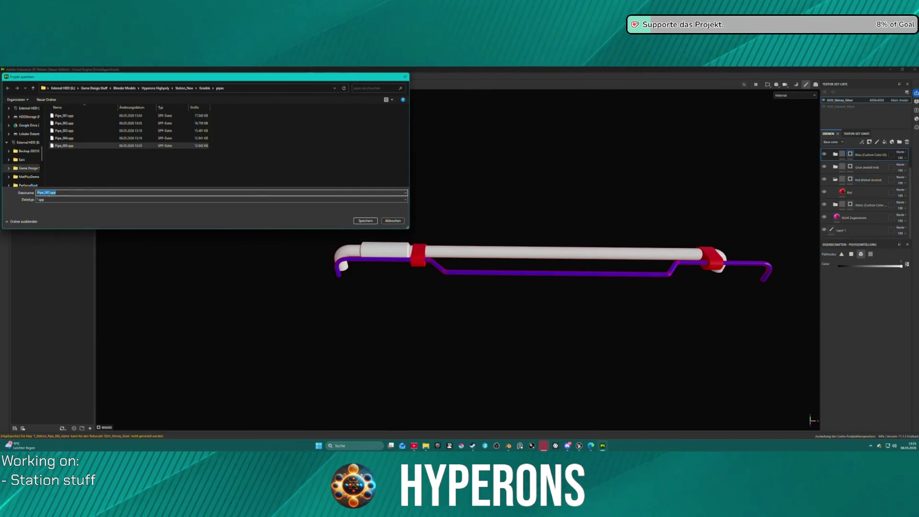
key("BackSpace")
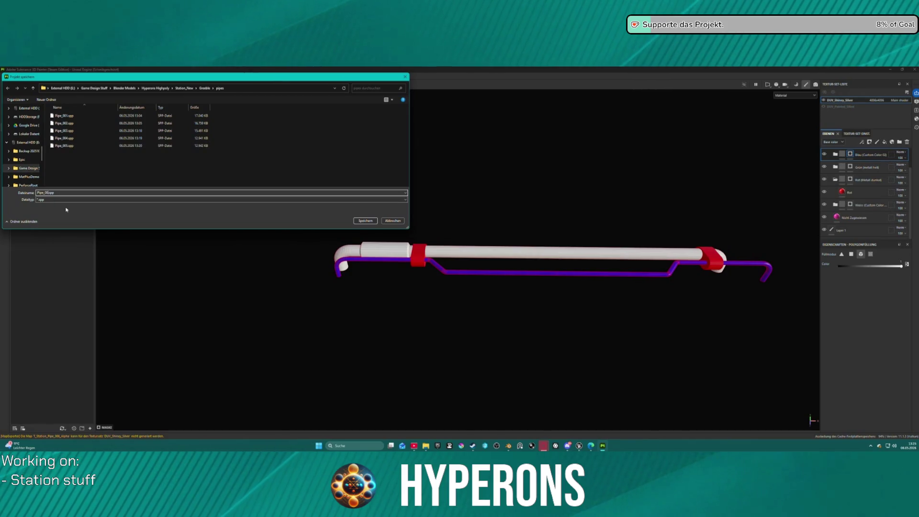
type("6")
key("Return")
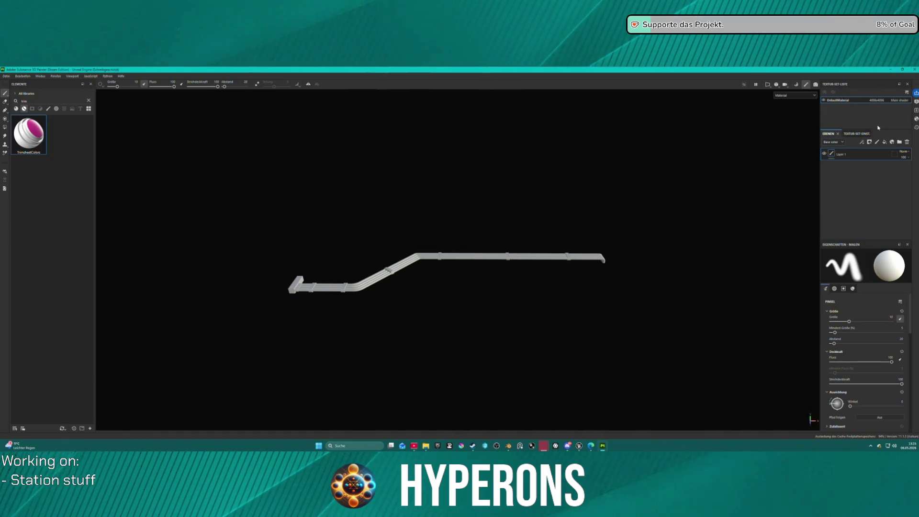
Step: Replace the default layer with the TrimsheetColors material across the pipe and expand its folder
left_click(906, 141)
left_click_drag(55, 156, 328, 294)
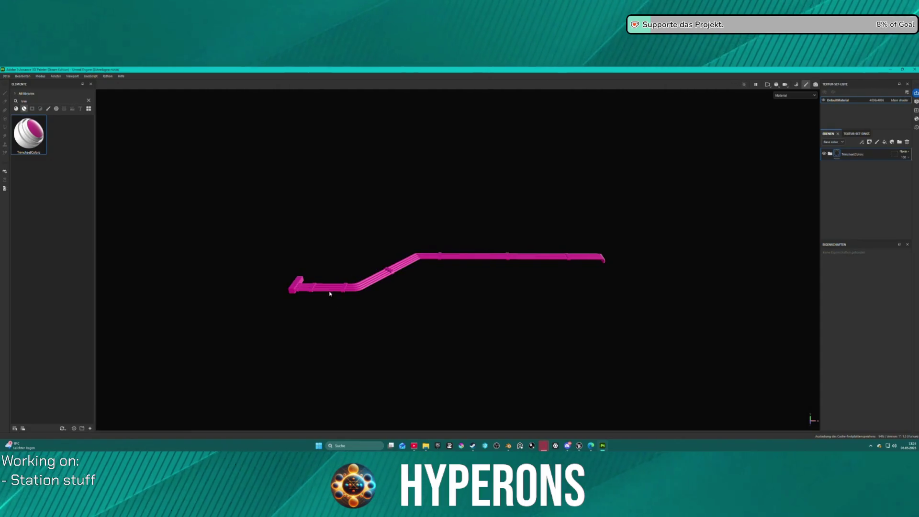
scroll(412, 278, "up", 2)
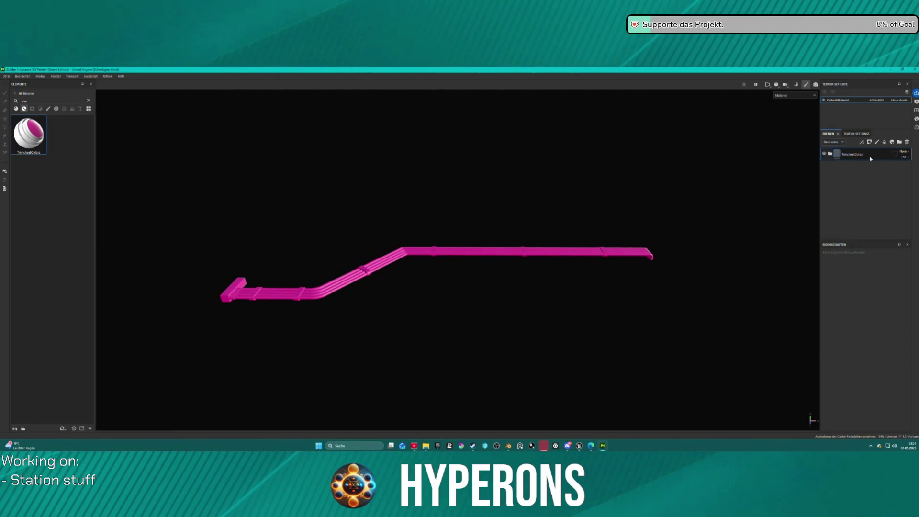
left_click(830, 153)
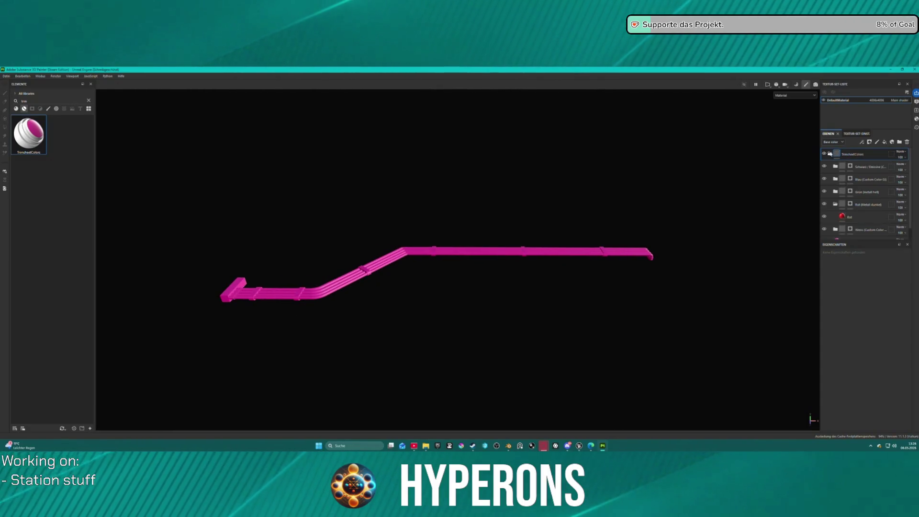
Step: Polygon-fill the pipe's left end block and two clamp rings with the dark red layer
left_click(856, 205)
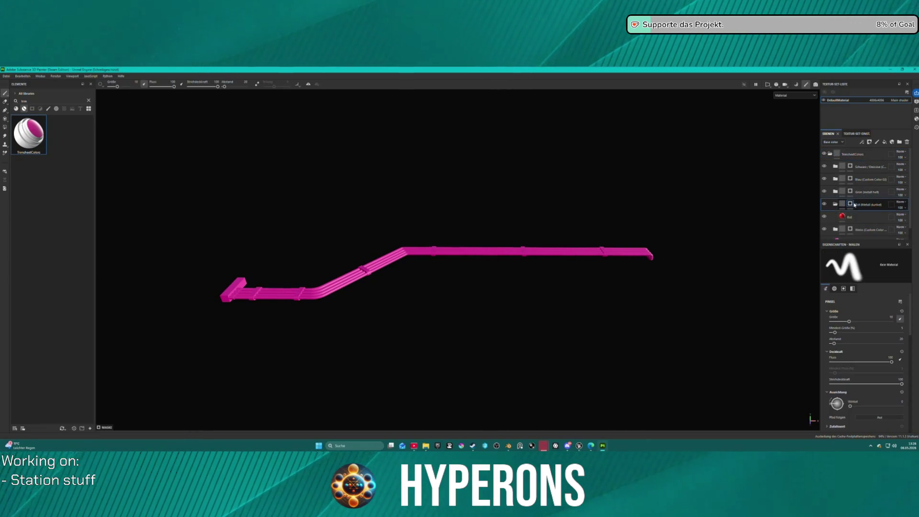
left_click(5, 128)
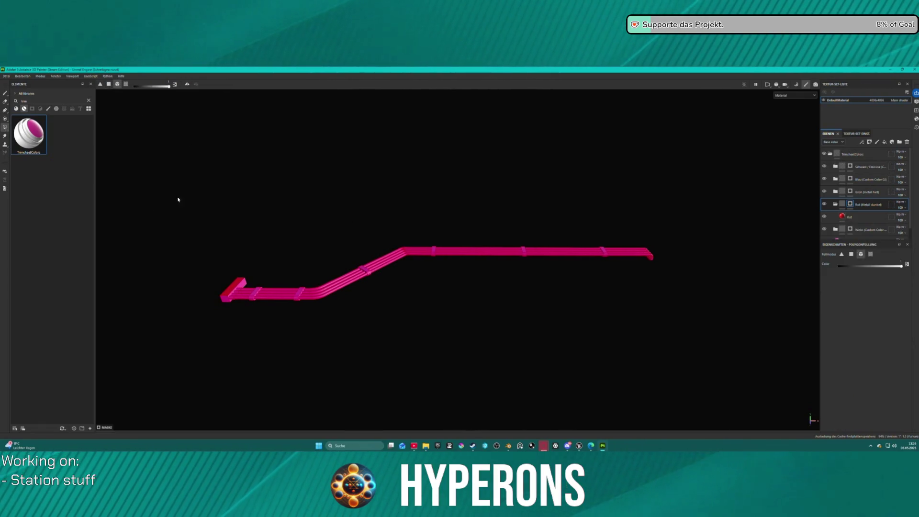
left_click(226, 299)
left_click(519, 249)
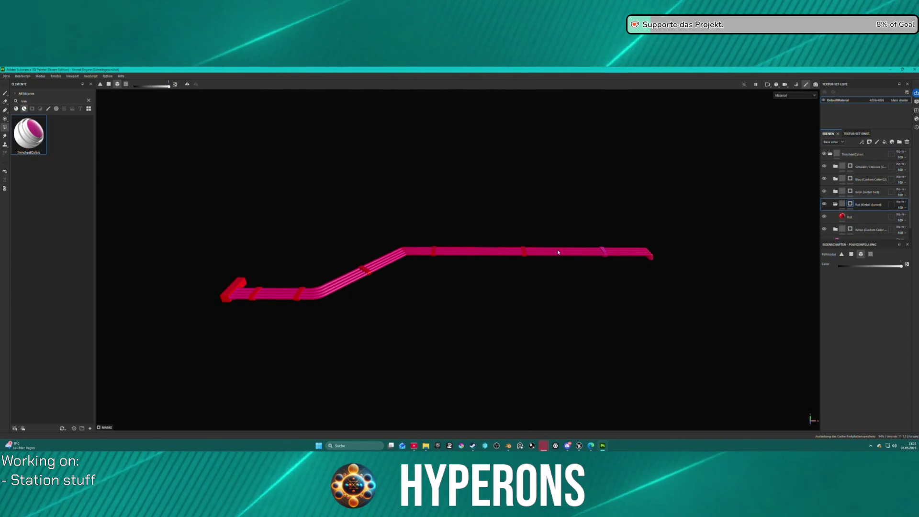
left_click(604, 250)
Step: View the pipe bundle from above and fill the lowest strand white on the Weiss layer
left_click_drag(560, 291, 559, 301)
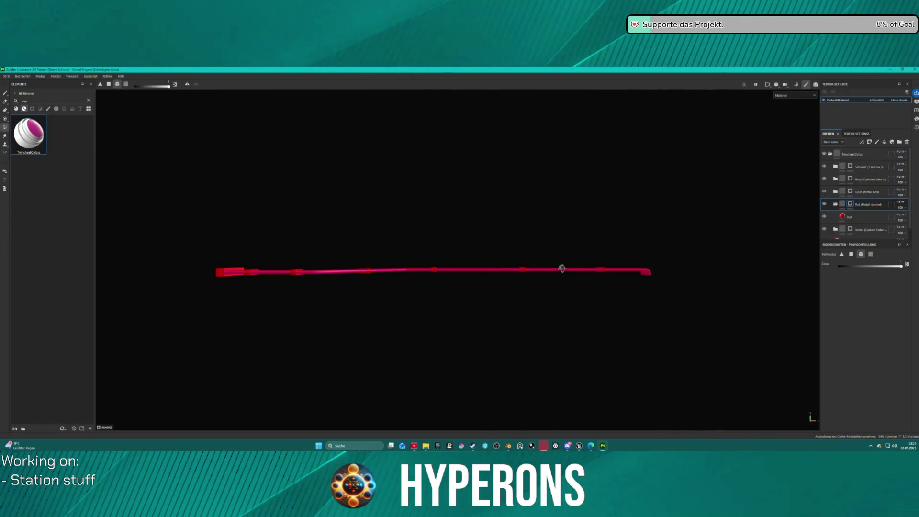
left_click_drag(552, 181, 549, 138)
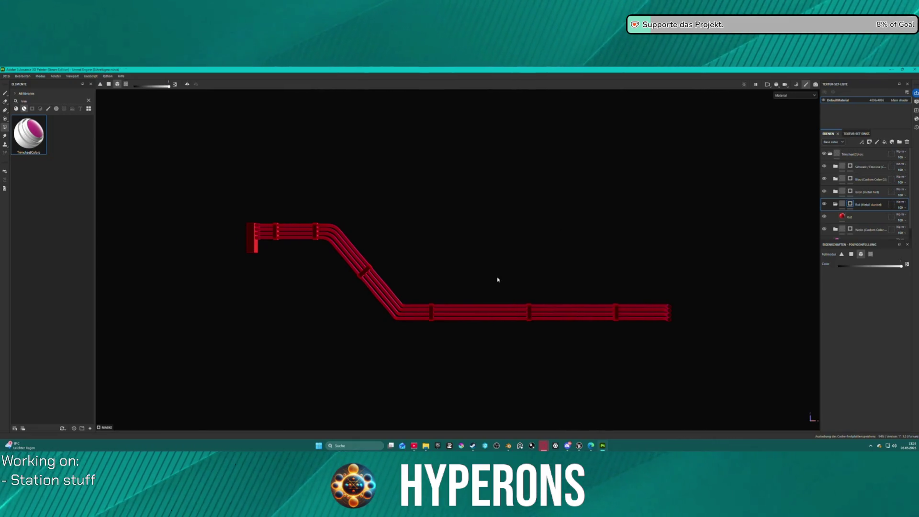
scroll(497, 280, "up", 2)
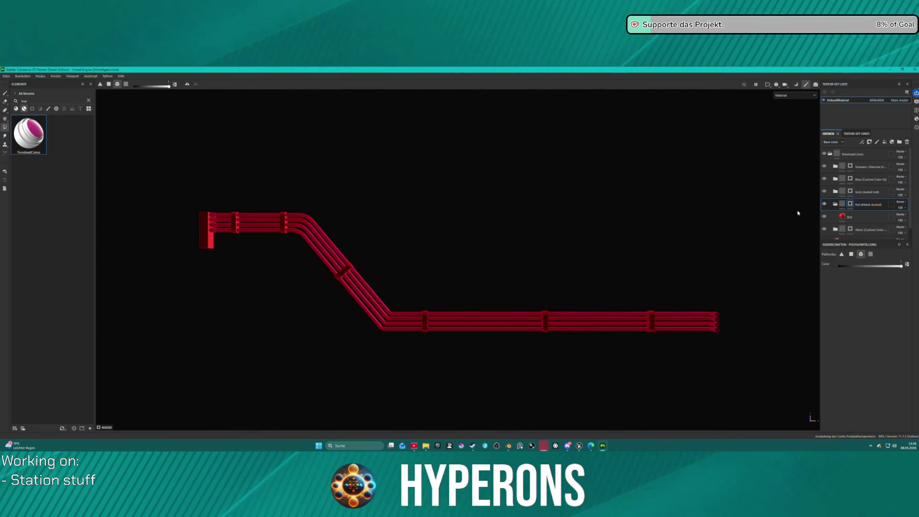
left_click_drag(662, 277, 673, 332)
left_click_drag(708, 418, 709, 364)
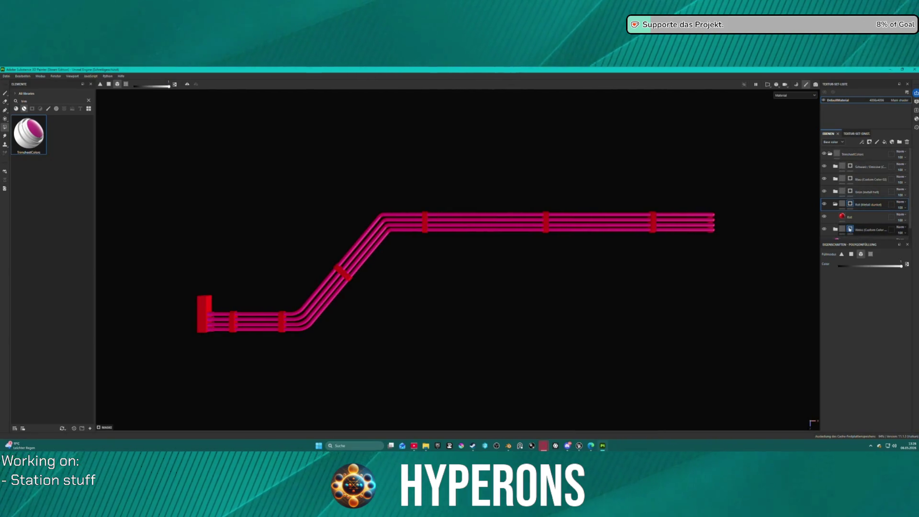
left_click(852, 230)
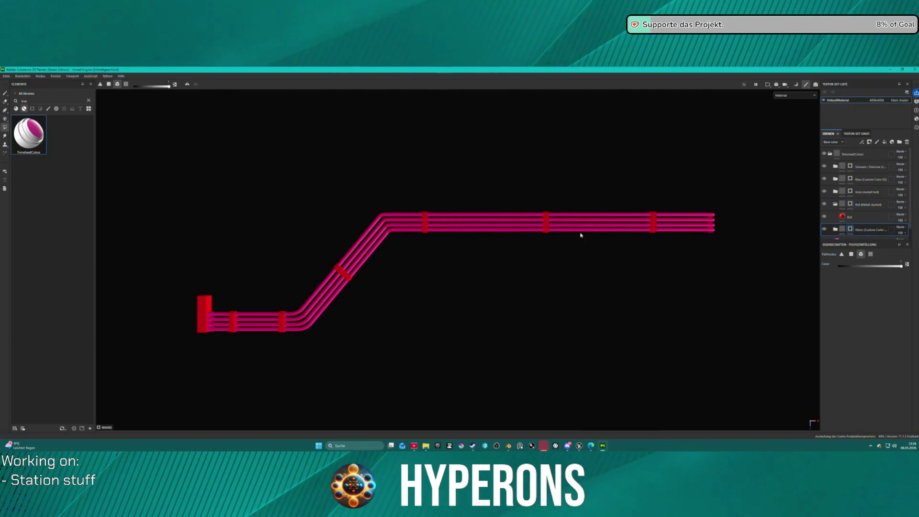
left_click(361, 266)
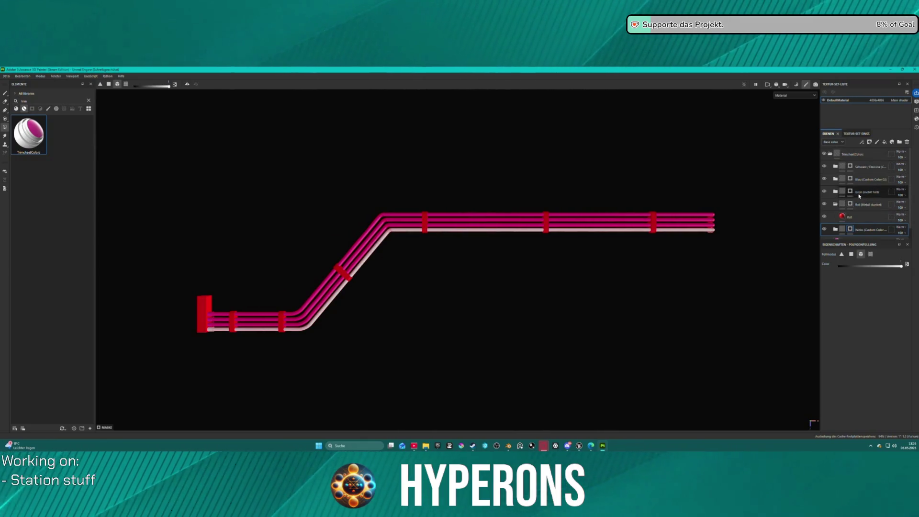
Step: Fill further strands purple on Blau, dark on the black emissive layer, and green on Grün
left_click(851, 182)
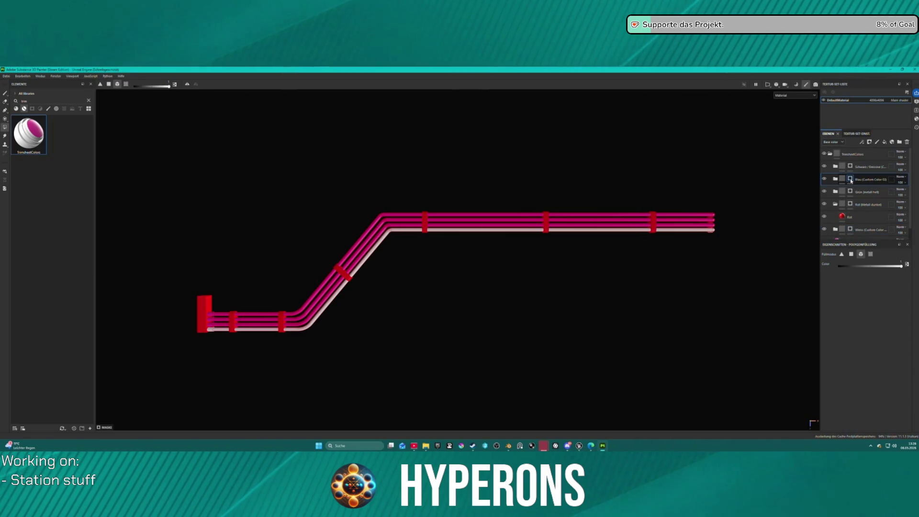
left_click(575, 226)
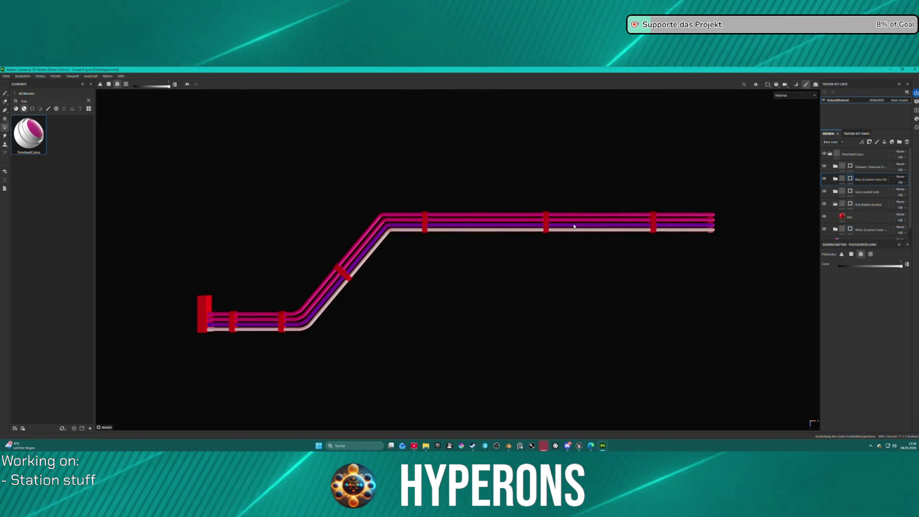
left_click(845, 167)
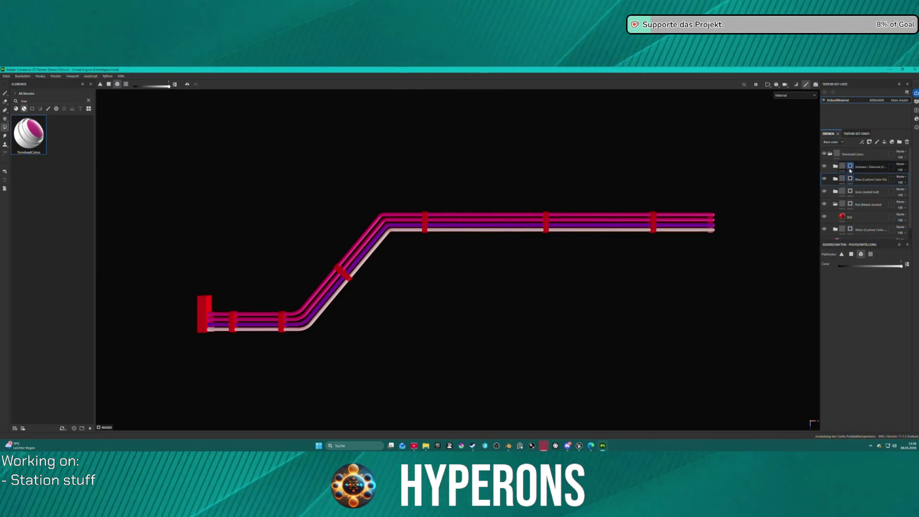
left_click(567, 219)
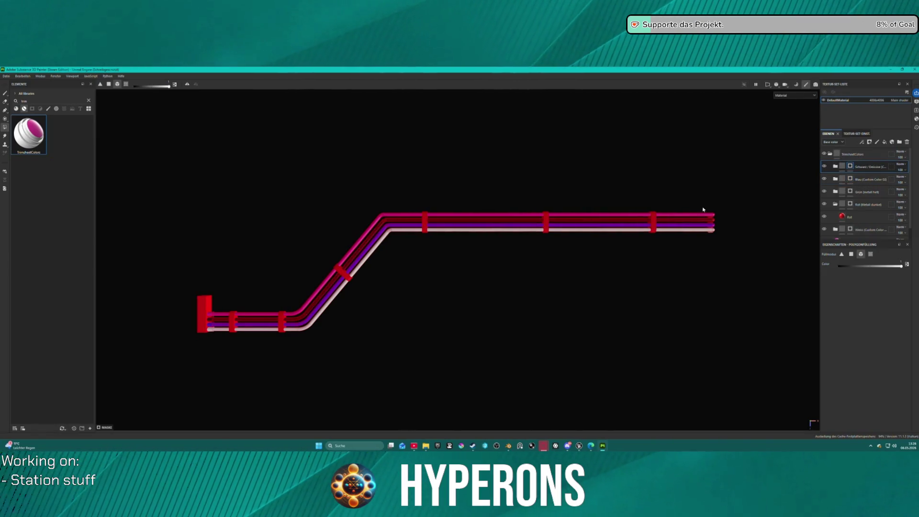
left_click(849, 193)
left_click(602, 217)
scroll(445, 268, "down", 2)
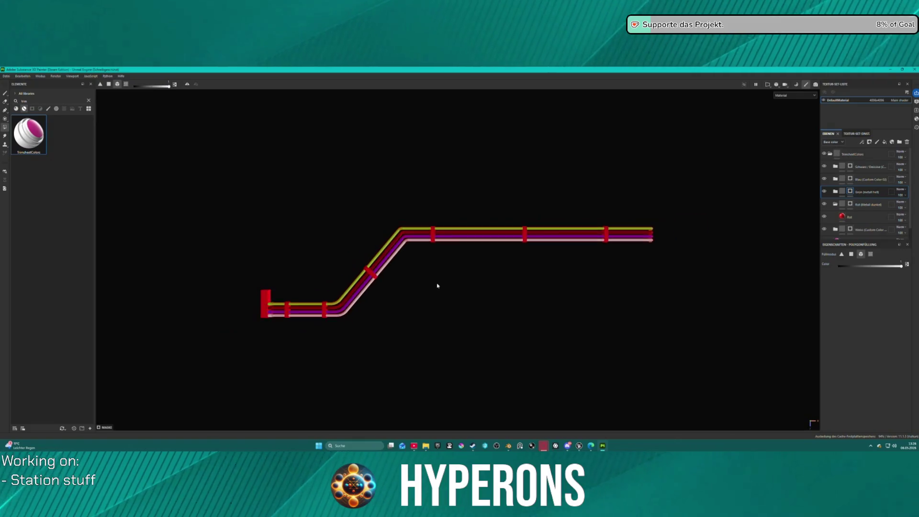
left_click(6, 76)
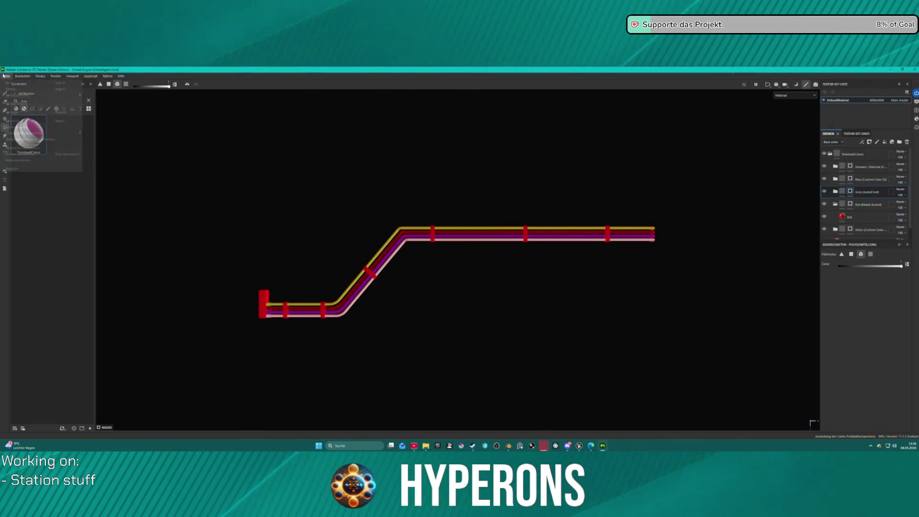
Step: Export the Station_Pipe_007 textures as 4096 T_Station_Pipe_007 PNG maps with the custom trim-sheet preset
left_click(29, 155)
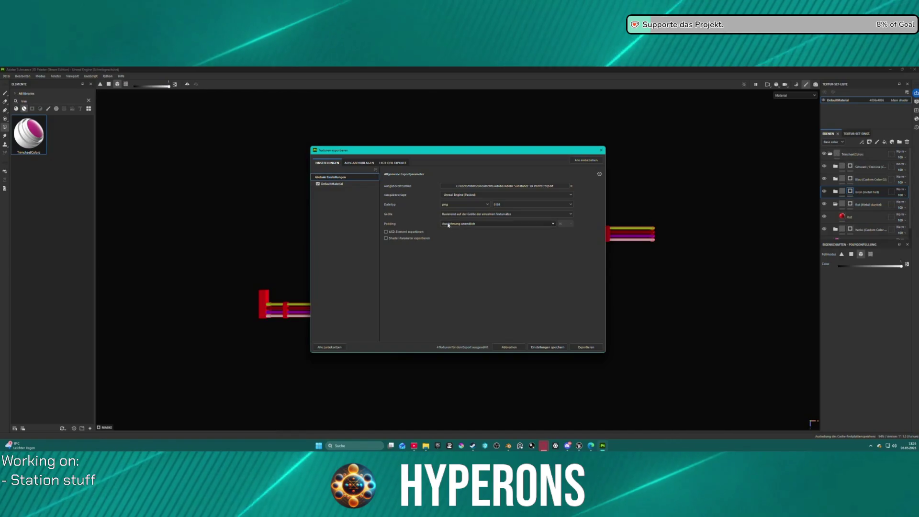
left_click(487, 194)
scroll(499, 228, "up", 10)
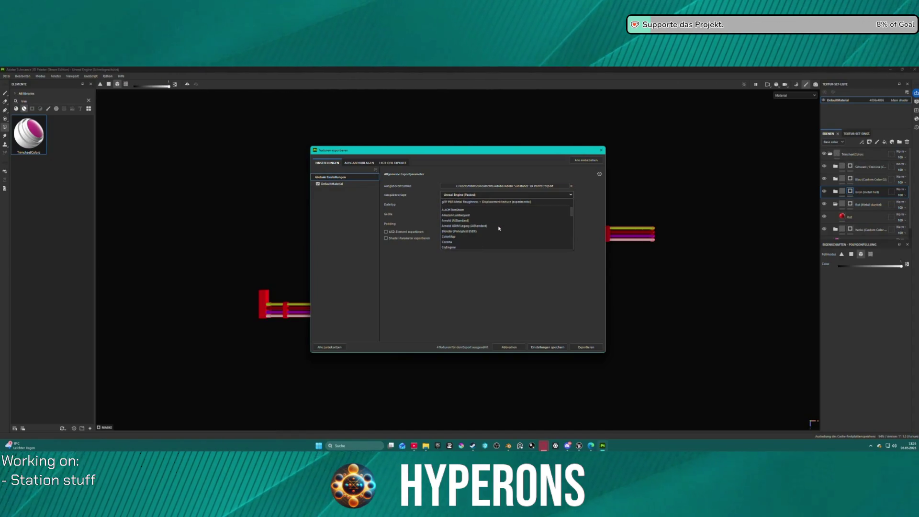
left_click(466, 202)
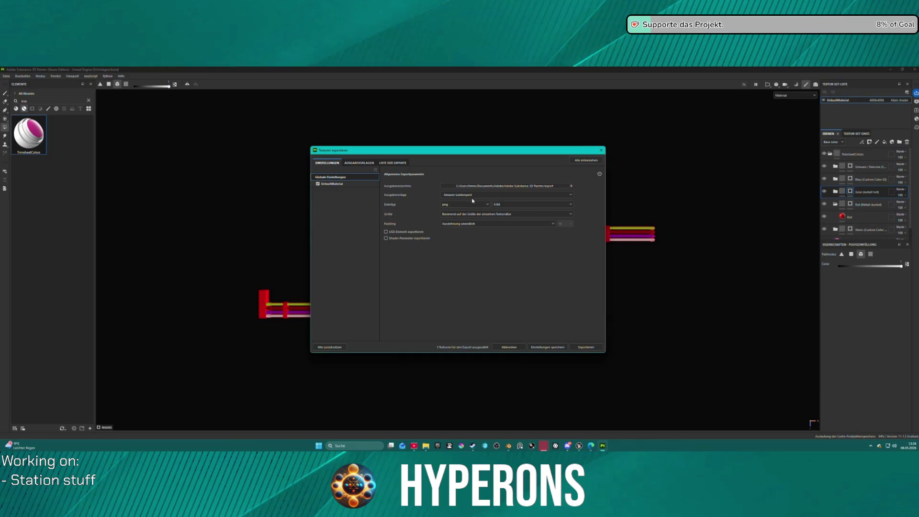
left_click(472, 195)
left_click(467, 207)
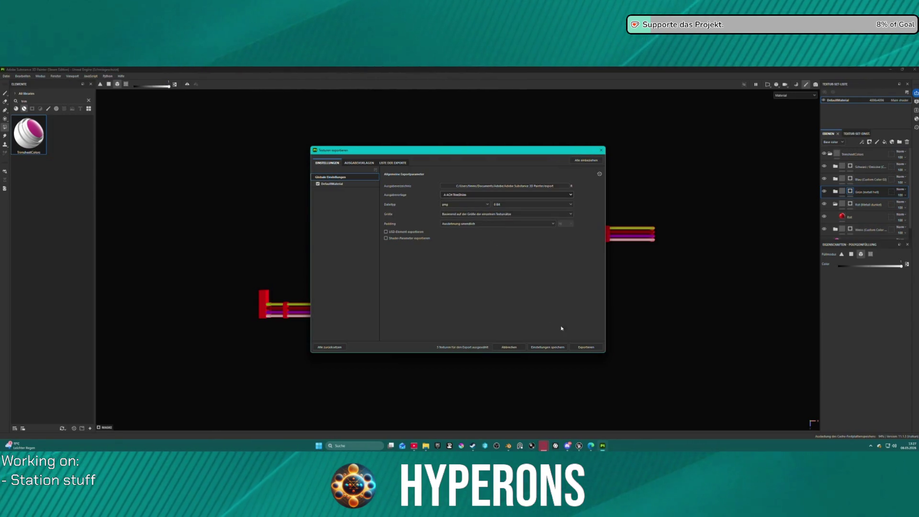
left_click(586, 347)
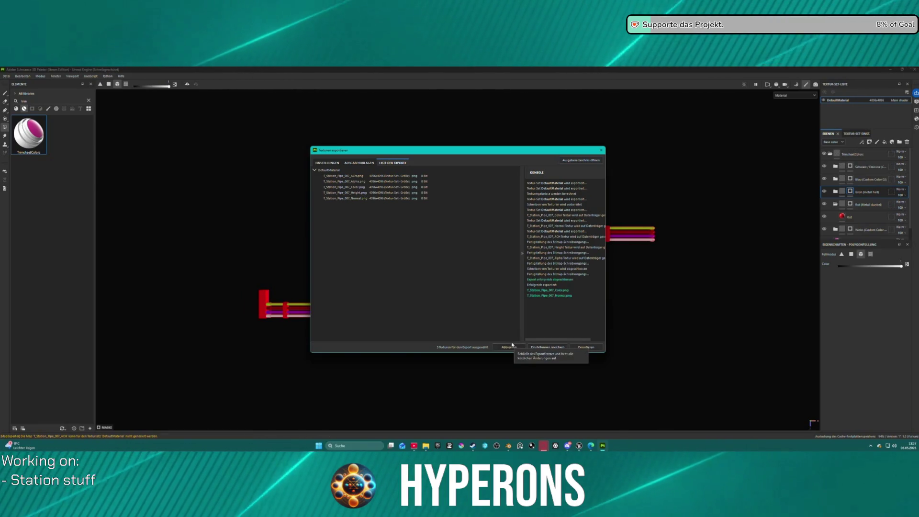
Step: Close the export window and start a new project
left_click(543, 347)
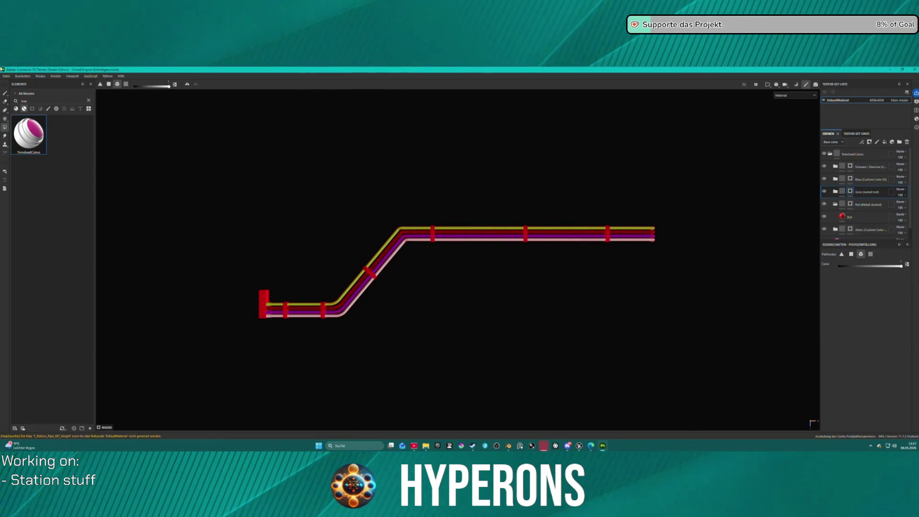
left_click(6, 76)
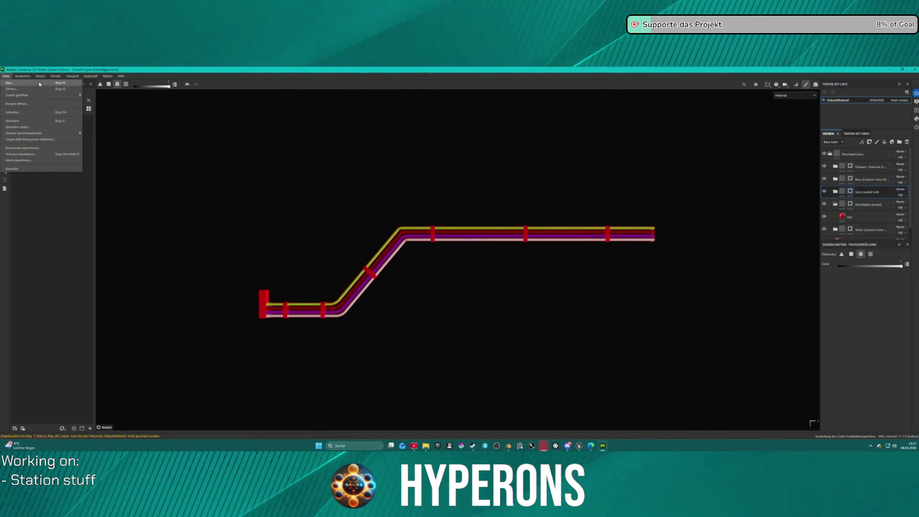
left_click(40, 83)
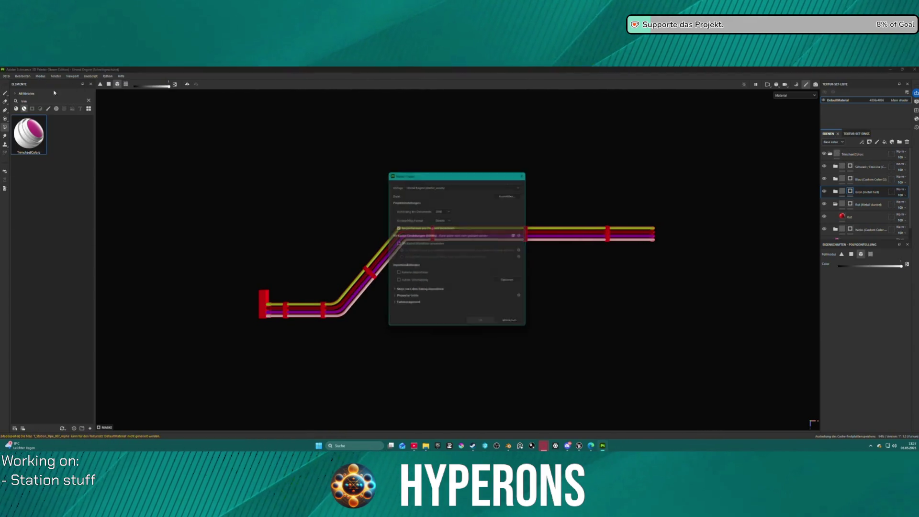
Step: Start a new 4096-resolution project using the station pipe FBX as the mesh
left_click(520, 194)
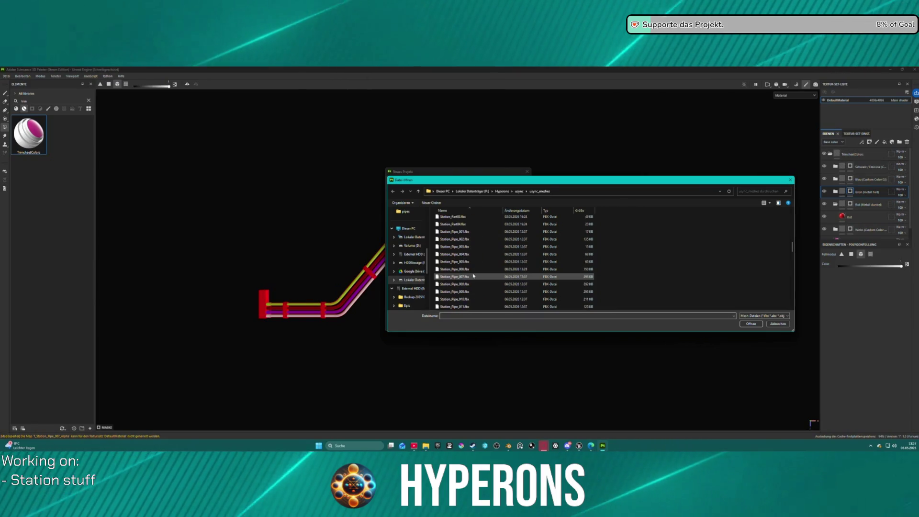
double_click(470, 283)
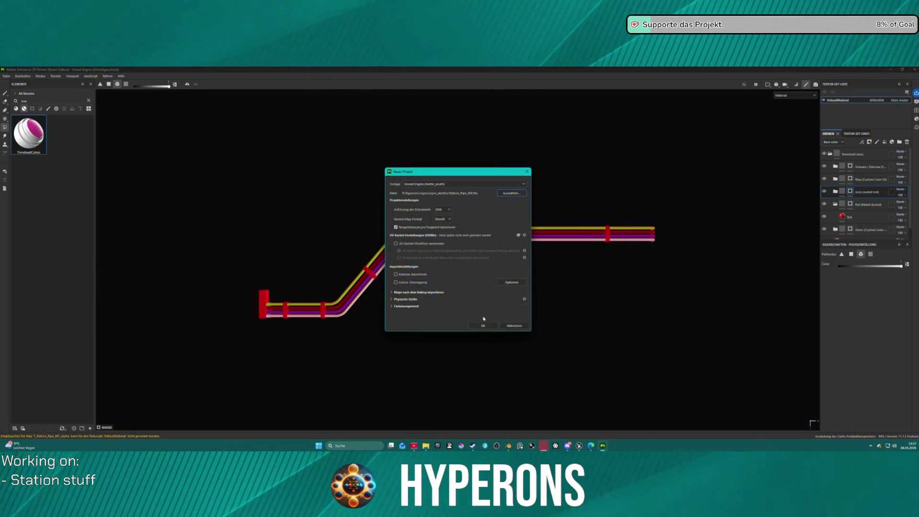
left_click(444, 210)
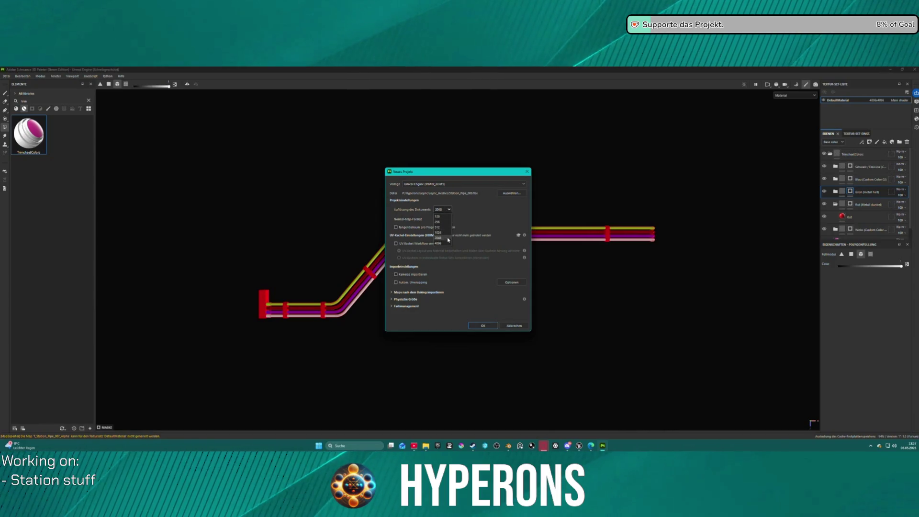
left_click(448, 243)
left_click(477, 327)
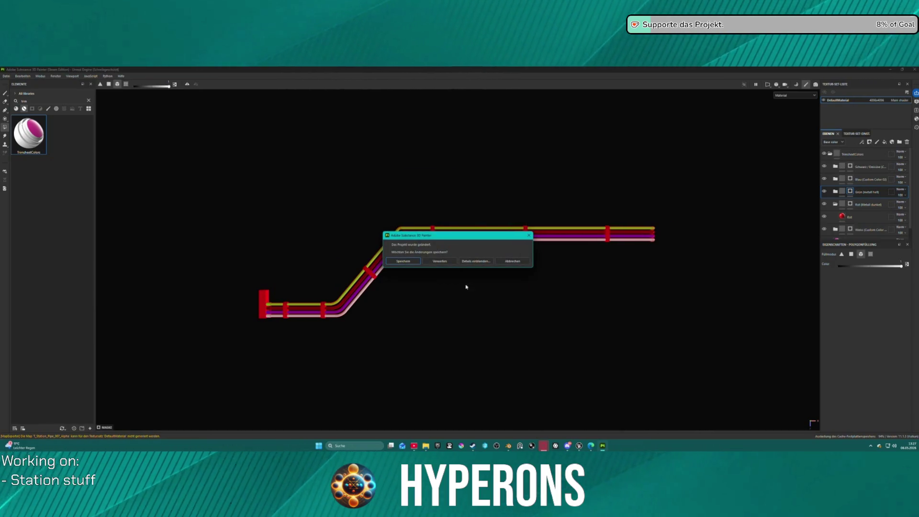
Step: Save the previous pipe project as Pipe_007.spp
left_click(416, 261)
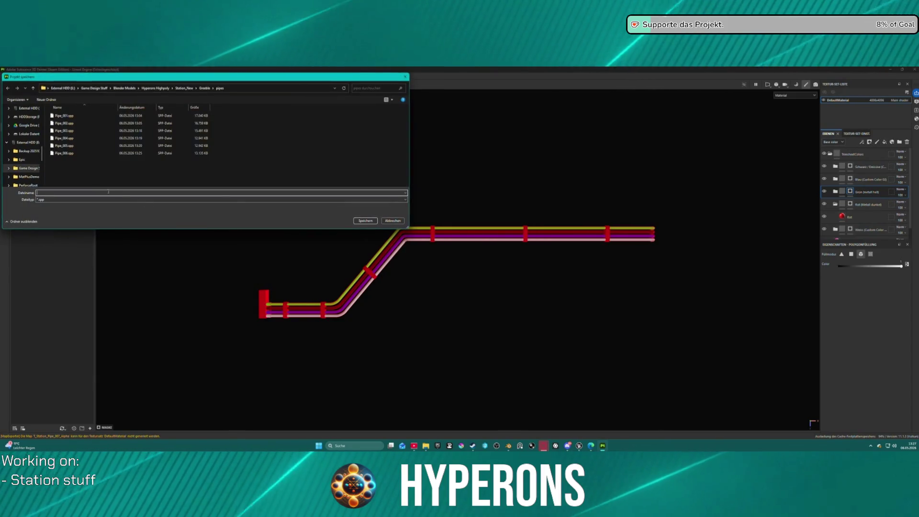
left_click(64, 153)
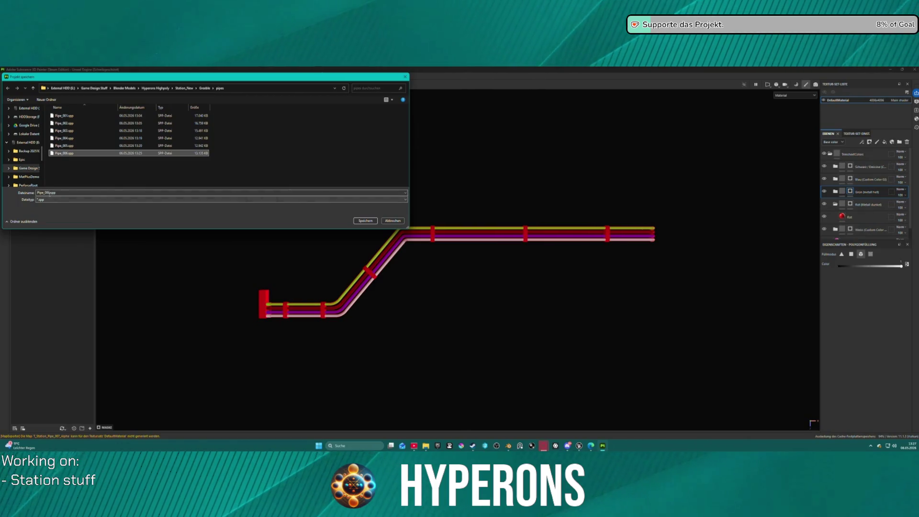
key("BackSpace")
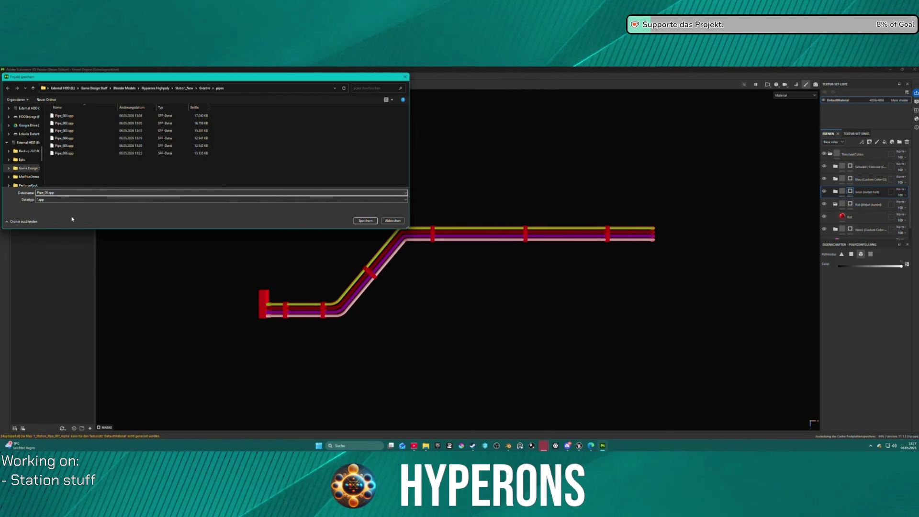
type("7")
key("Return")
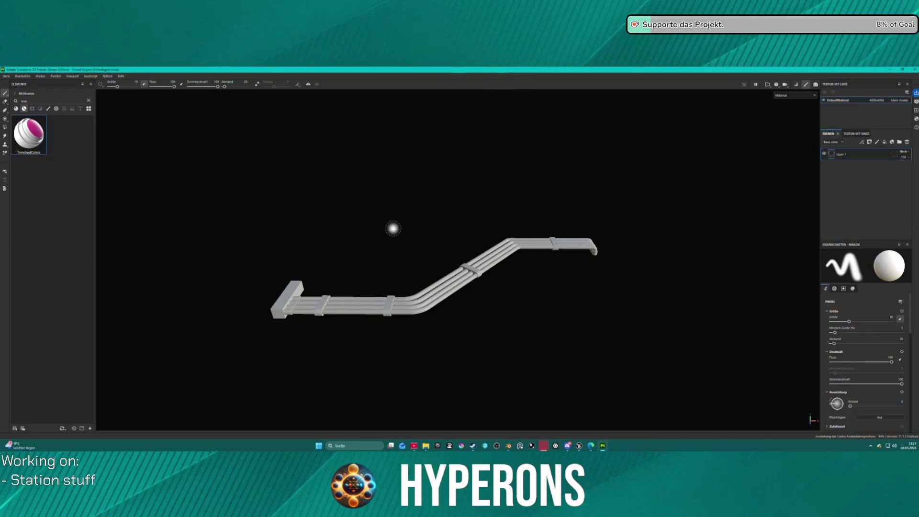
Step: Apply TrimsheetColors to the pipe mesh, delete the empty Layer 1 and expand its colour layers
left_click_drag(497, 198, 497, 220)
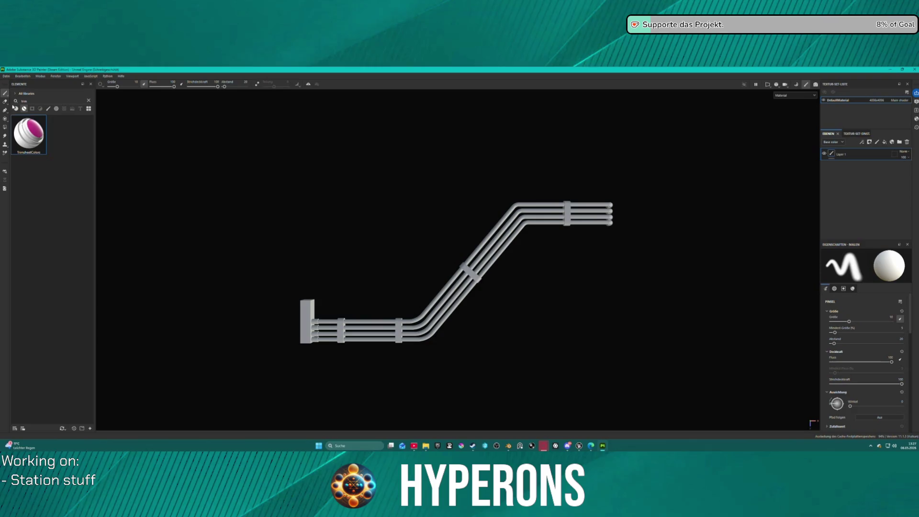
mouse_move(32, 115)
left_mouse_down()
mouse_move(57, 154)
mouse_move(369, 325)
mouse_move(305, 321)
mouse_move(338, 320)
left_mouse_up()
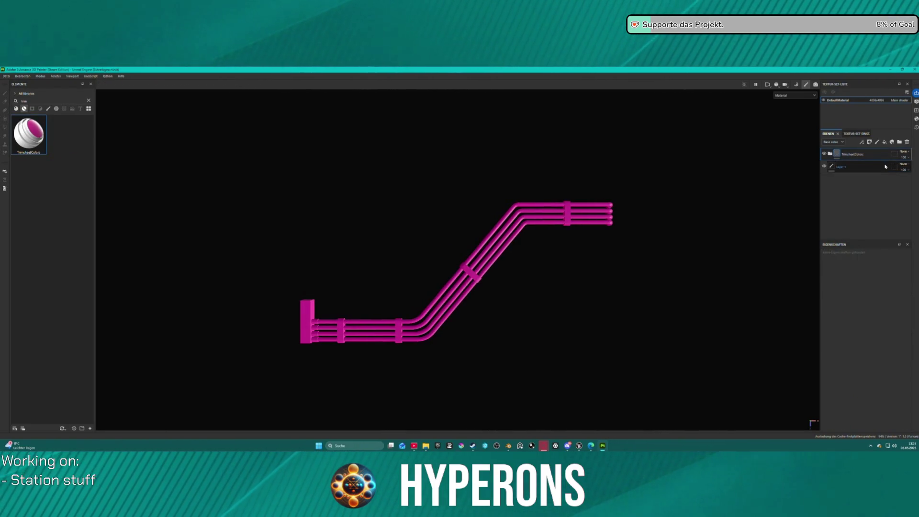
left_click(908, 142)
left_click(830, 154)
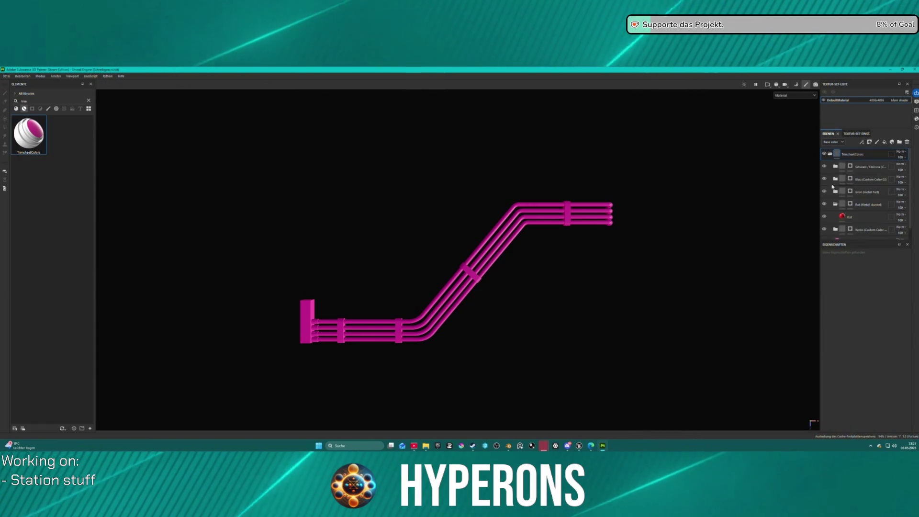
left_click(842, 219)
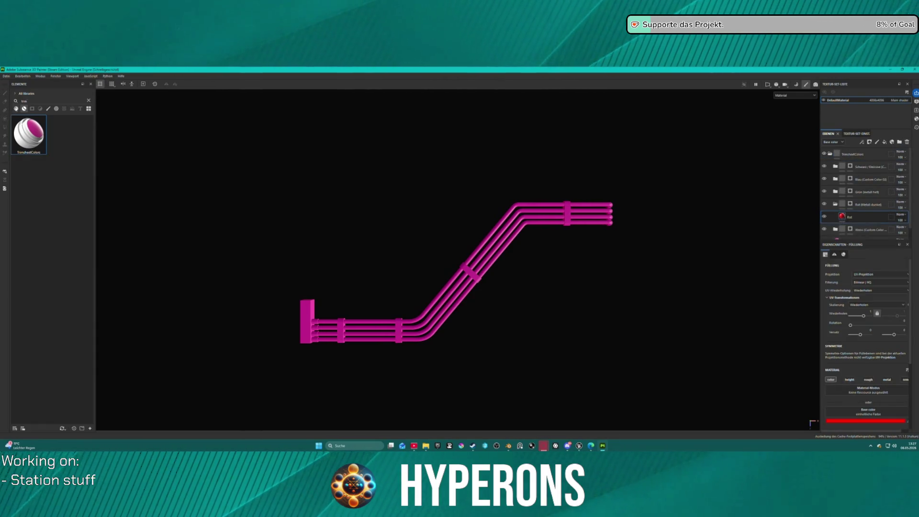
Step: With Polygon Fill on the Rot mask, make the left connector block and second clip red and one strand white
left_click(849, 205)
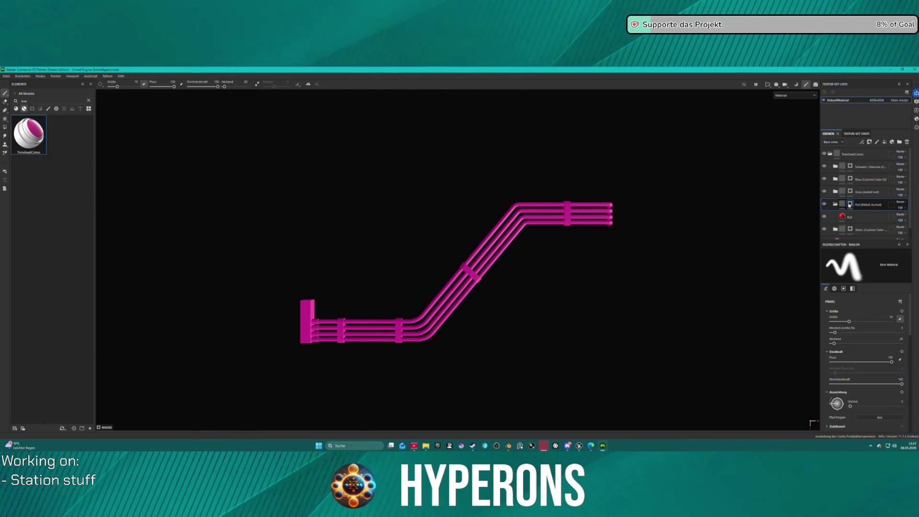
left_click(5, 126)
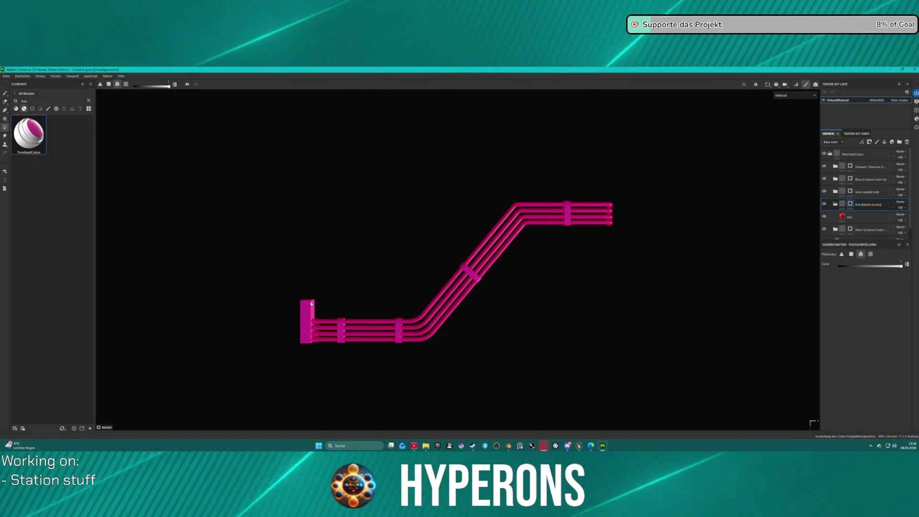
left_click(310, 324)
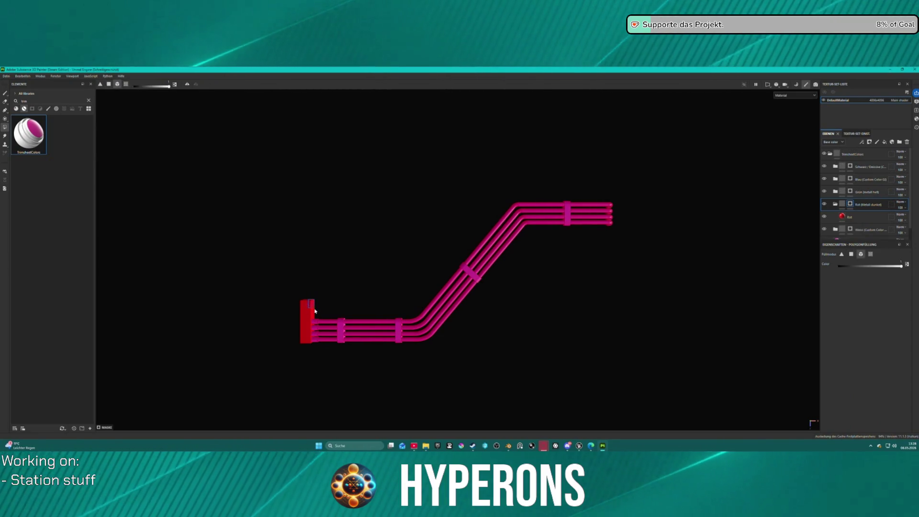
left_click(398, 326)
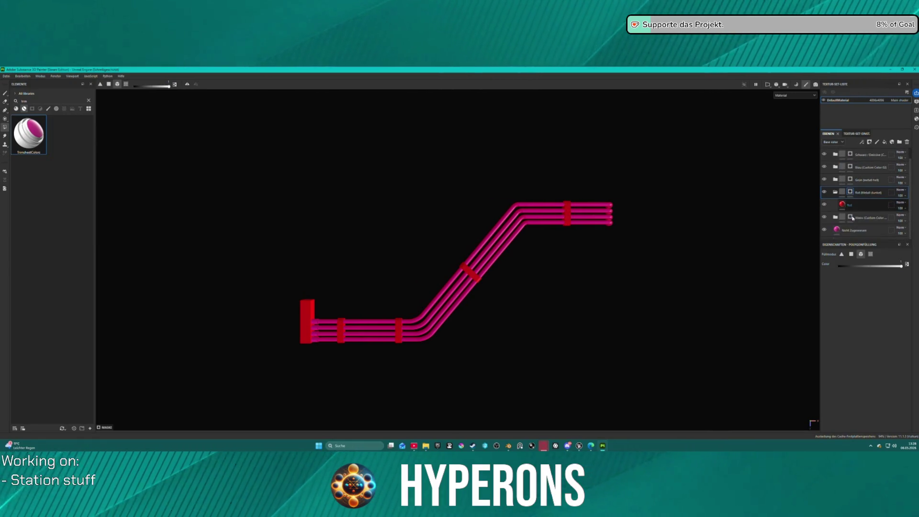
left_click(418, 336)
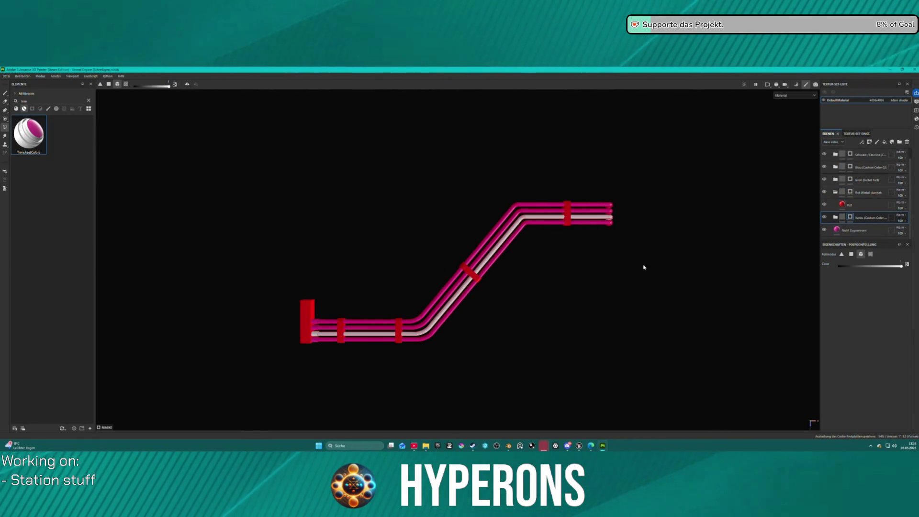
Step: Fill the remaining cable strands green, purple-blue and dark red on their colour layer masks
left_click(857, 180)
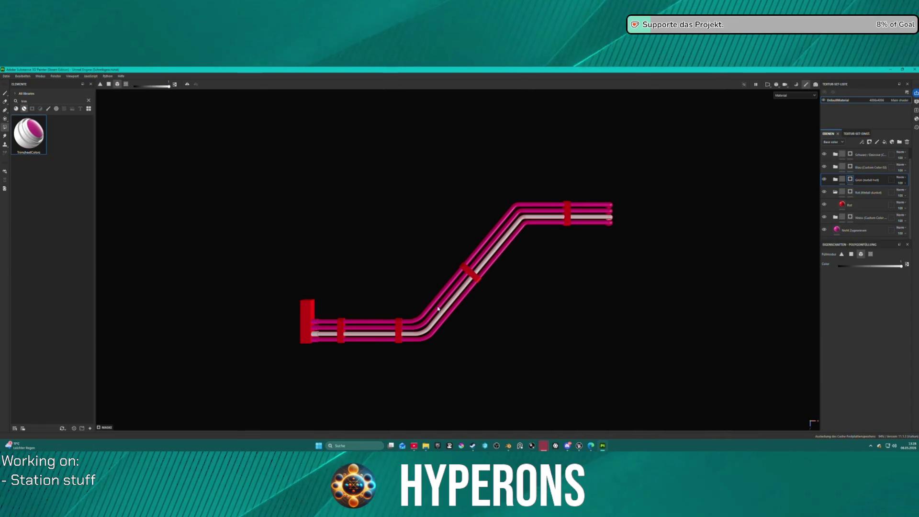
left_click(315, 330)
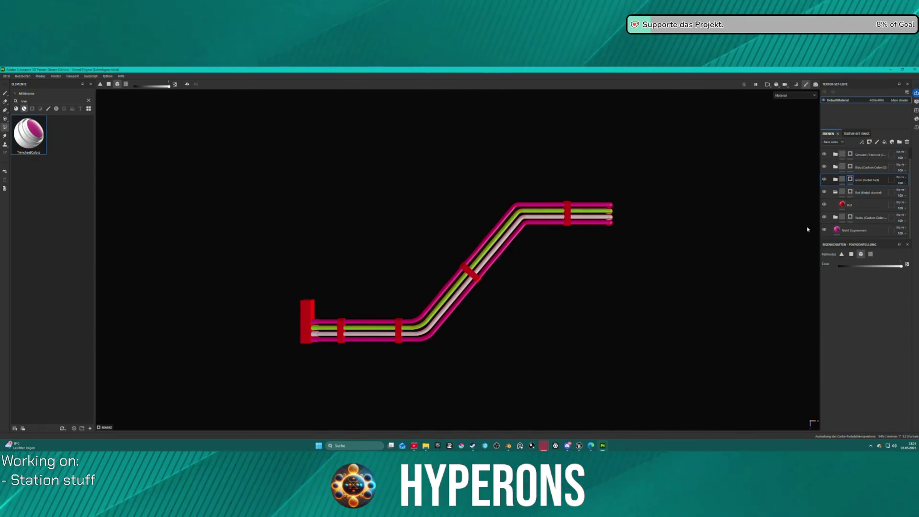
left_click(850, 167)
left_click(430, 337)
left_click(851, 155)
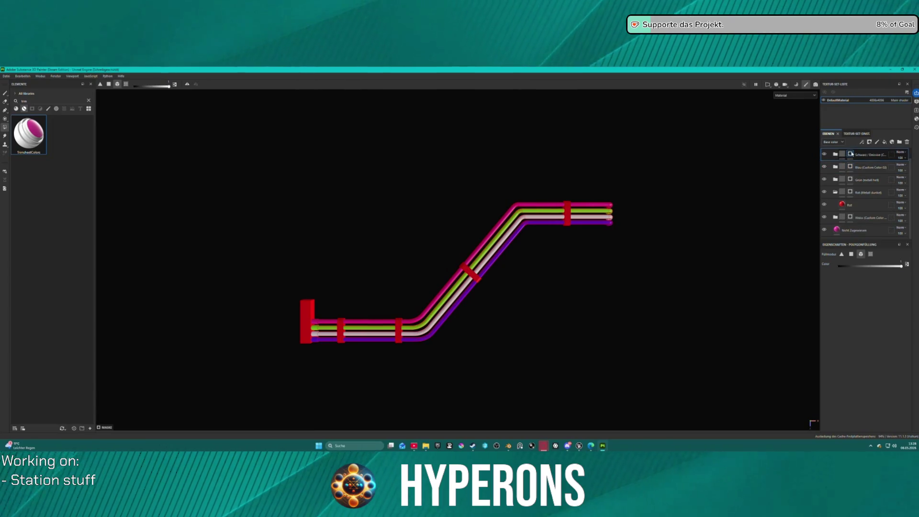
left_click(482, 245)
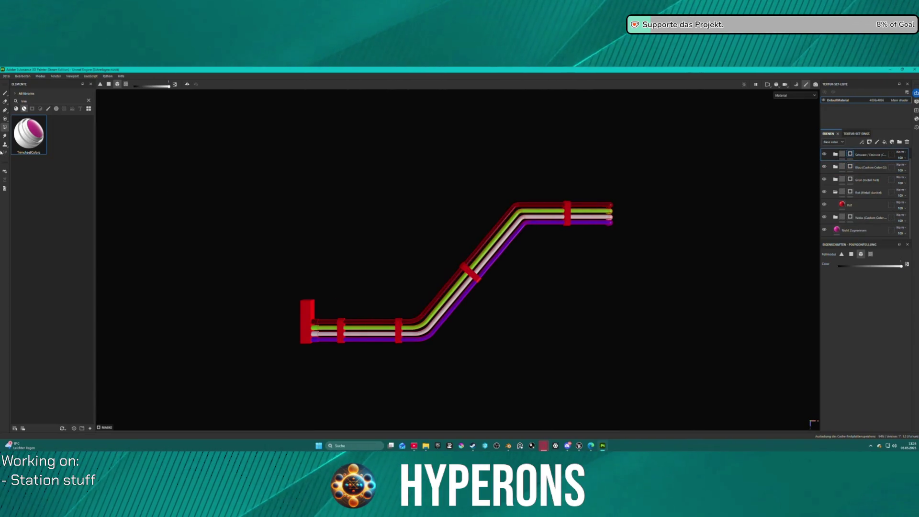
left_click(9, 76)
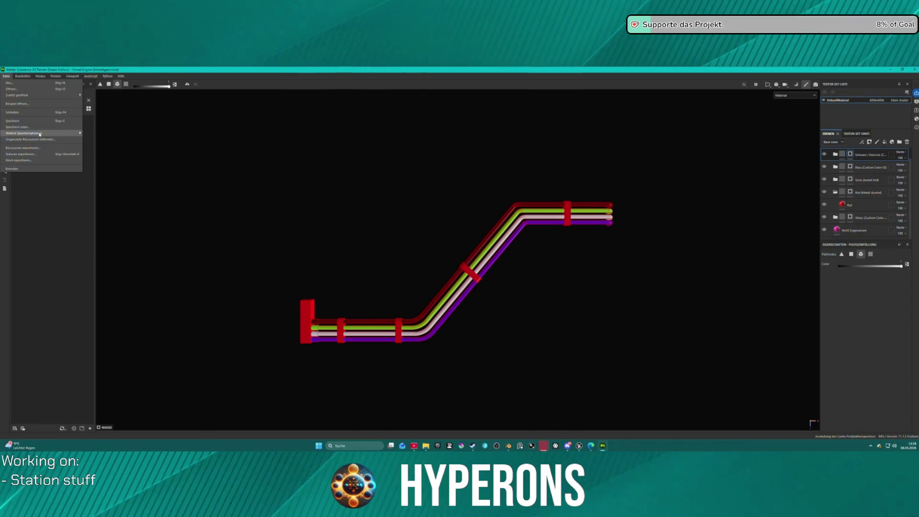
Step: Export the pipe textures with the A ACH TrimShim output template and close the export window
mouse_move(43, 134)
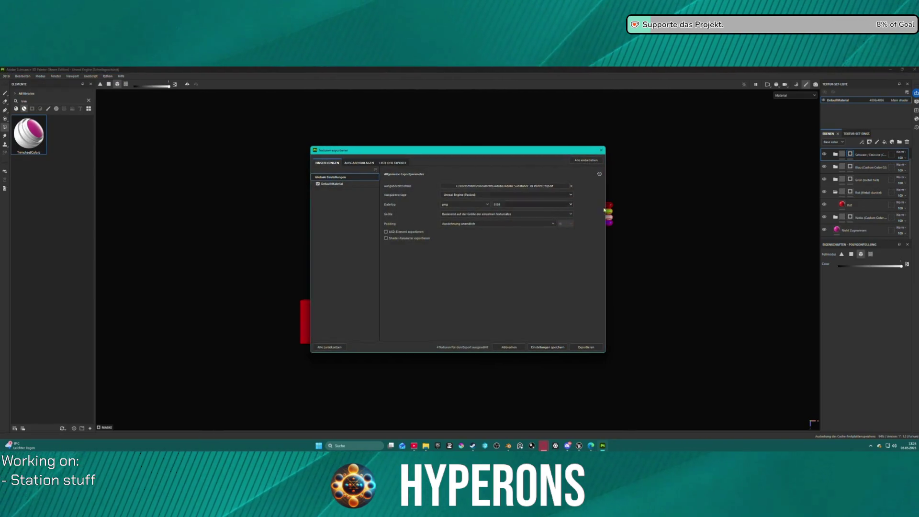
left_click(503, 195)
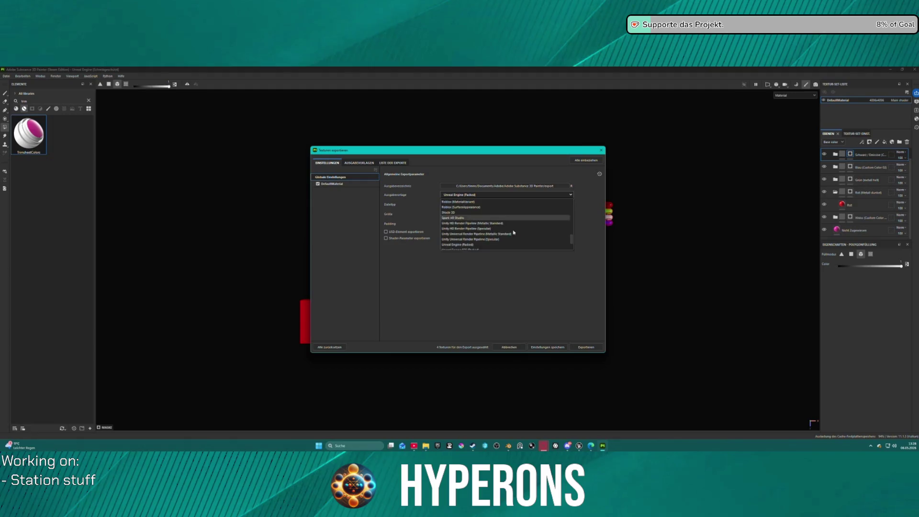
scroll(508, 225, "up", 10)
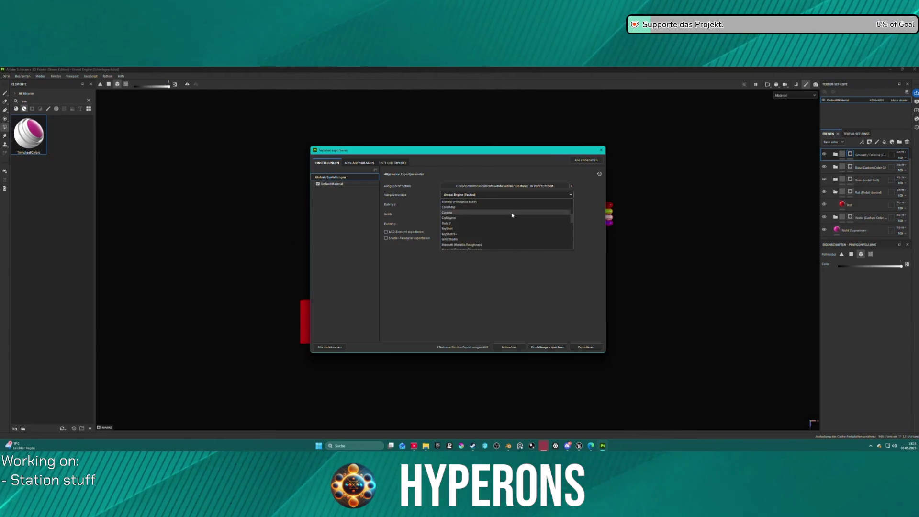
left_click(508, 226)
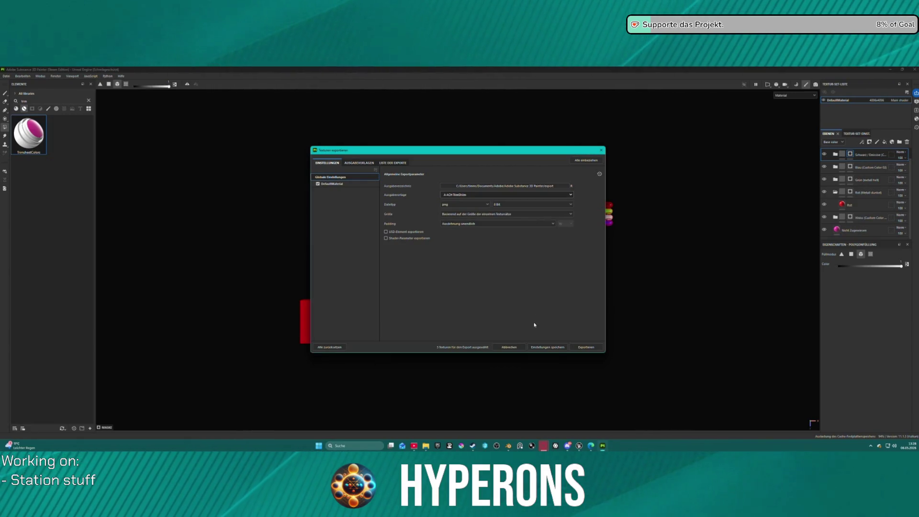
left_click(588, 347)
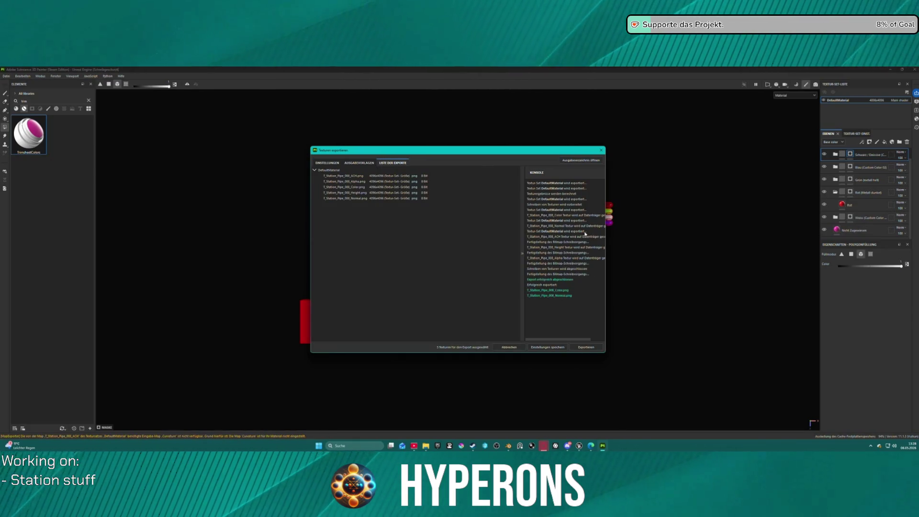
left_click(548, 348)
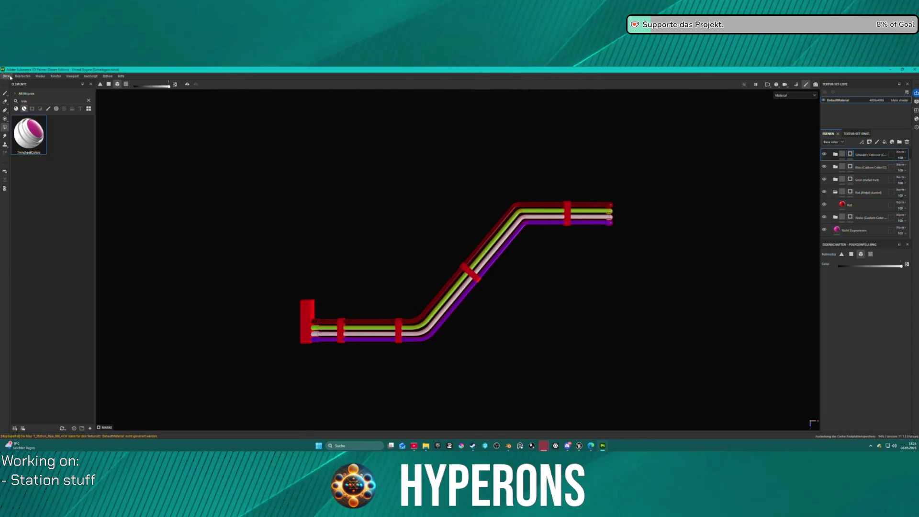
Step: Open the New Project dialog, checking the template list without changing it
left_click(10, 77)
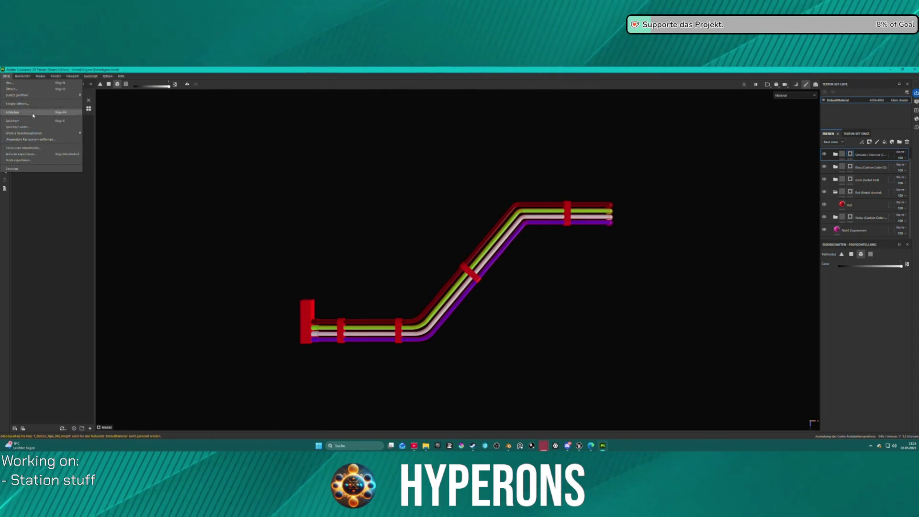
key("Escape")
left_click(6, 76)
left_click(6, 76)
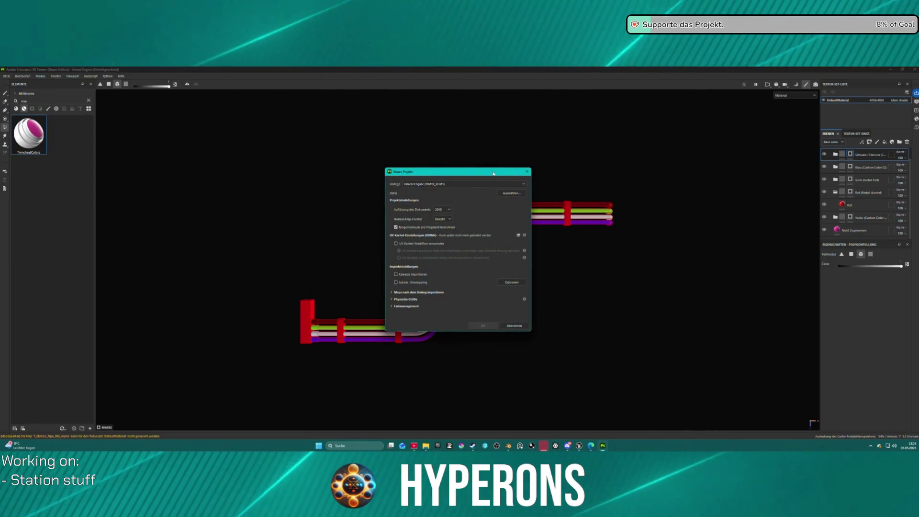
left_click(506, 185)
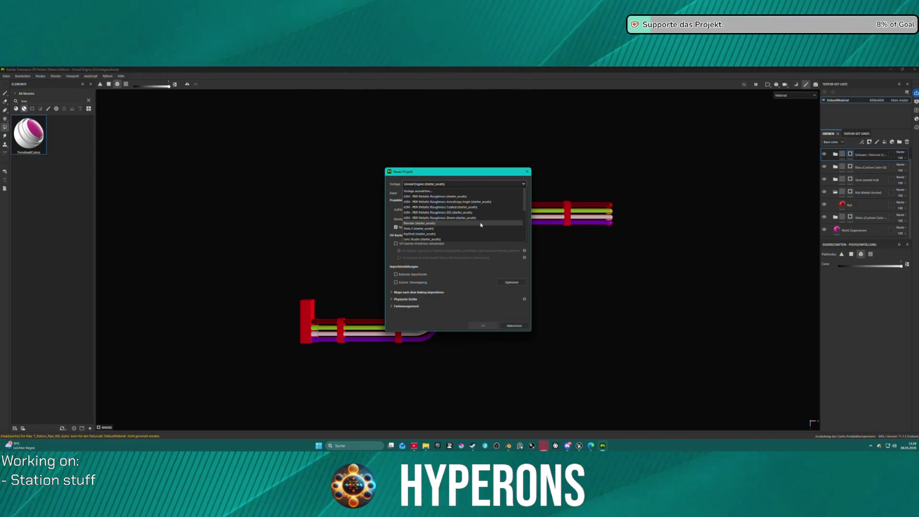
scroll(462, 219, "down", 2)
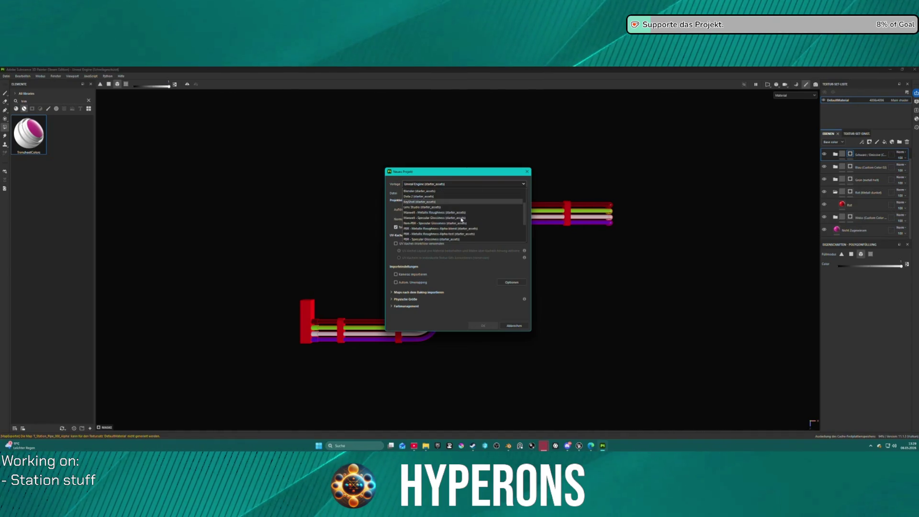
scroll(462, 219, "up", 2)
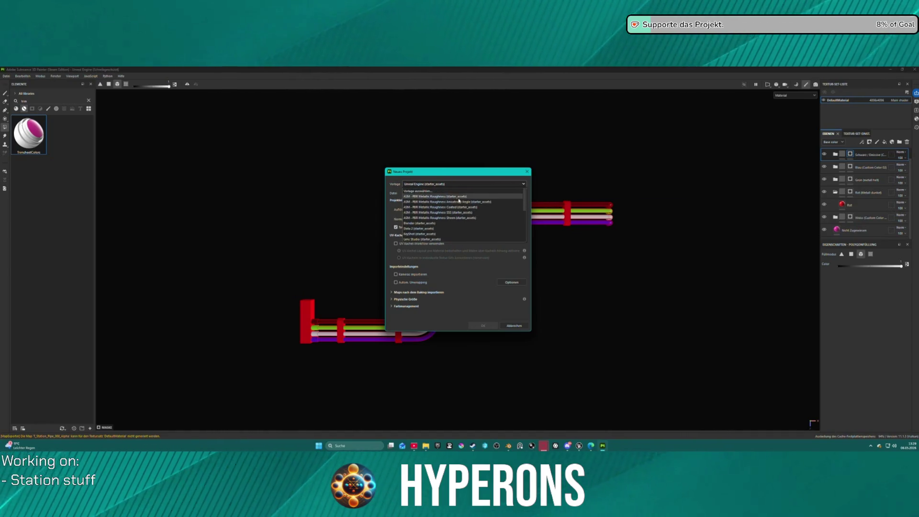
key("Escape")
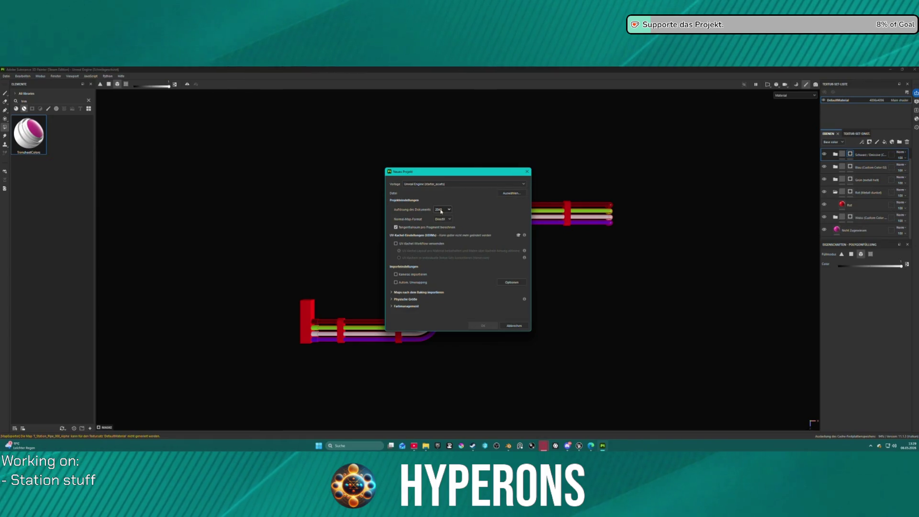
Step: Create a 4096-resolution project from Station_Structure_009.fbx
left_click(444, 243)
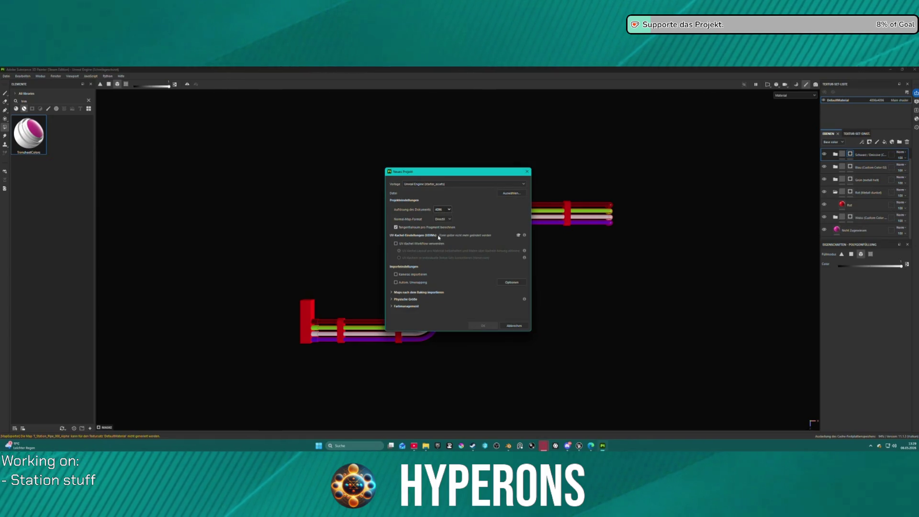
left_click(512, 194)
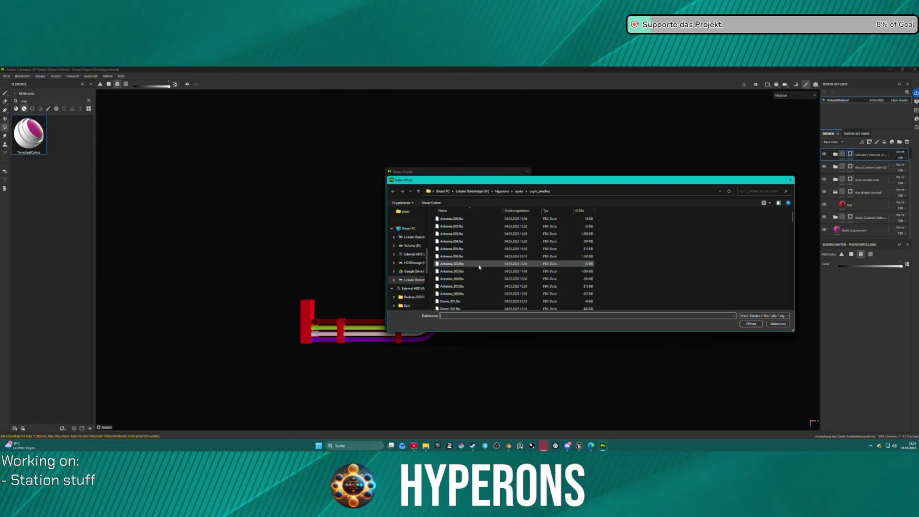
scroll(478, 268, "down", 5)
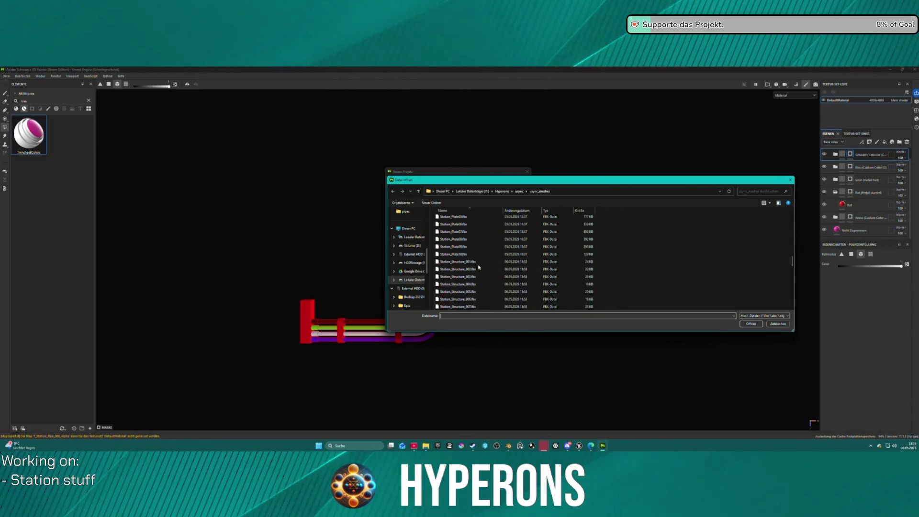
scroll(479, 271, "down", 1)
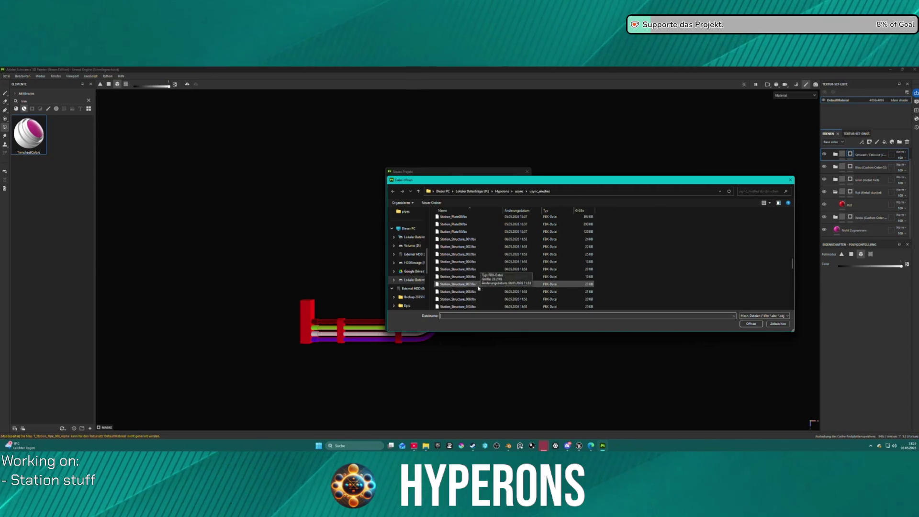
left_click(478, 300)
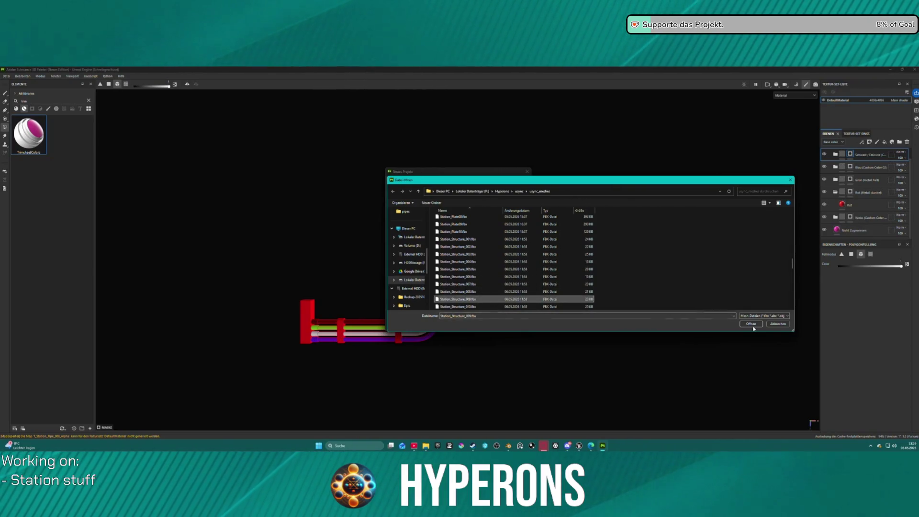
left_click(751, 324)
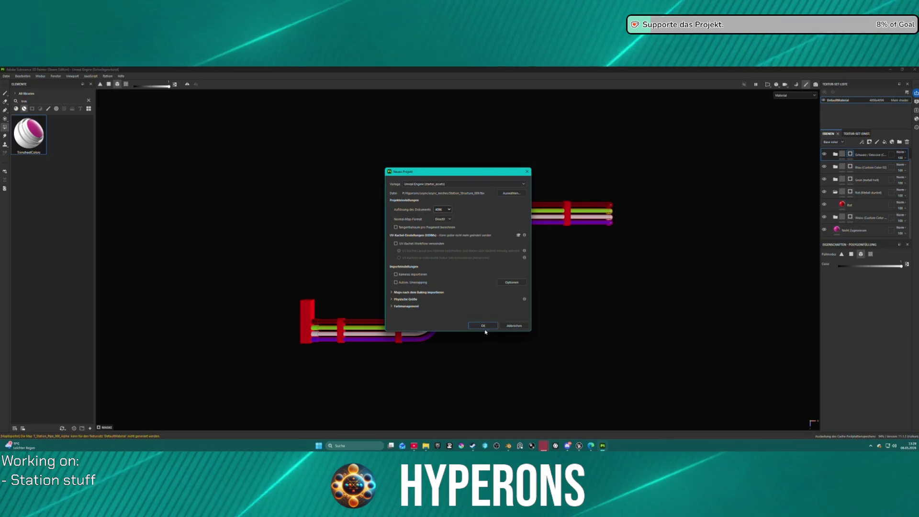
left_click(485, 327)
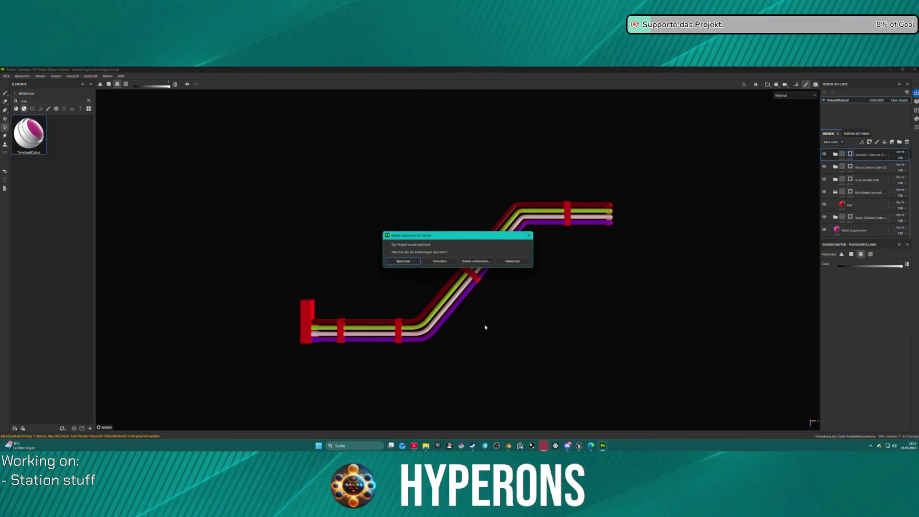
Step: Save the pipes project as Pipe_008.spp, then reopen the New Project settings
left_click(415, 260)
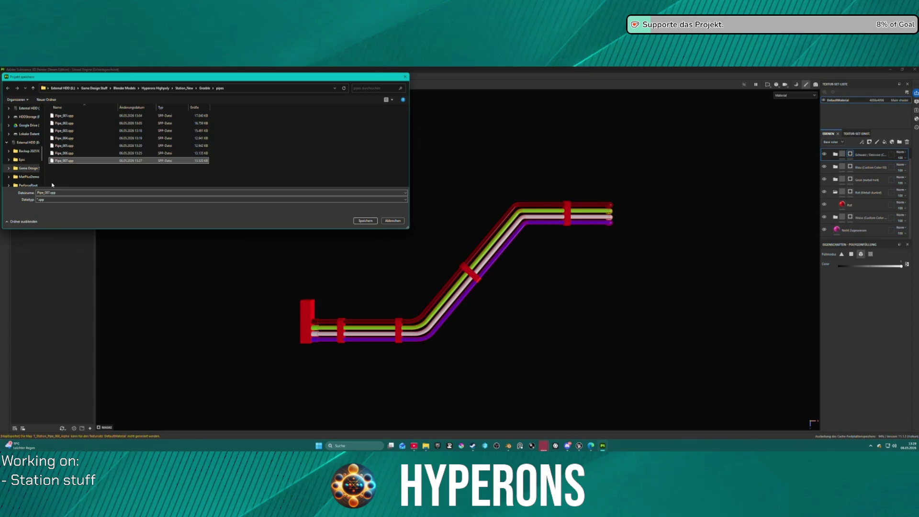
double_click(48, 193)
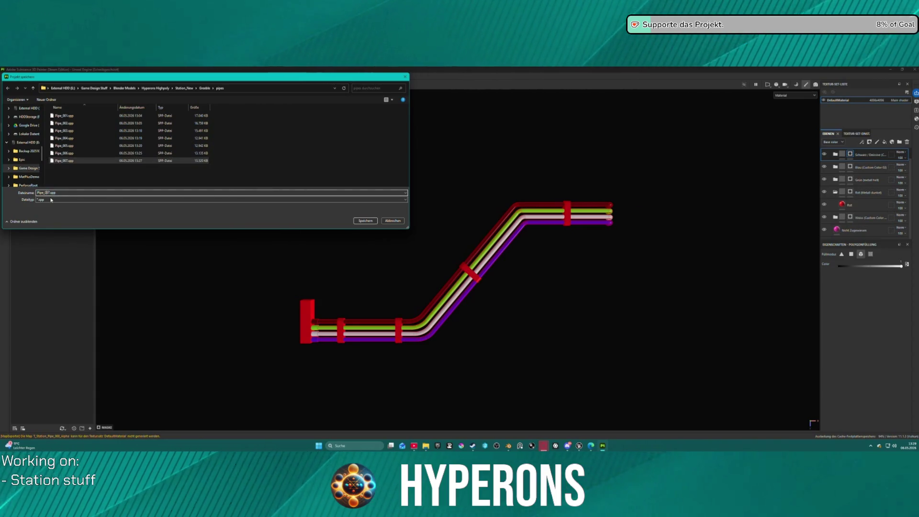
type("Pipe_008")
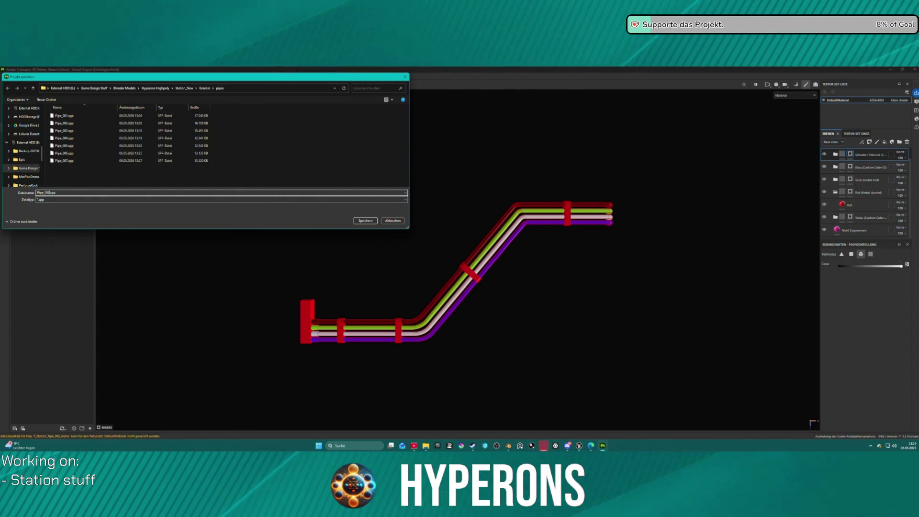
key("Return")
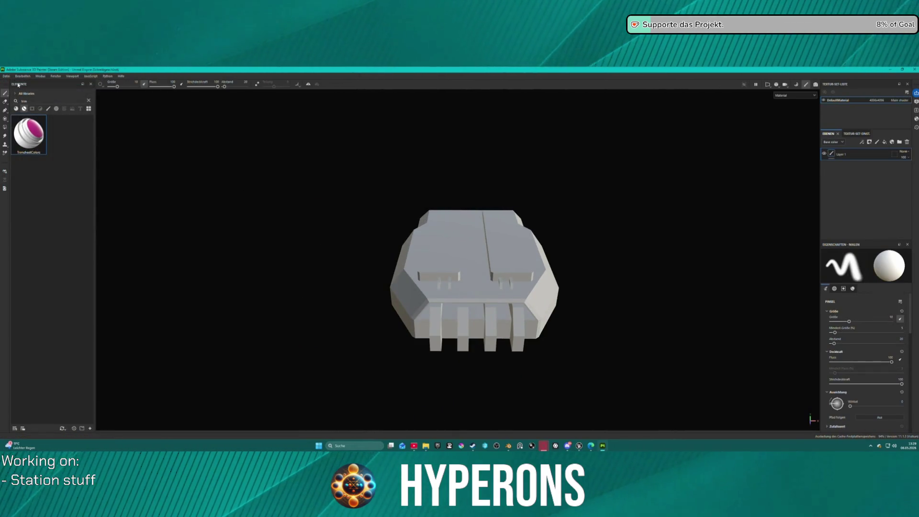
left_click(6, 76)
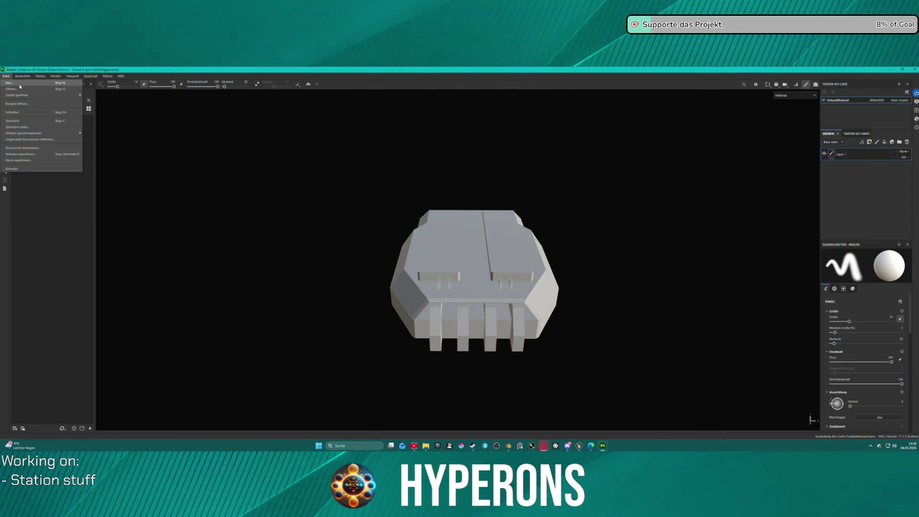
left_click(9, 83)
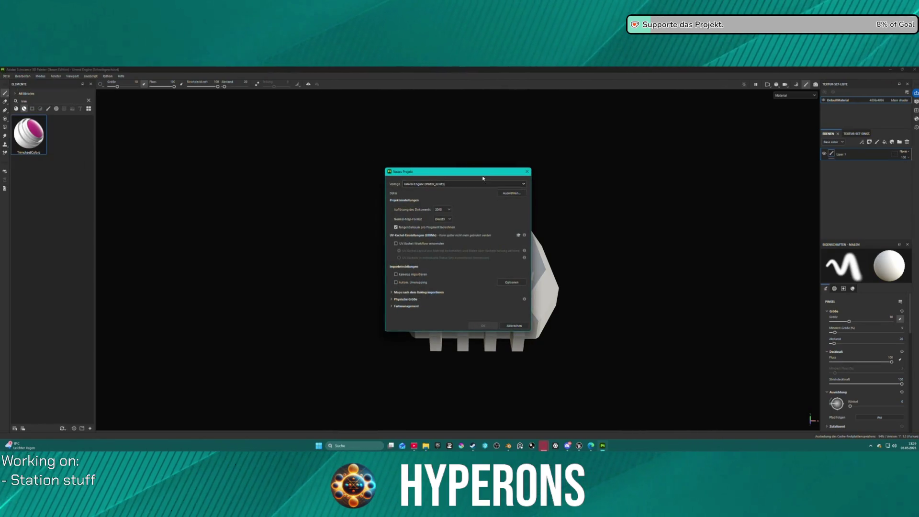
Step: Close the new-project settings, look over the block-shaped greeble mesh, and start another new project
left_click(528, 172)
mouse_move(639, 183)
left_mouse_down()
mouse_move(602, 197)
mouse_move(597, 232)
mouse_move(550, 138)
mouse_move(792, 188)
mouse_move(612, 220)
left_mouse_up()
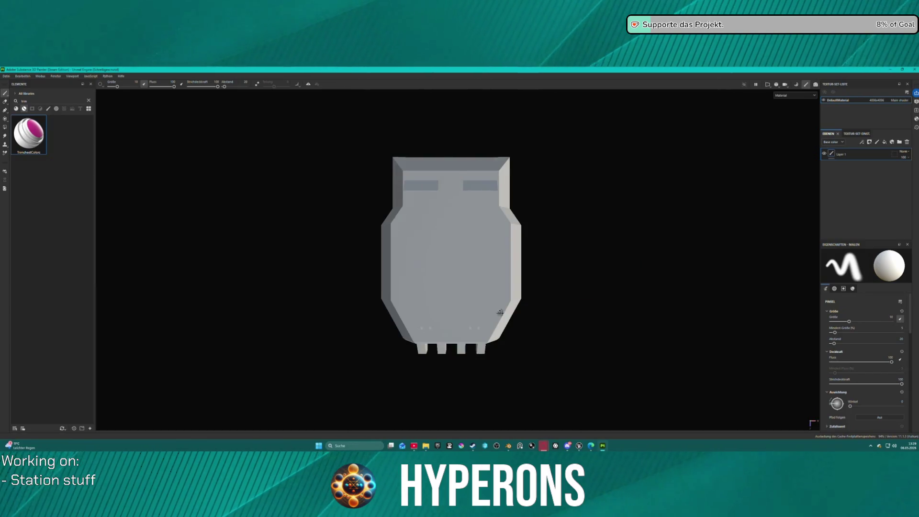
left_click(7, 76)
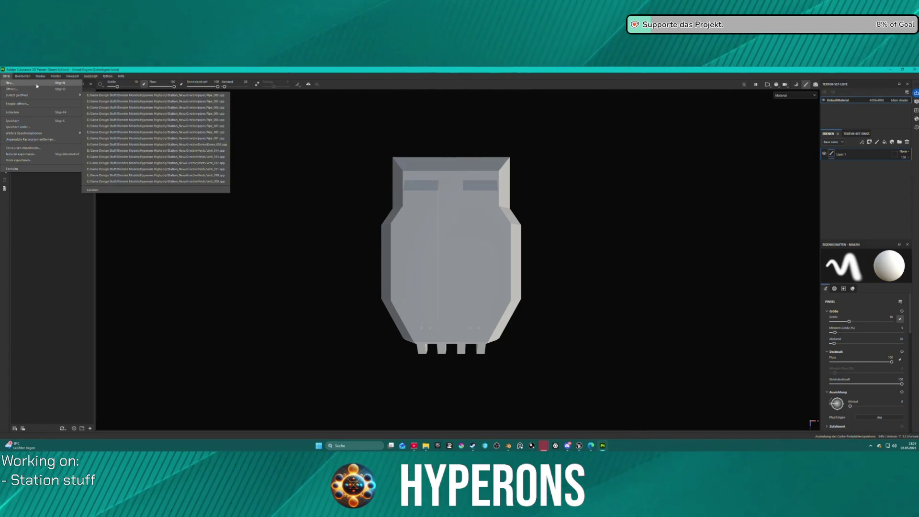
left_click(37, 85)
Step: Load Station_Pipe_009.fbx at 4096 resolution and discard the greeble project's changes
left_click(511, 192)
scroll(491, 245, "down", 10)
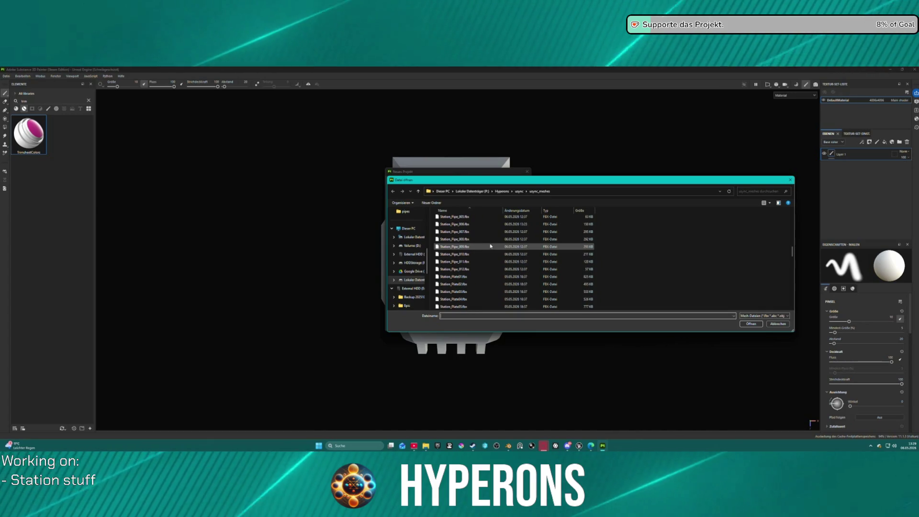
double_click(490, 246)
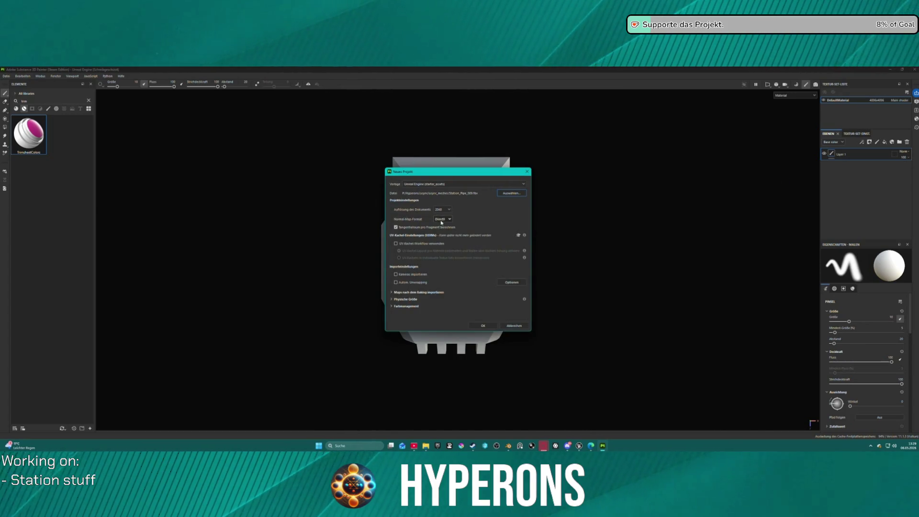
left_click(442, 209)
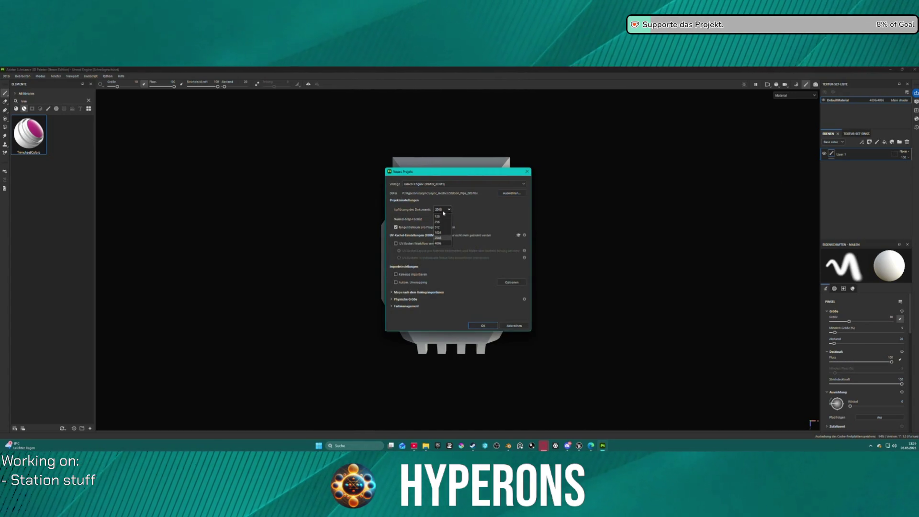
left_click(441, 243)
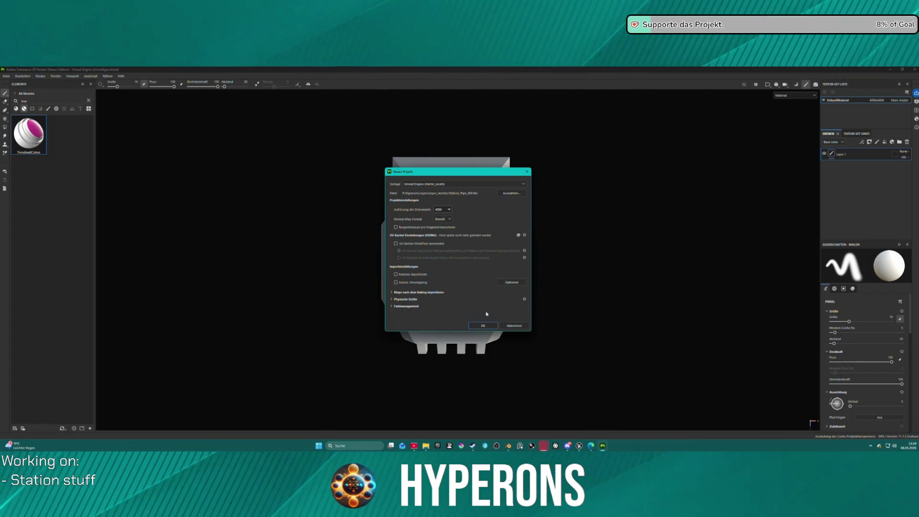
left_click(483, 326)
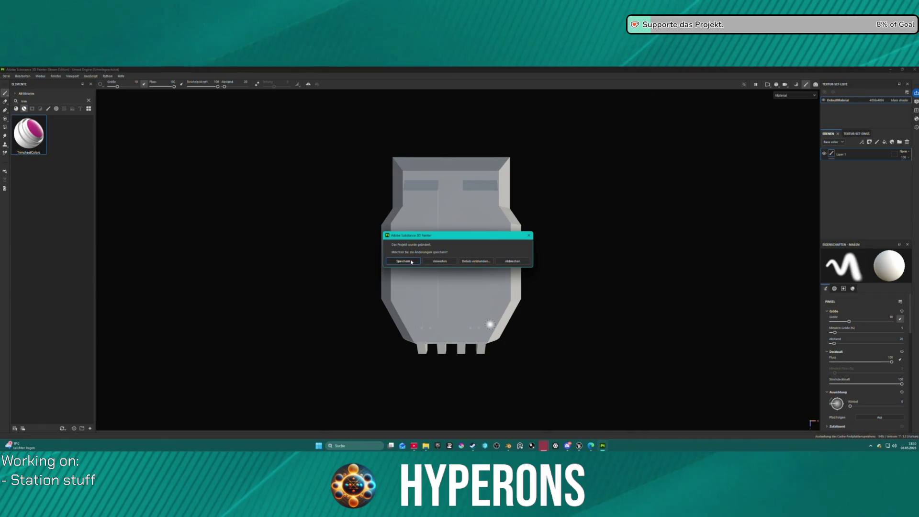
left_click(441, 261)
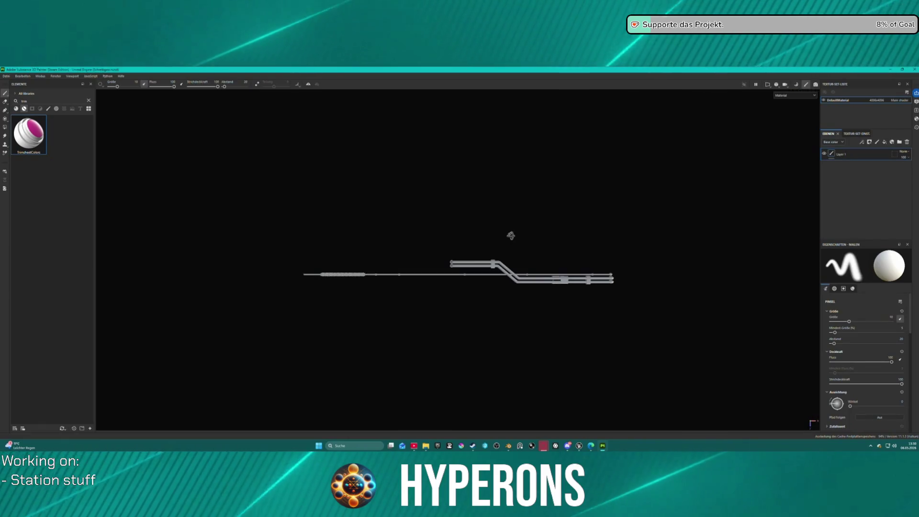
Step: Apply TrimsheetColors to the pipe run, delete Layer 1 and set Polygon Fill on the Rot mask
scroll(511, 254, "up", 3)
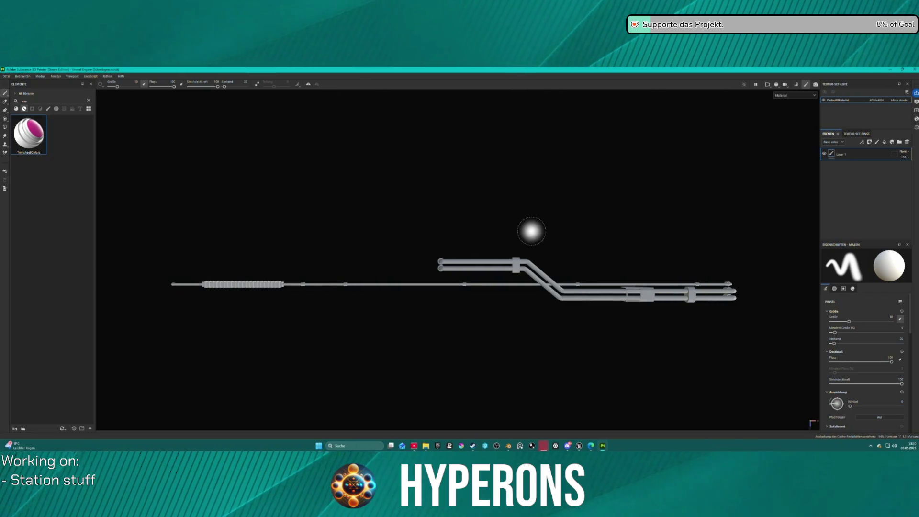
mouse_move(596, 230)
left_mouse_down()
mouse_move(512, 237)
mouse_move(386, 205)
left_mouse_up()
scroll(386, 206, "up", 2)
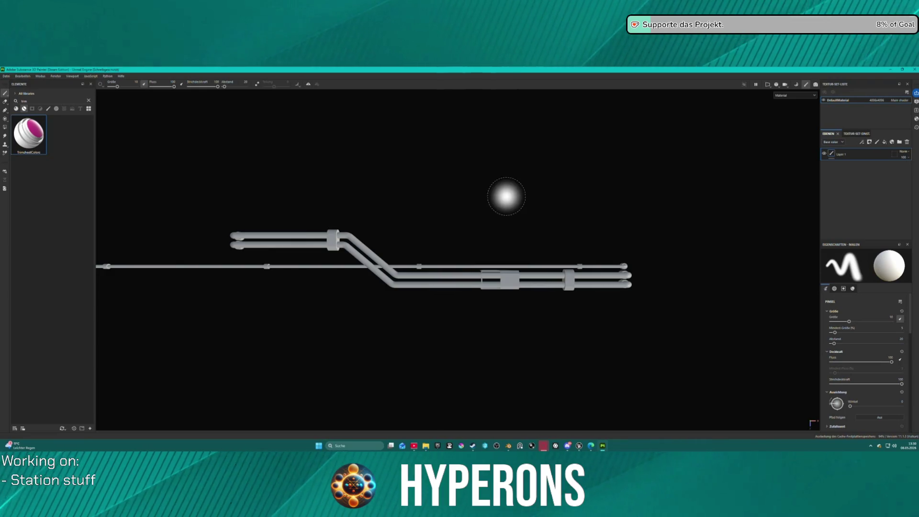
left_click_drag(42, 139, 345, 246)
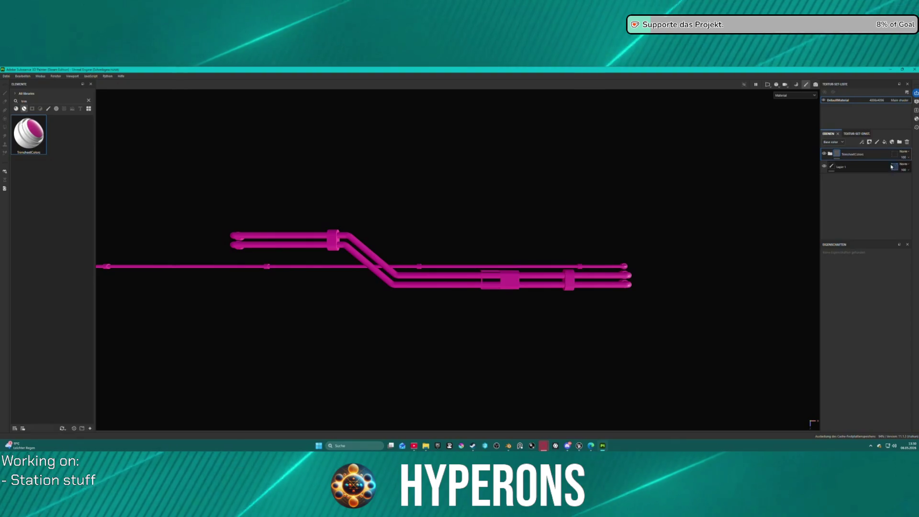
left_click(907, 142)
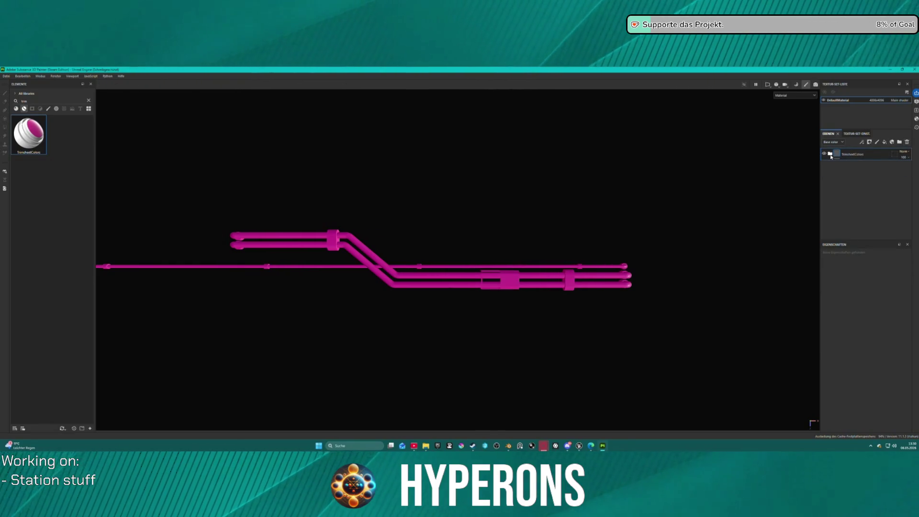
left_click(831, 155)
left_click(850, 204)
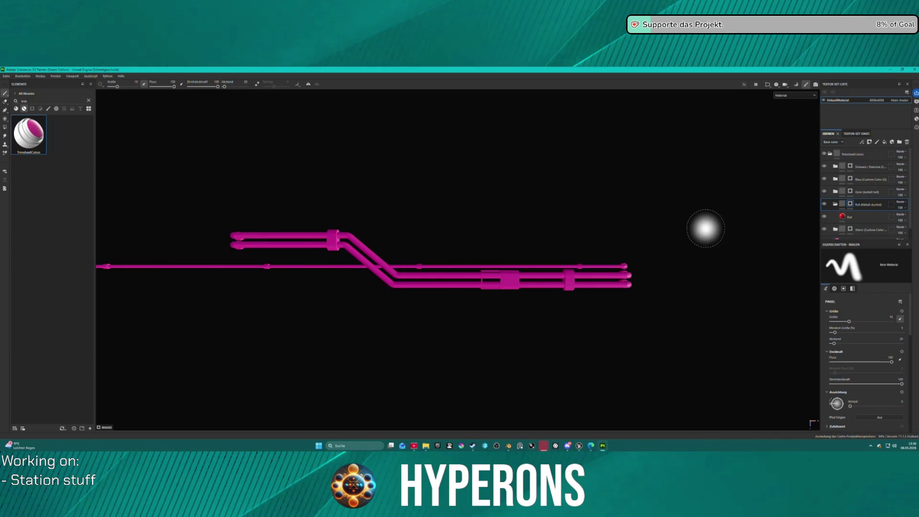
left_click(5, 129)
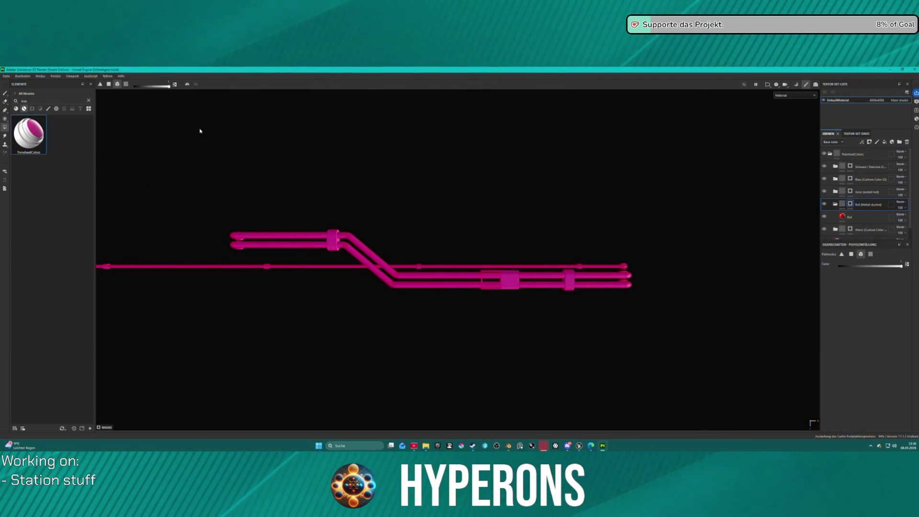
Step: Fill the upper and lower pipe collars and the ribbed section red
scroll(344, 199, "up", 2)
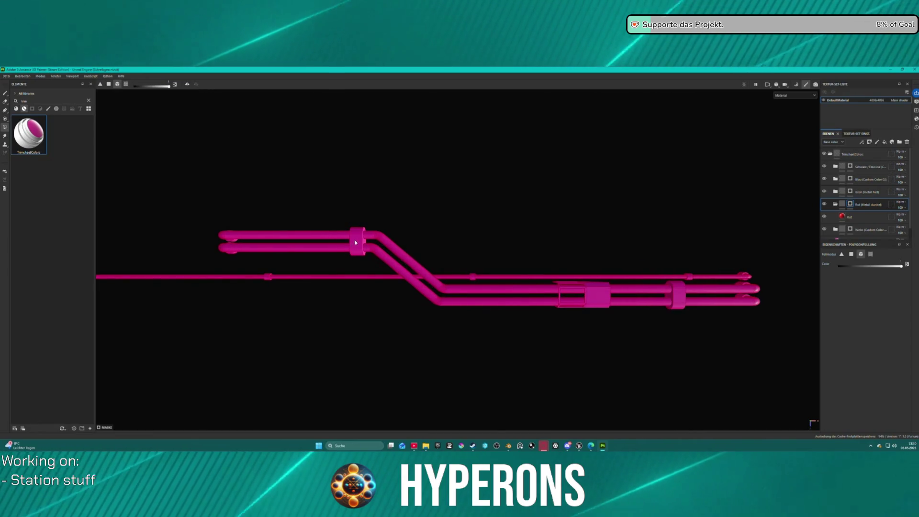
left_click(363, 243)
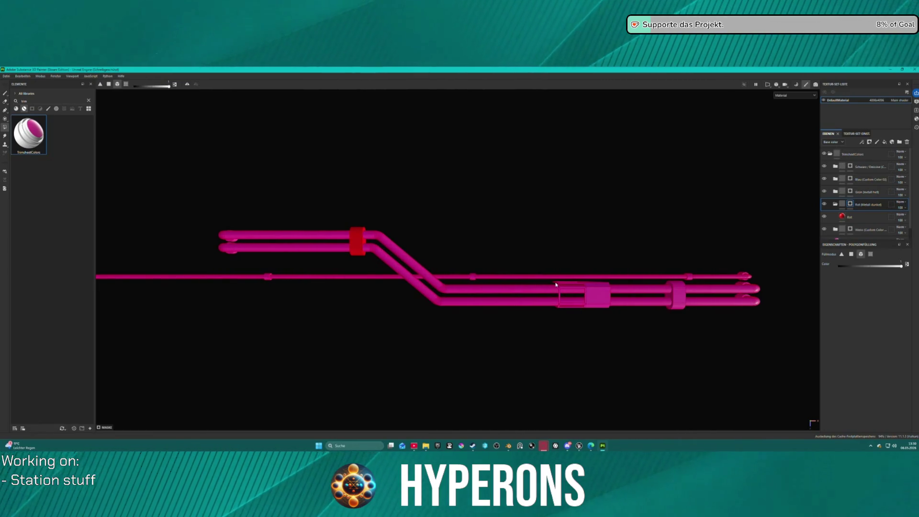
left_click(604, 292)
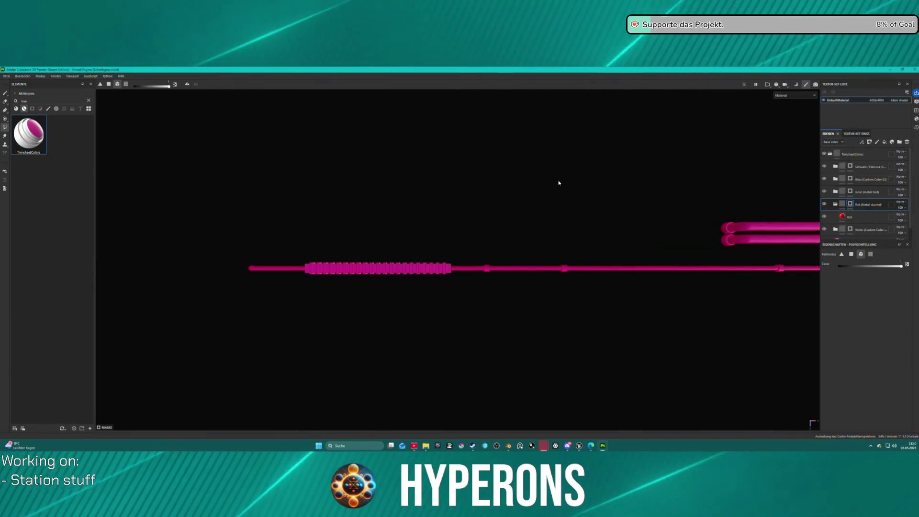
left_click(331, 282)
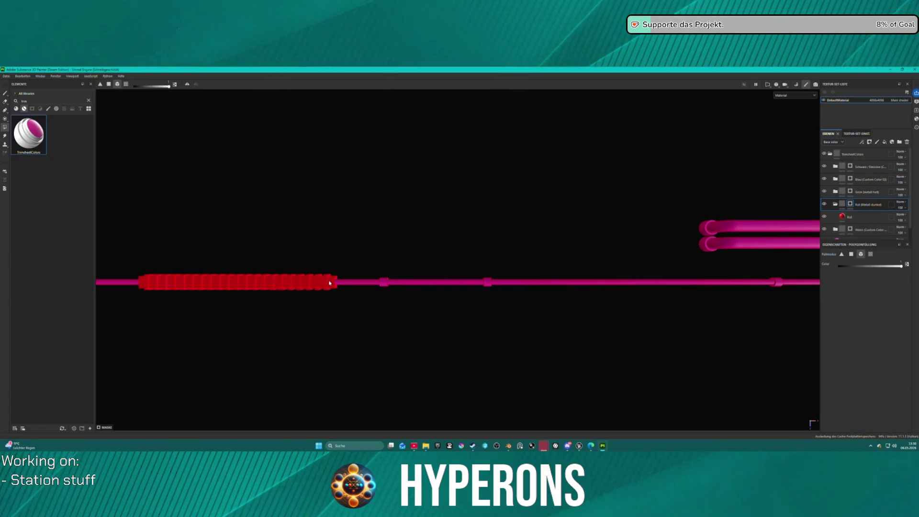
left_click_drag(688, 219, 327, 215)
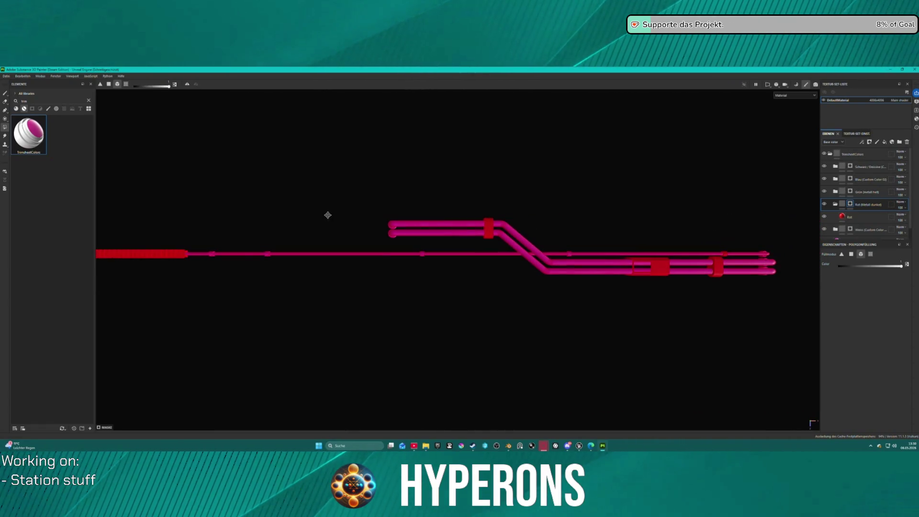
mouse_move(384, 216)
left_mouse_down()
mouse_move(437, 213)
mouse_move(433, 220)
left_mouse_up()
scroll(433, 224, "down", 2)
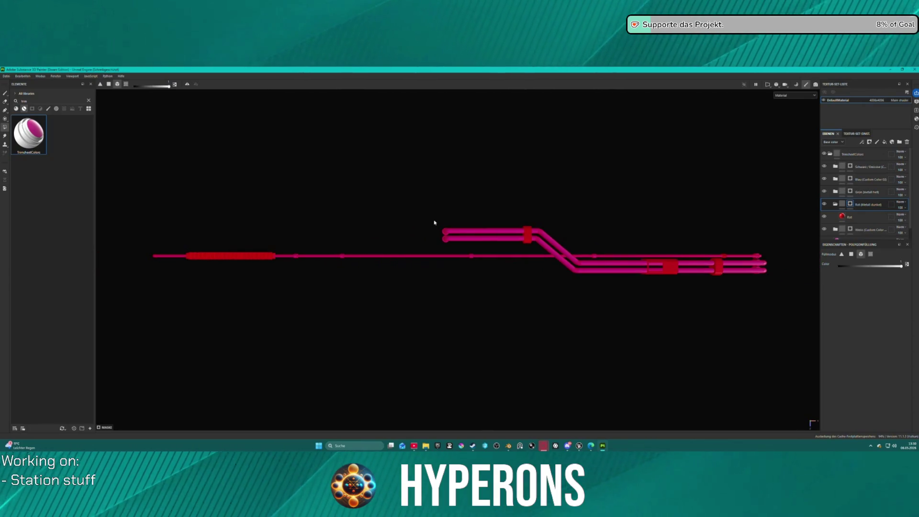
scroll(435, 222, "up", 1)
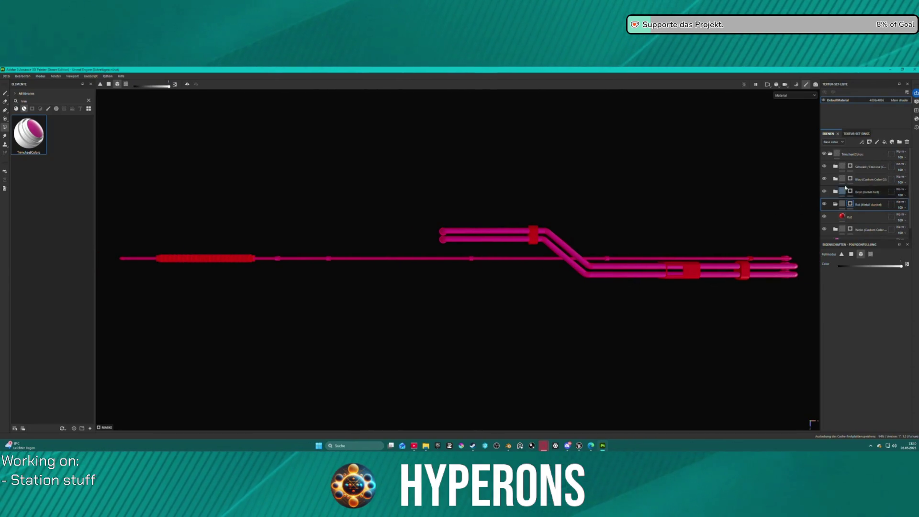
Step: Fill the lower tube white, the upper tubes blue-purple and the thin straight tube dark red
left_click(857, 230)
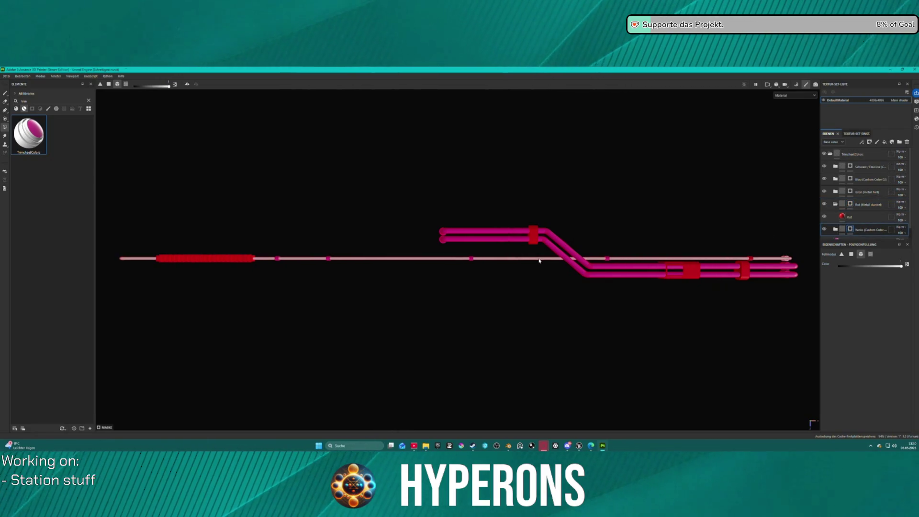
left_click(734, 278)
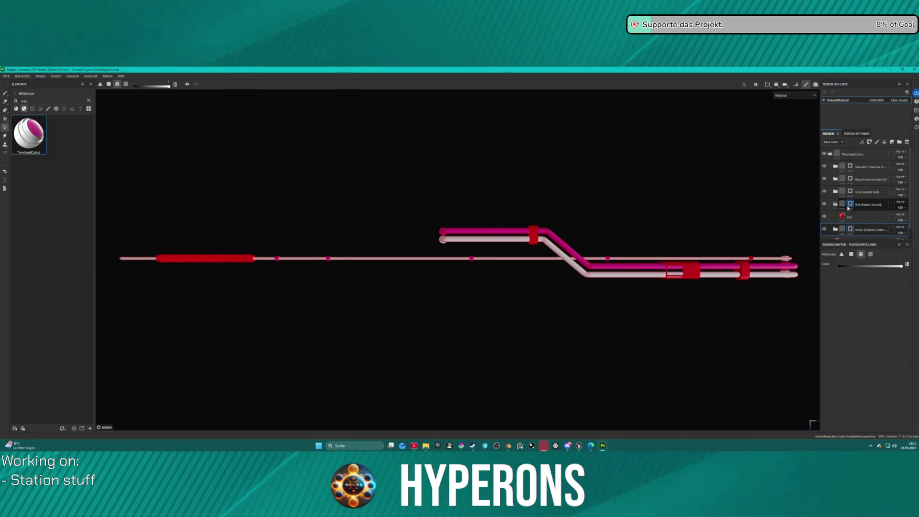
left_click(857, 180)
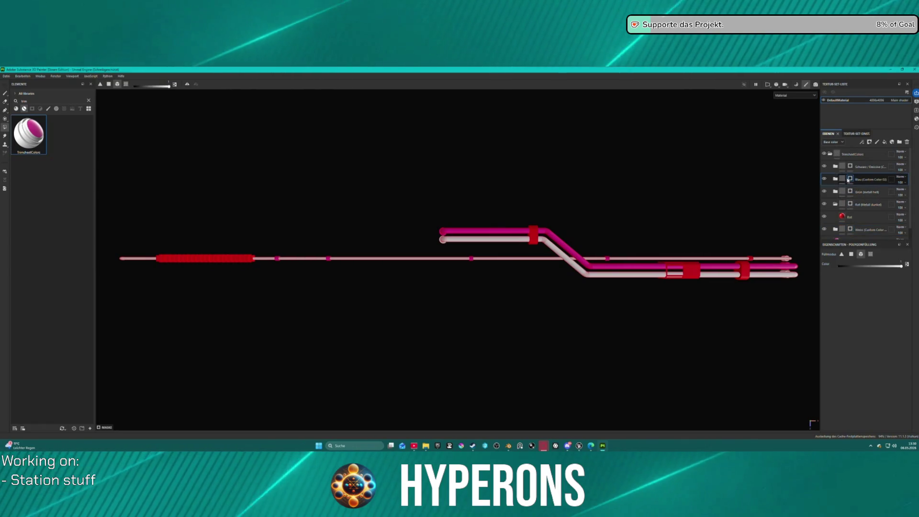
left_click(582, 263)
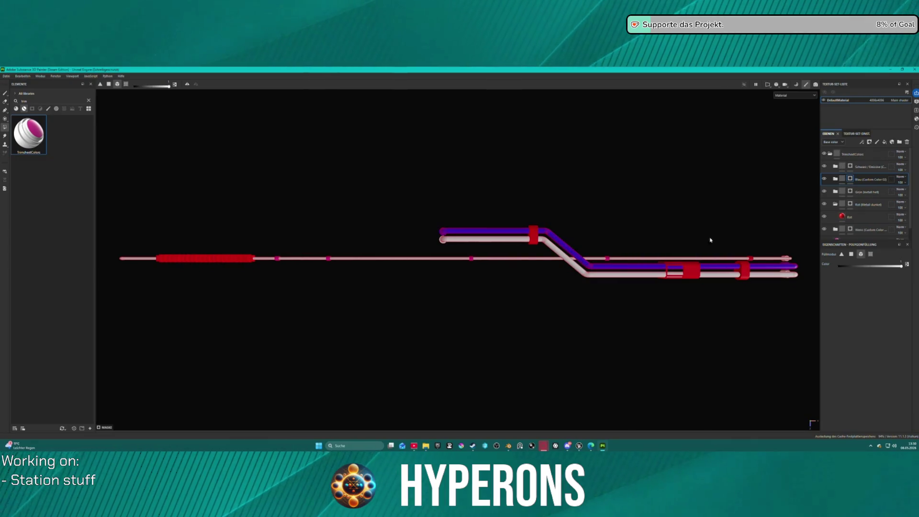
left_click(862, 167)
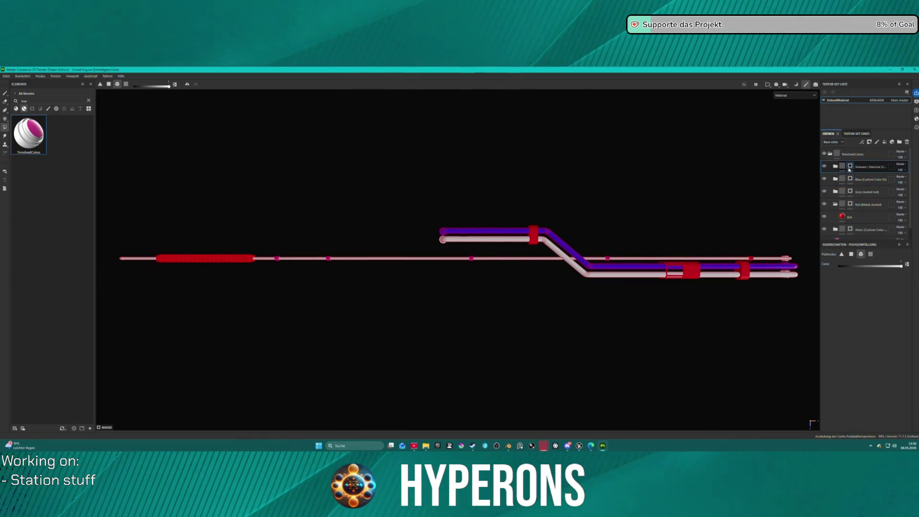
left_click(504, 261)
scroll(513, 246, "down", 3)
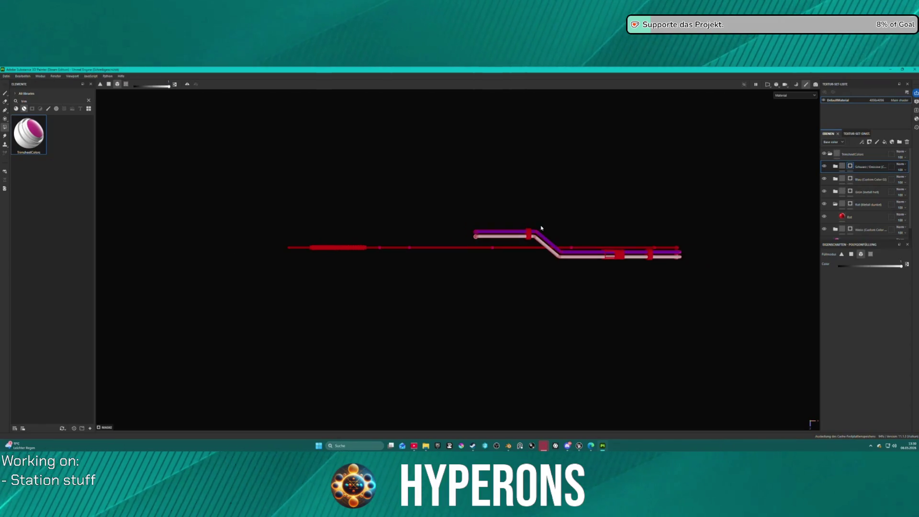
left_click(6, 75)
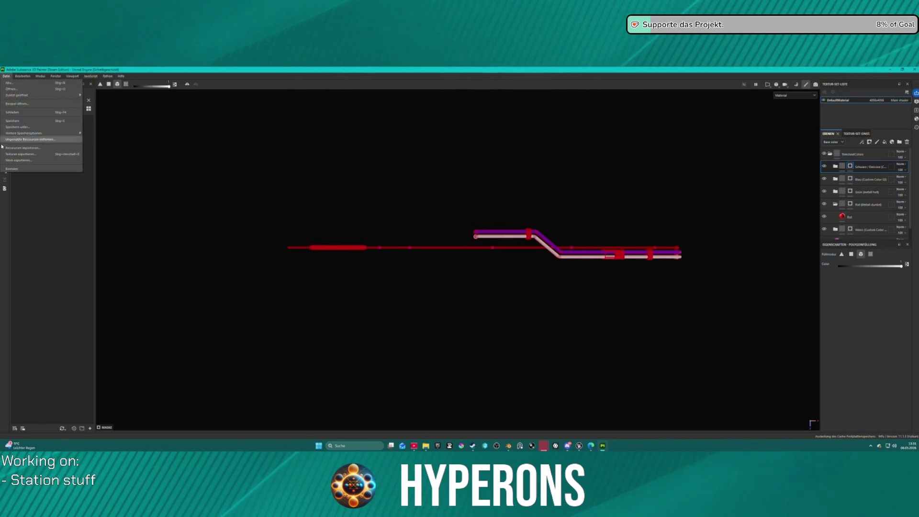
Step: Export the Station_Pipe_009 textures as 4096 PNG maps using the A ACH TrimSheet template
mouse_move(51, 133)
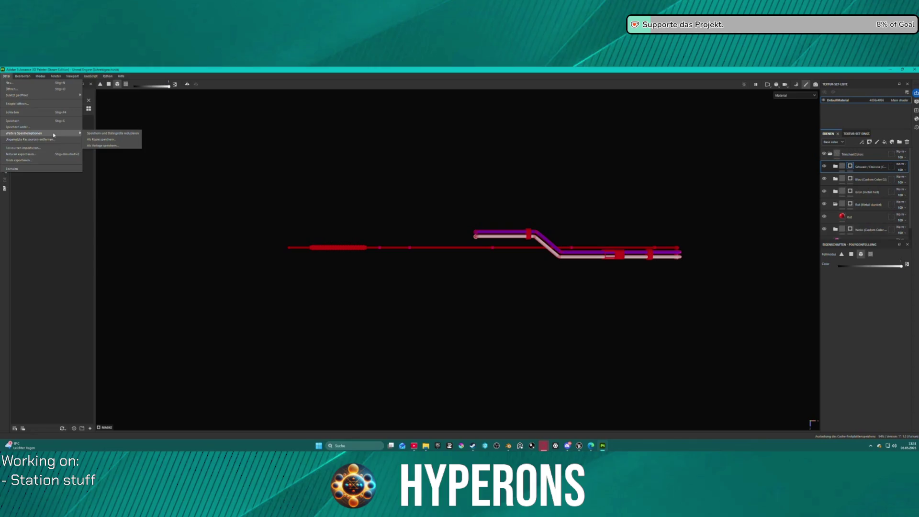
left_click(57, 154)
left_click(511, 196)
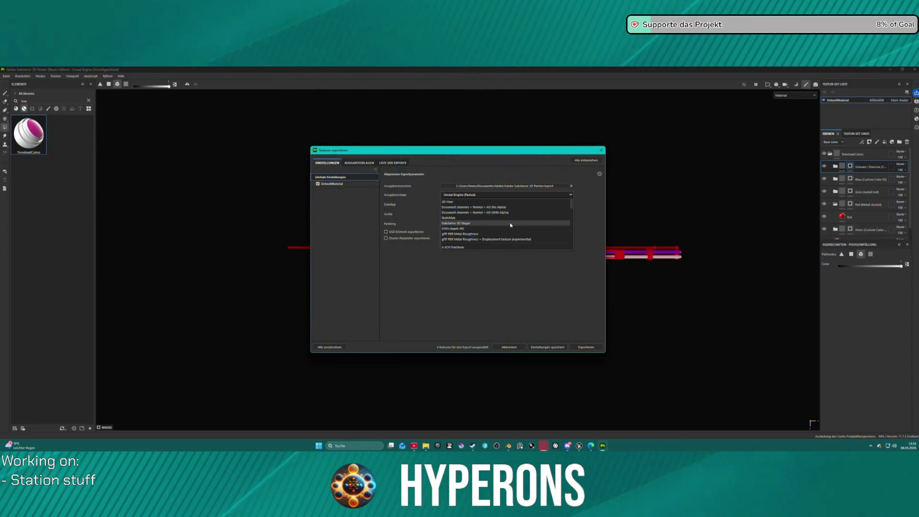
left_click(511, 247)
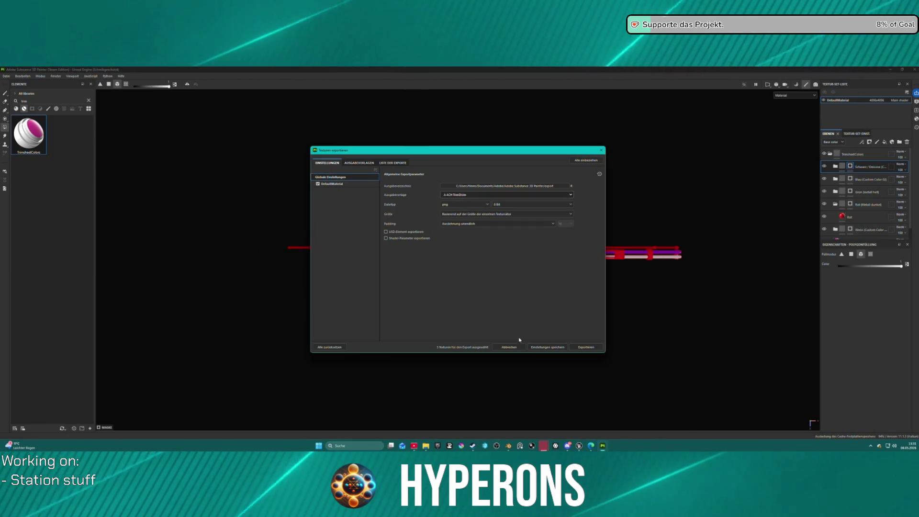
left_click(586, 347)
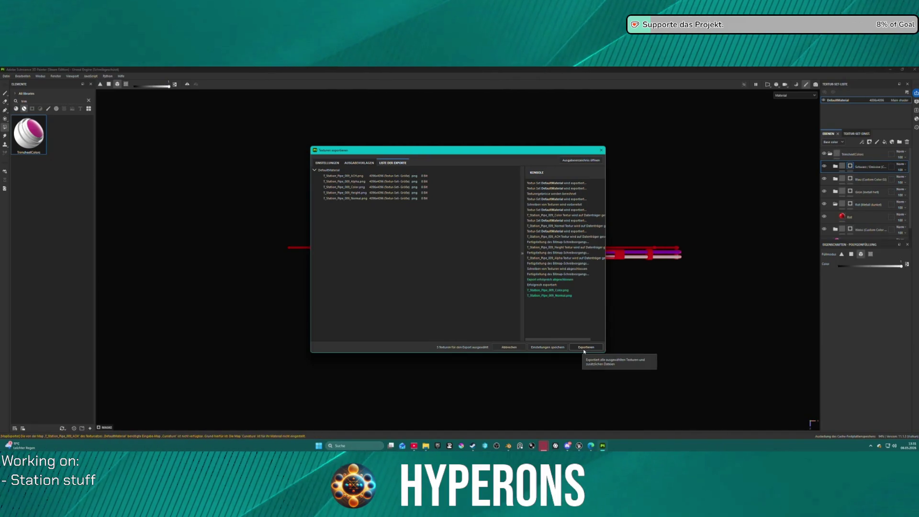
left_click(582, 349)
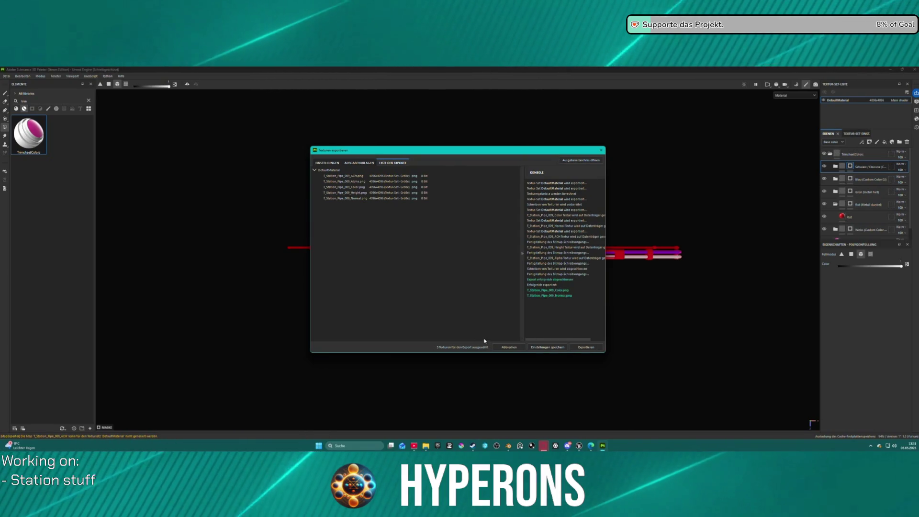
left_click(535, 348)
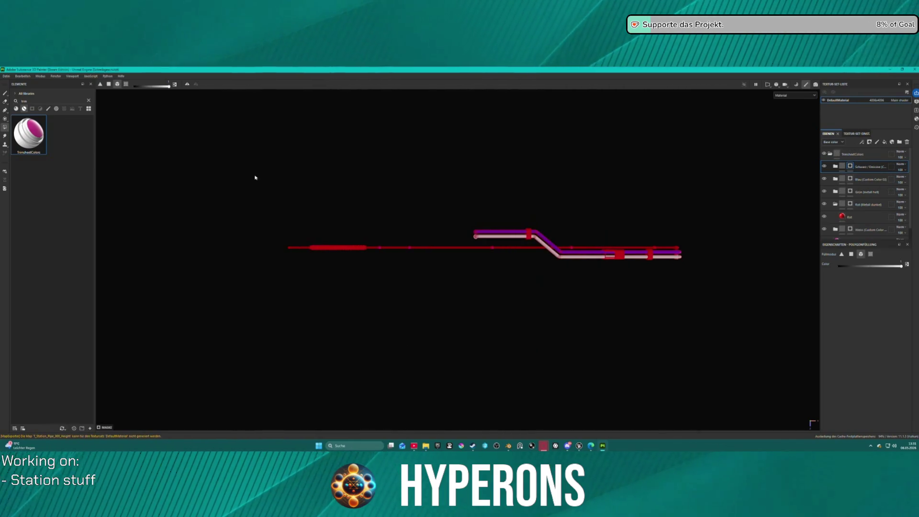
Step: Start a new 4096-resolution project from Station_Pipe_010.fbx
left_click(5, 76)
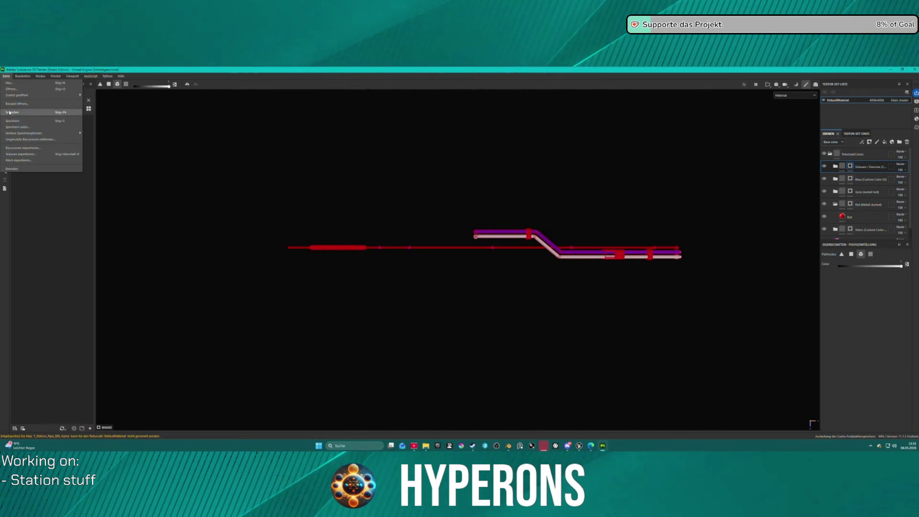
left_click(10, 83)
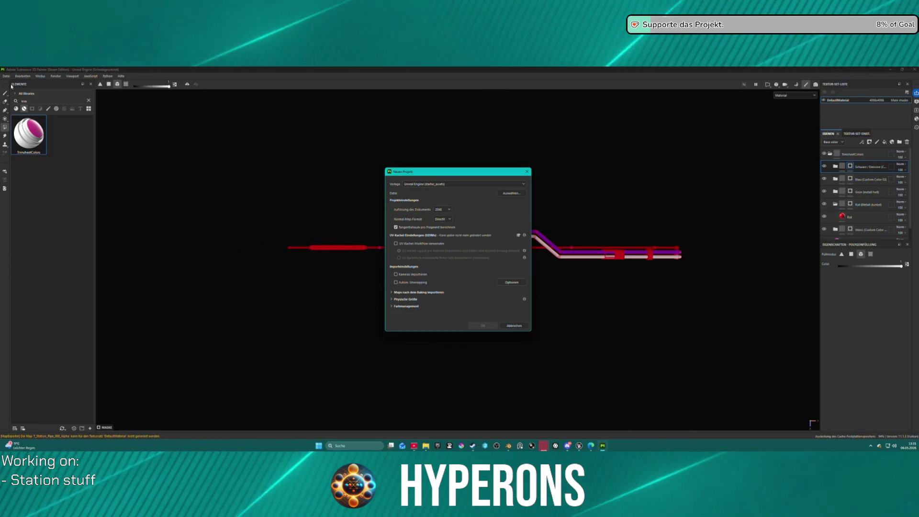
left_click(501, 193)
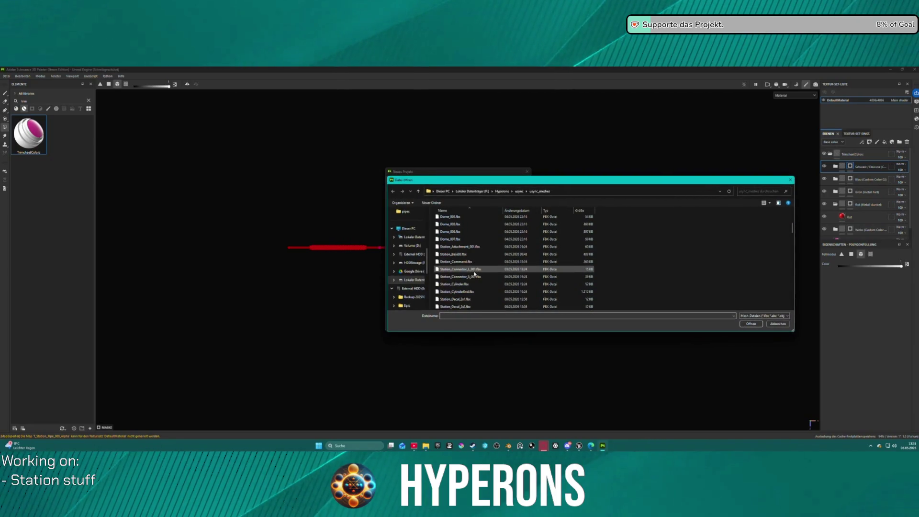
scroll(474, 274, "down", 5)
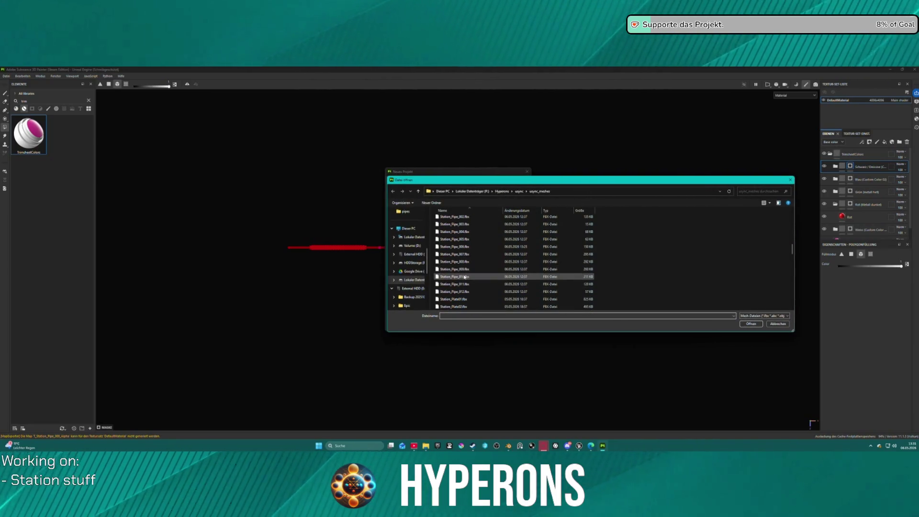
double_click(463, 278)
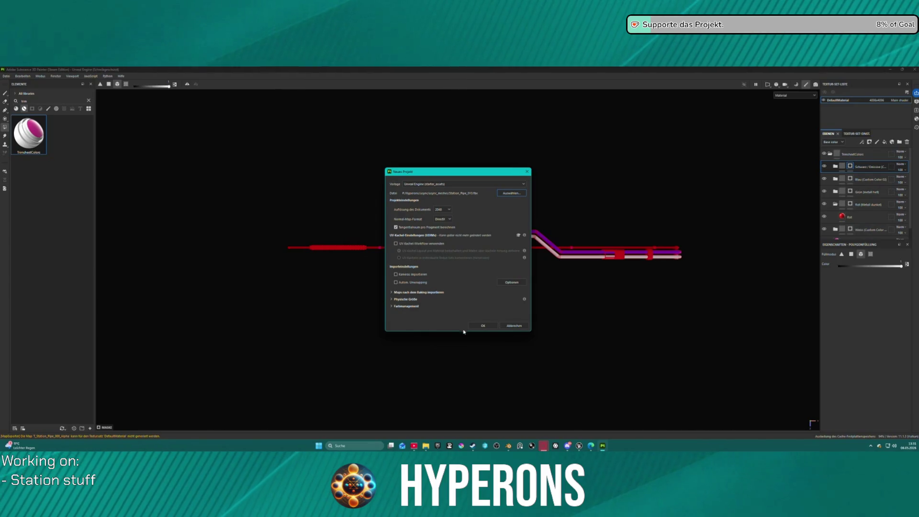
left_click(438, 243)
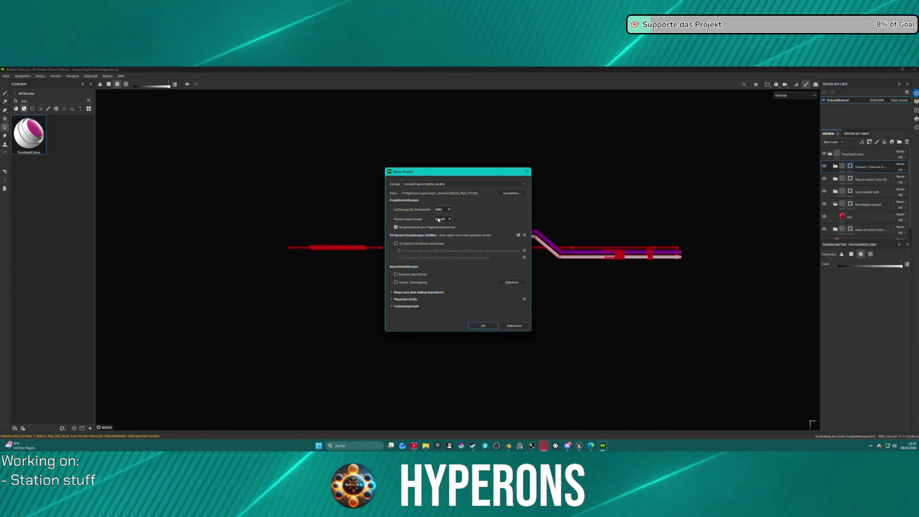
left_click(483, 326)
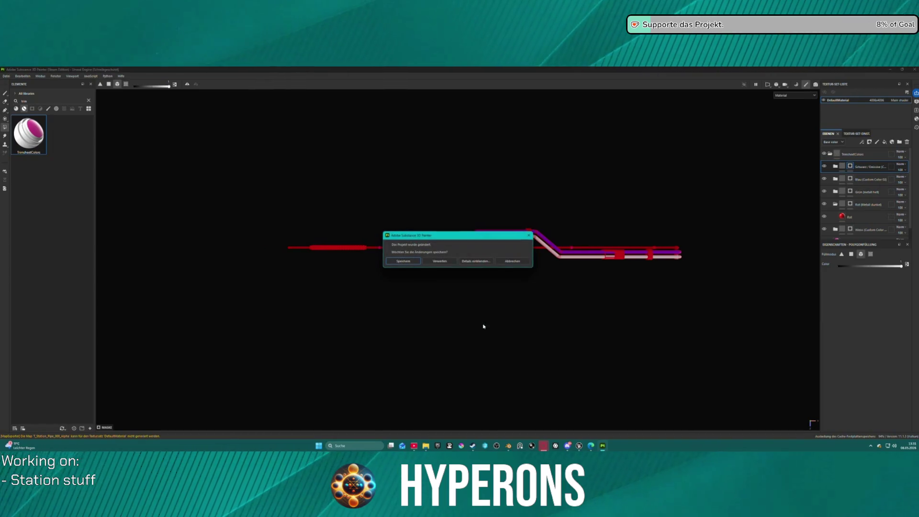
Step: Save the Station_Pipe_009 project as Pipe_009.spp in the pipes folder
left_click(404, 261)
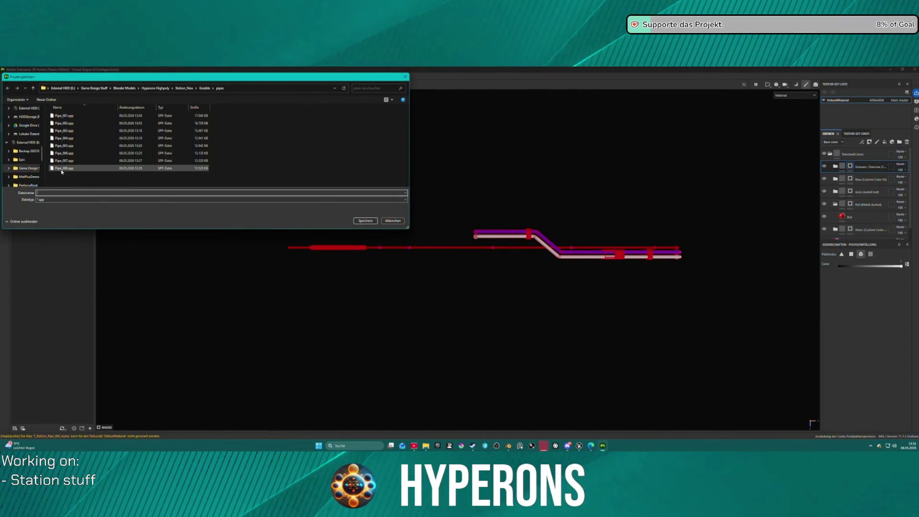
left_click(65, 168)
key("Tab")
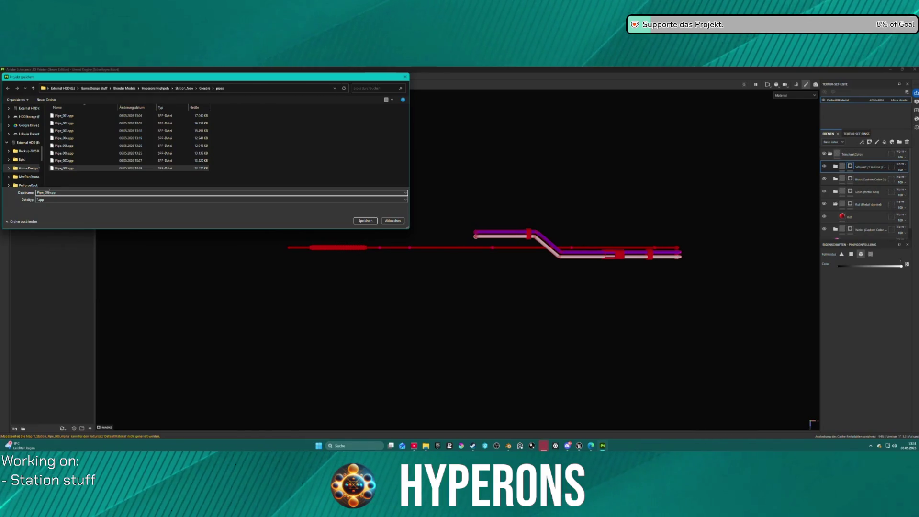
left_click(48, 193)
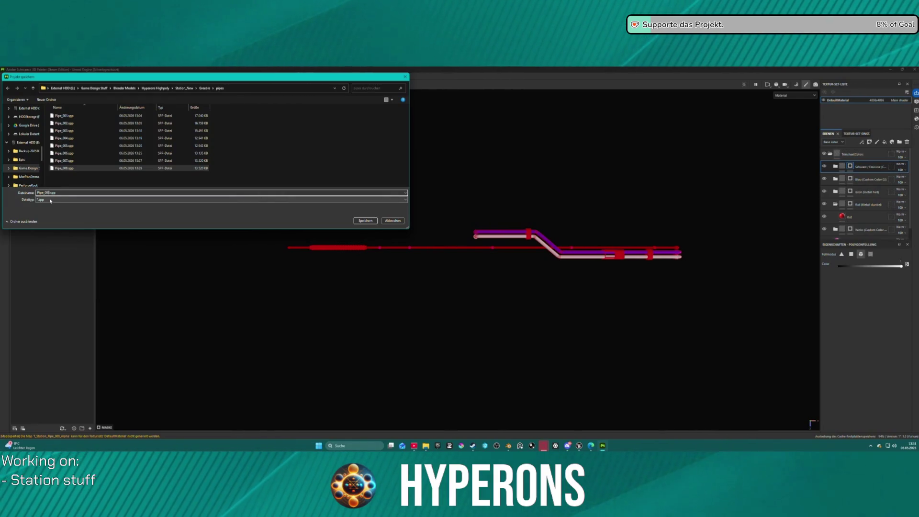
key("BackSpace")
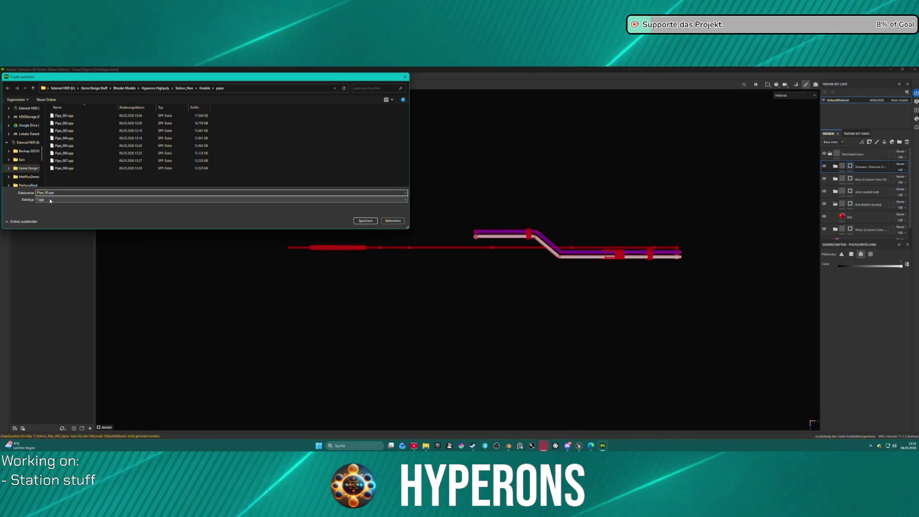
type("9")
key("Return")
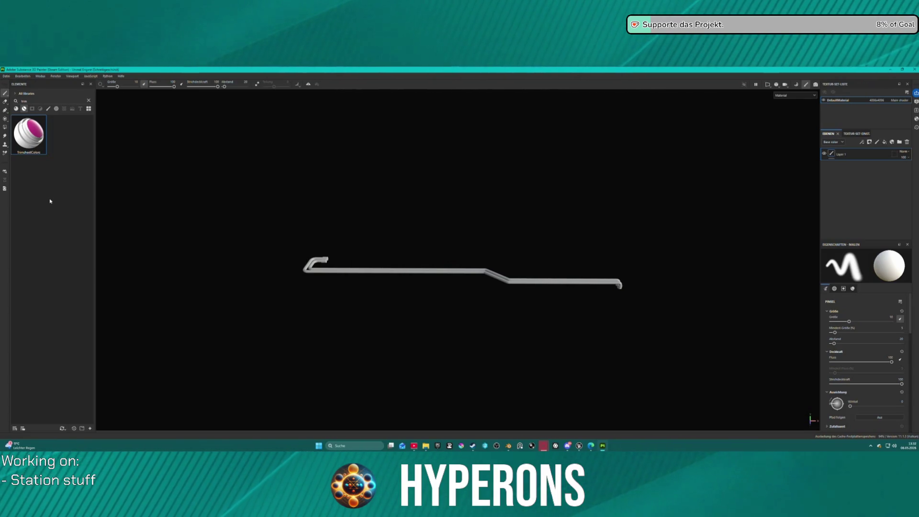
Step: Drag the TrimsheetColors material onto the hook-ended double pipe, turning it magenta
mouse_move(464, 200)
left_mouse_down()
mouse_move(455, 228)
mouse_move(463, 223)
mouse_move(464, 254)
left_mouse_up()
scroll(475, 262, "up", 5)
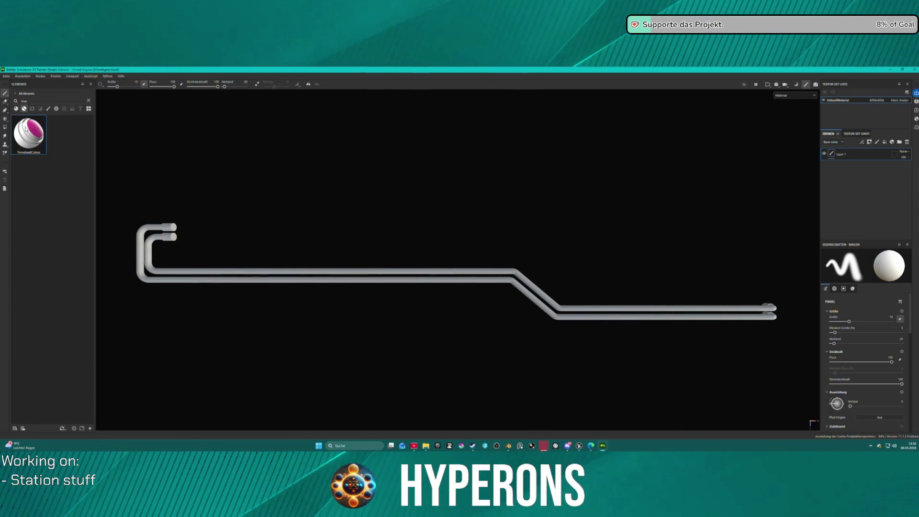
left_click_drag(29, 137, 168, 240)
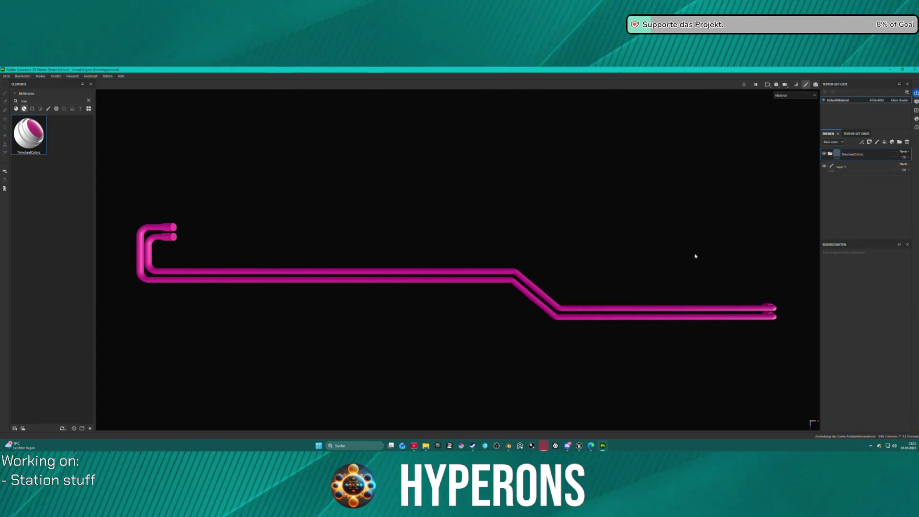
Step: Delete Layer 1, expand TrimsheetColors and switch to Polygon Fill on the Rot mask
left_click(852, 167)
left_click(908, 142)
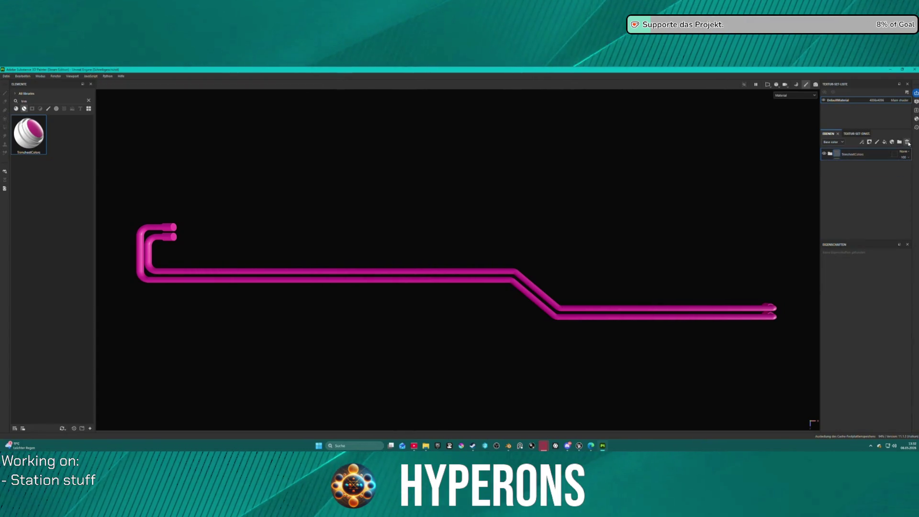
left_click(831, 153)
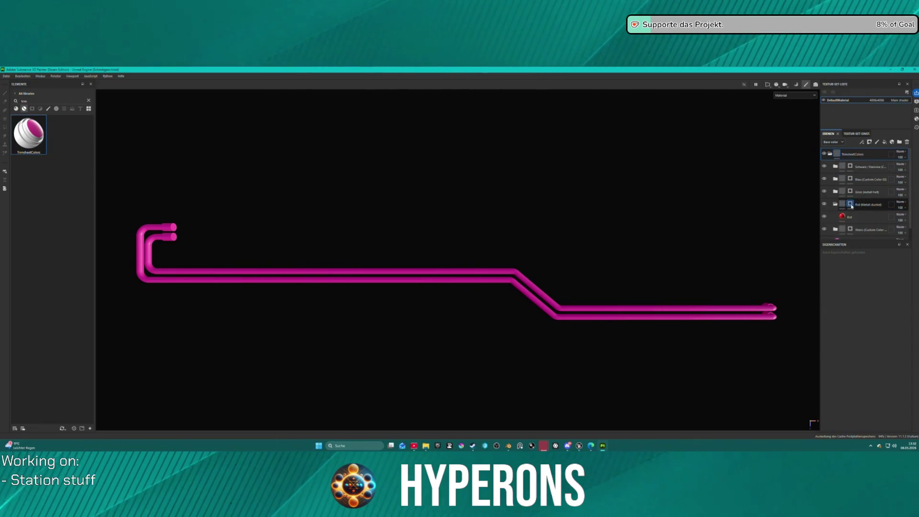
left_click(851, 204)
left_click(5, 127)
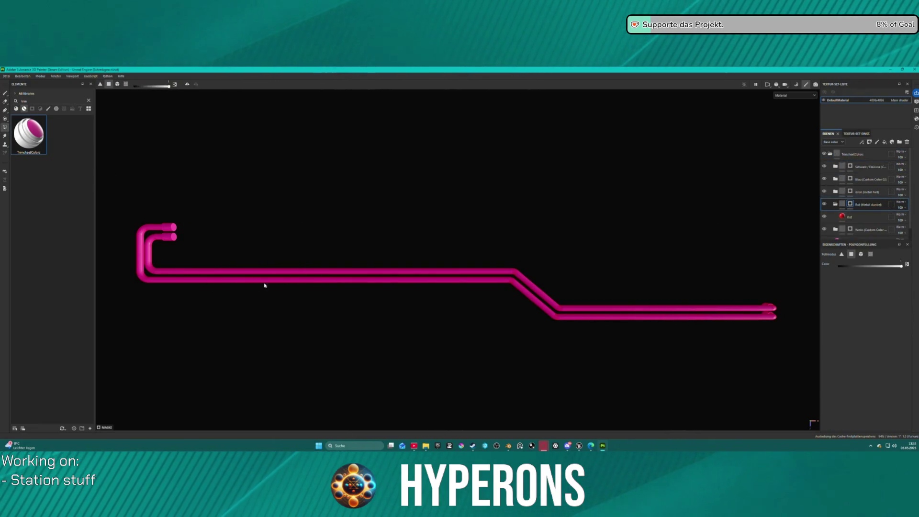
Step: Using mesh-mode fill, paint the lower pipe white on Weiss and the upper pipe blue on Blau
left_click(869, 230)
scroll(862, 216, "down", 1)
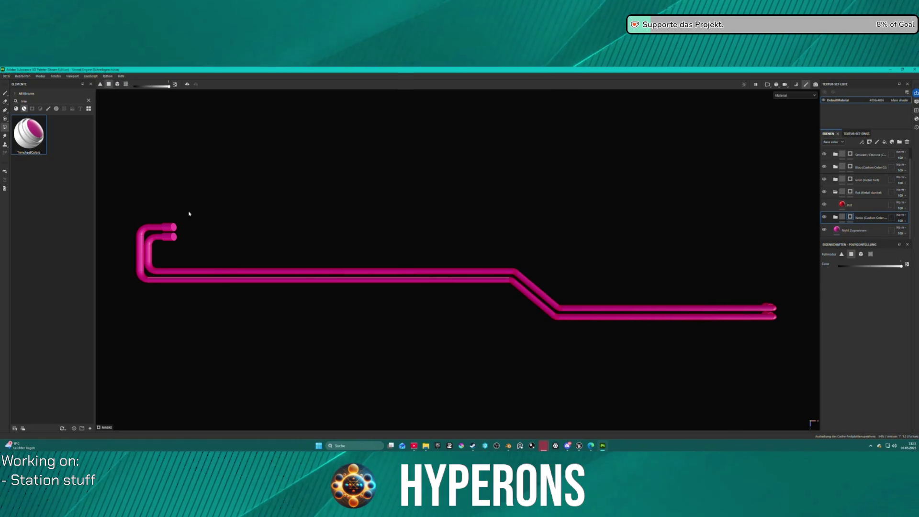
left_click(117, 83)
left_click(294, 283)
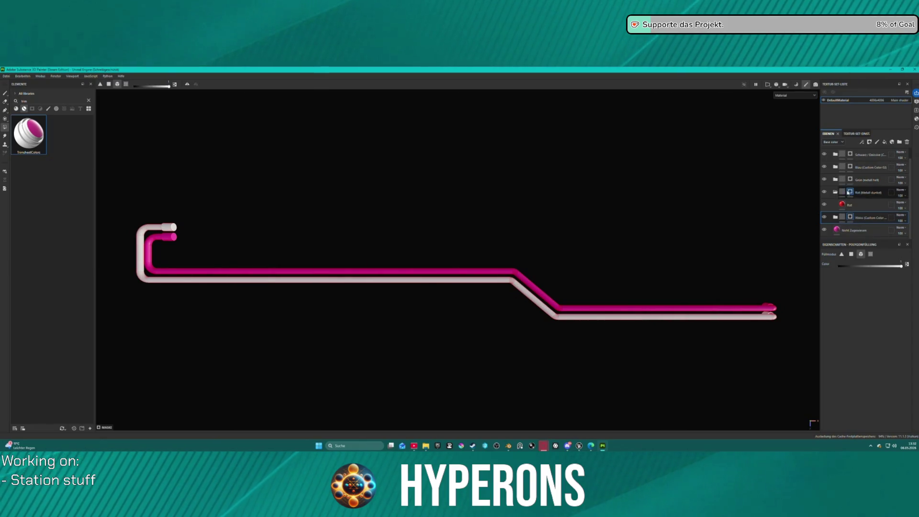
left_click(862, 168)
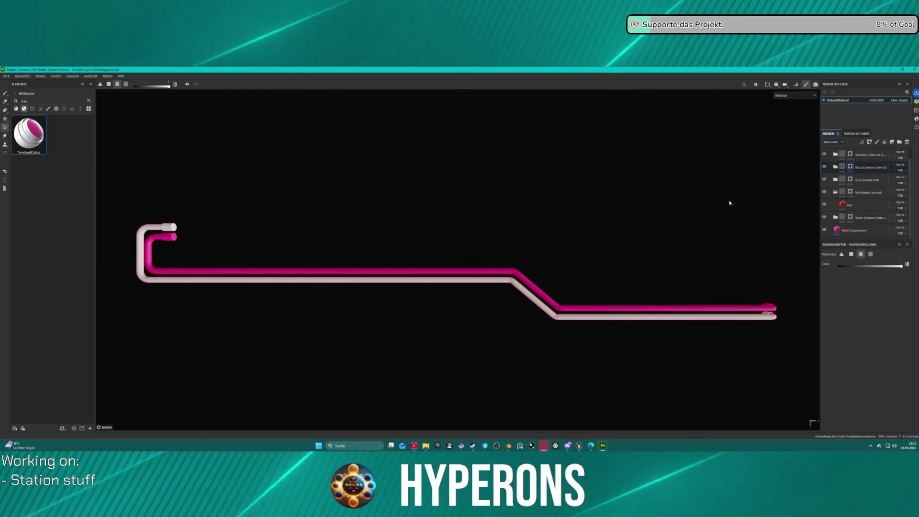
left_click(450, 269)
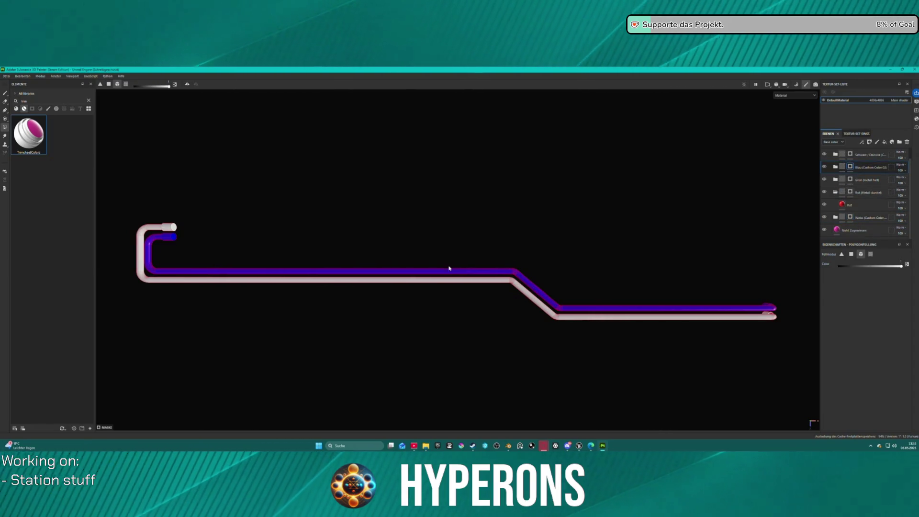
left_click(7, 76)
left_click(8, 77)
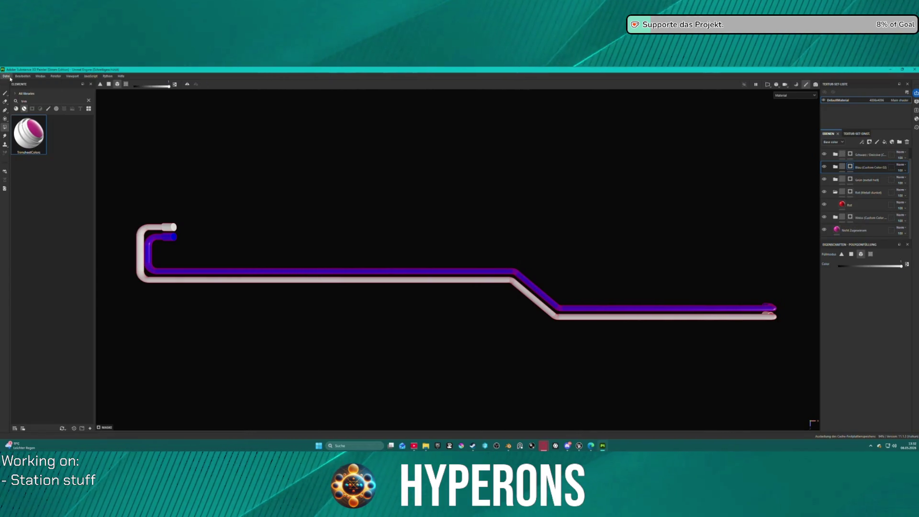
Step: Open Export Textures, choose the A ACH TrimShim output template, and start the export
left_click(7, 76)
mouse_move(52, 96)
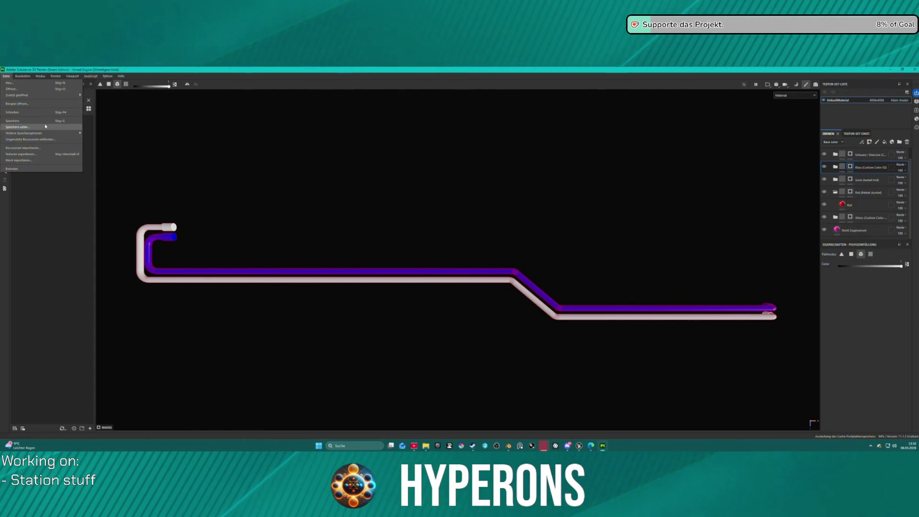
mouse_move(54, 136)
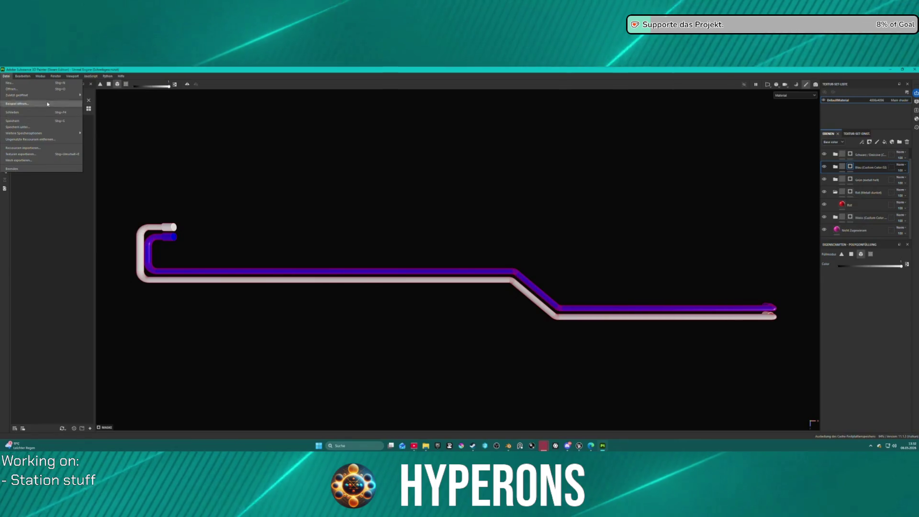
left_click(50, 154)
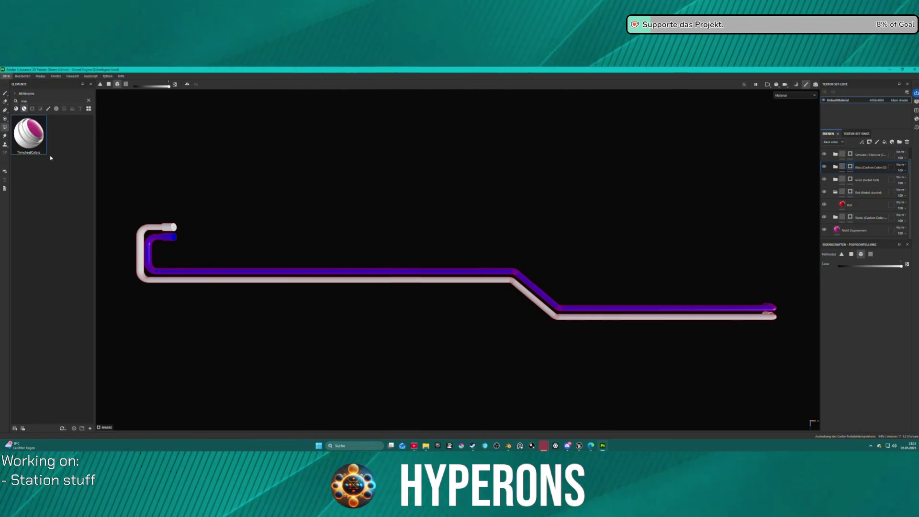
left_click(507, 196)
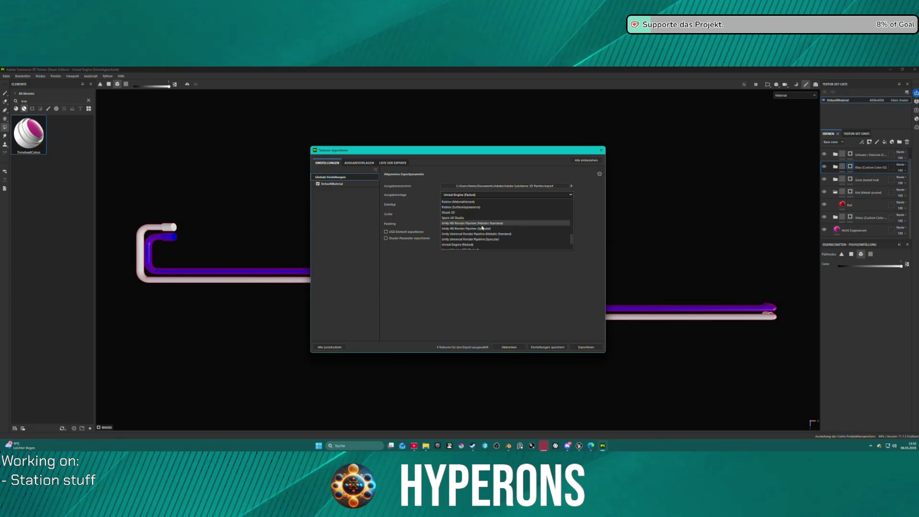
scroll(493, 221, "up", 5)
left_click(494, 222)
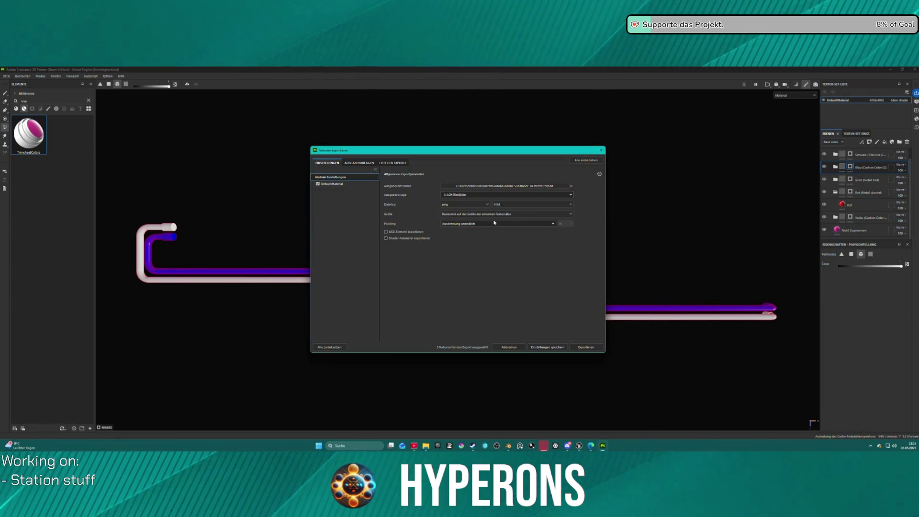
left_click(586, 348)
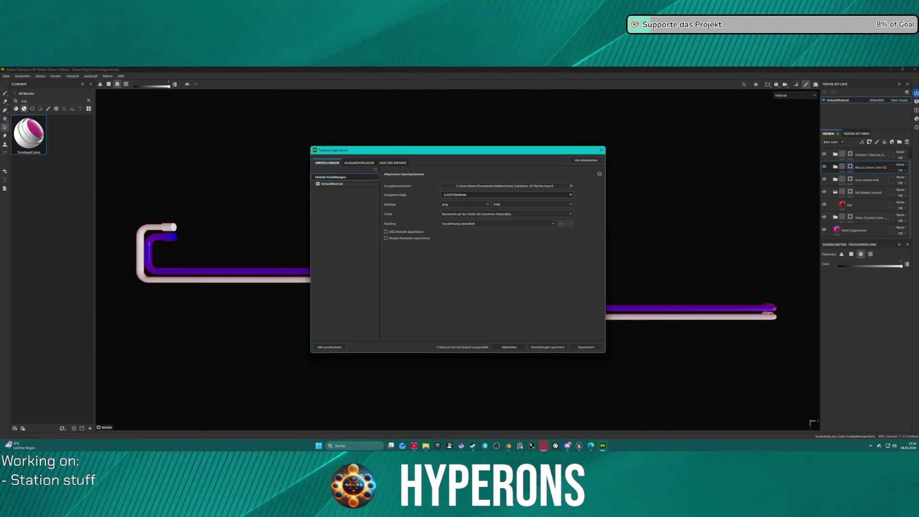
Step: Export the double pipe's 4096 T_Station_Pipe_010 PNG maps again and close the export window
left_click(418, 446)
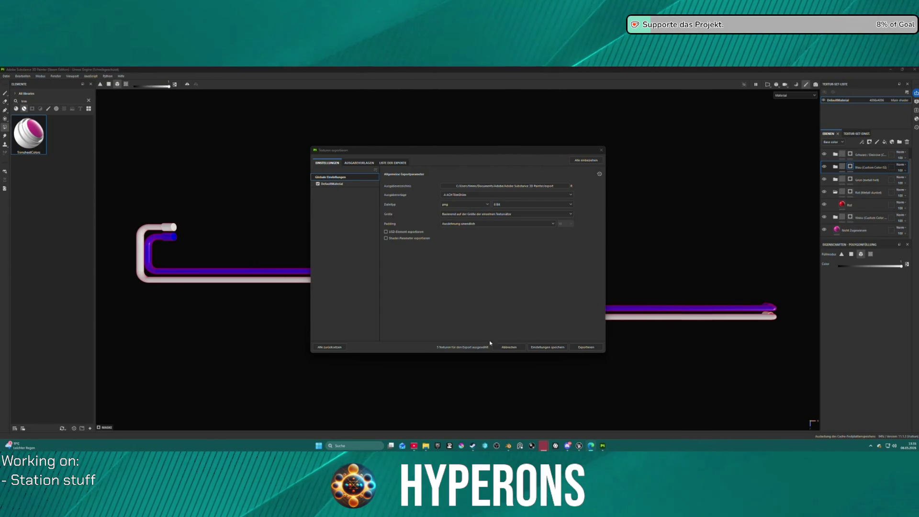
left_click(545, 348)
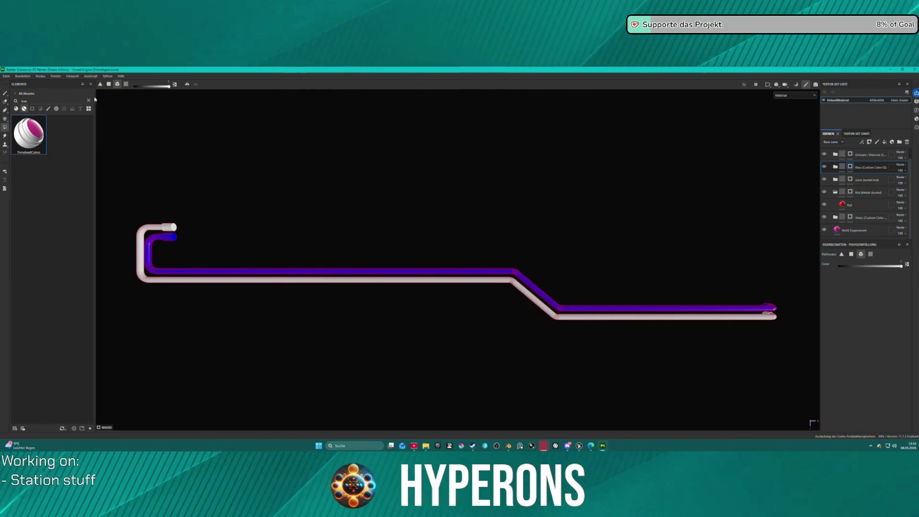
left_click(6, 76)
left_click(29, 154)
left_click(586, 347)
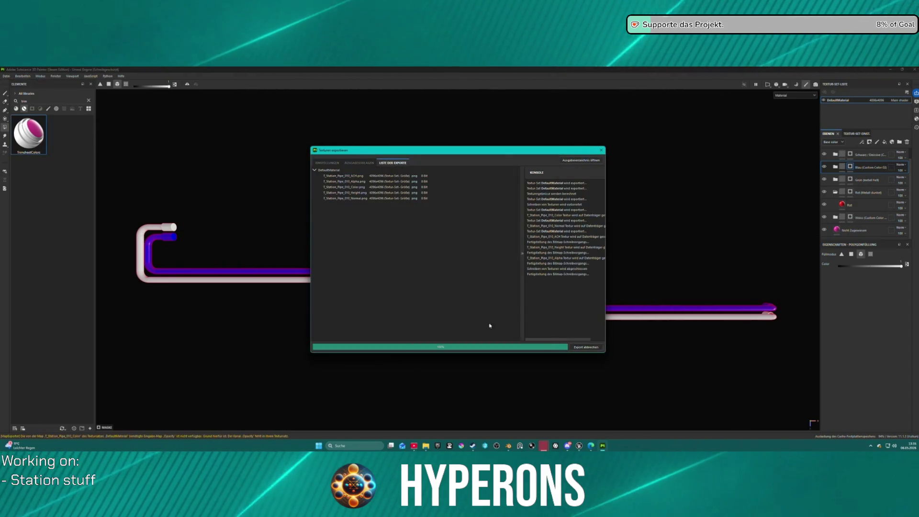
left_click(554, 349)
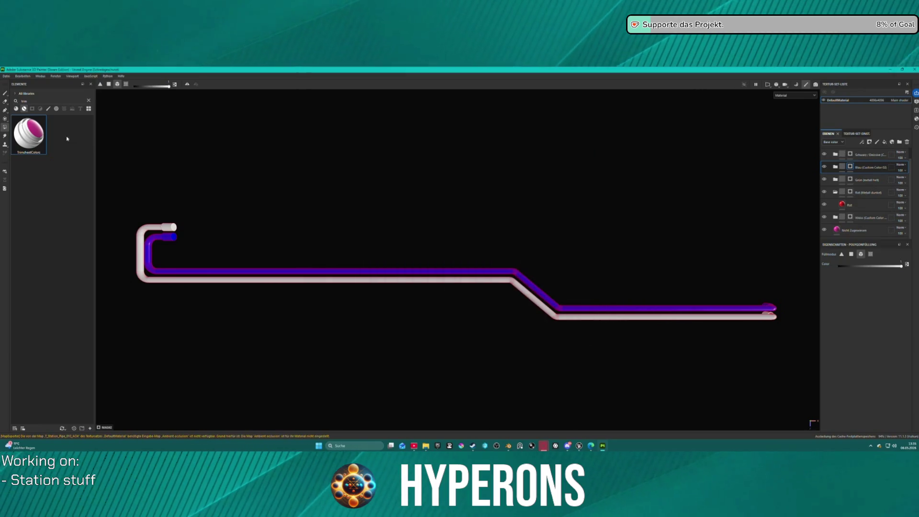
Step: Start a new 4096 project with per-fragment tangent space calculation turned off
left_click(7, 75)
left_click(10, 82)
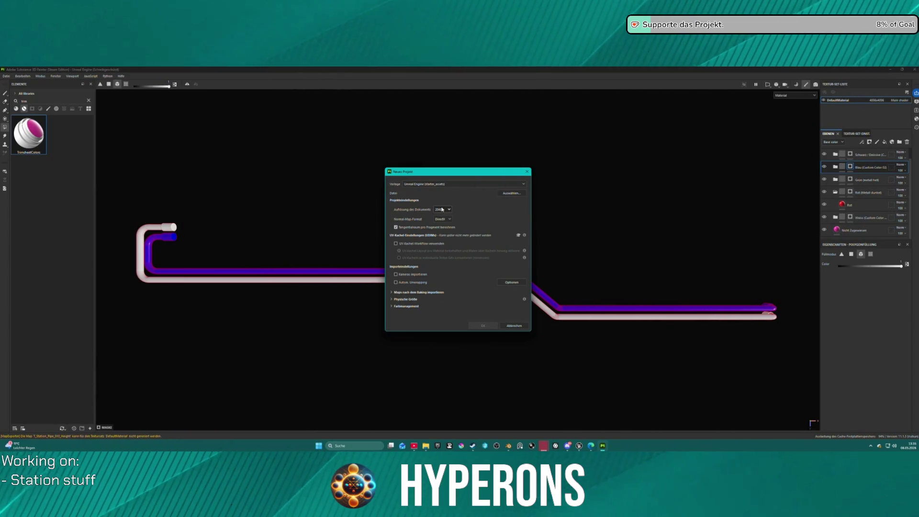
left_click(442, 209)
left_click(440, 238)
left_click(444, 220)
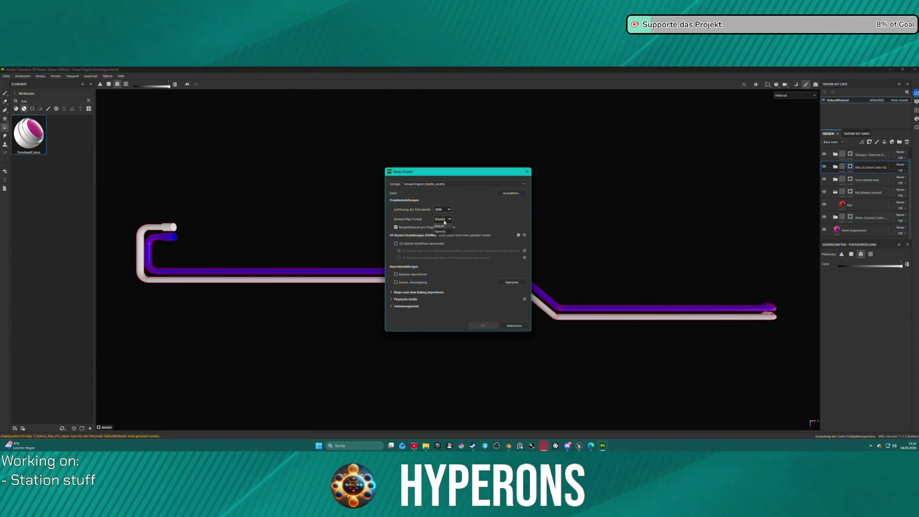
left_click(413, 229)
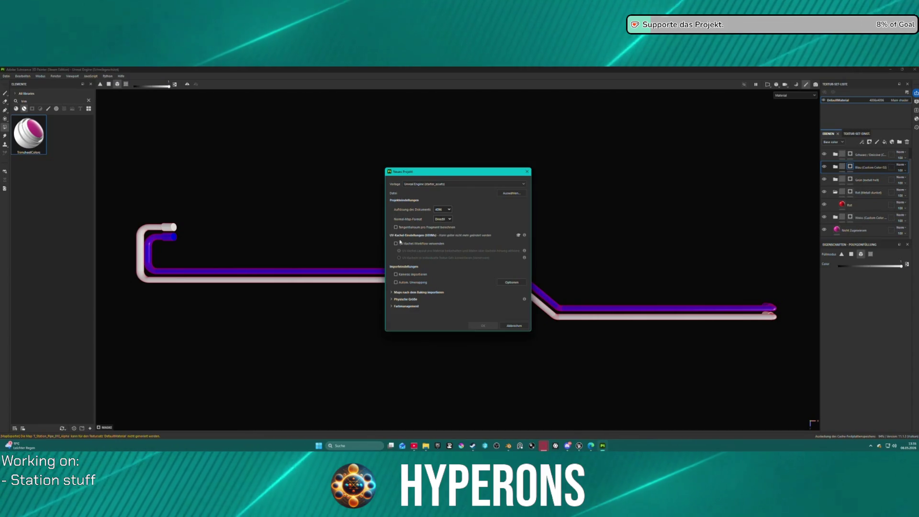
Step: Load Station_Pipe_011.fbx as the new project's mesh and confirm
left_click(511, 193)
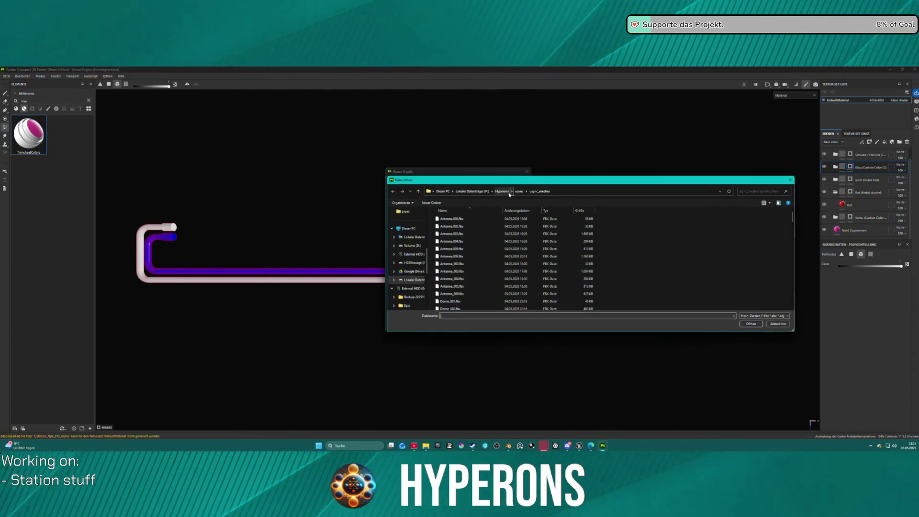
scroll(475, 269, "down", 3)
scroll(475, 268, "down", 3)
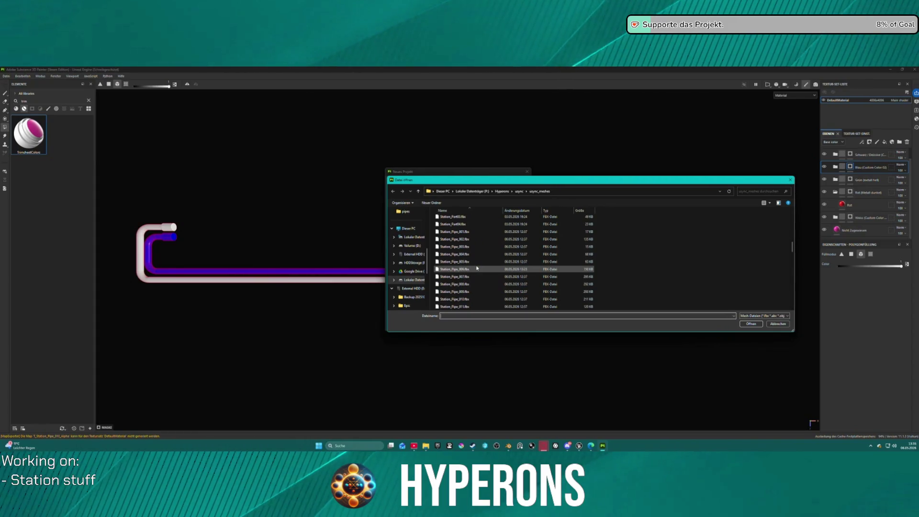
left_click(468, 307)
double_click(469, 307)
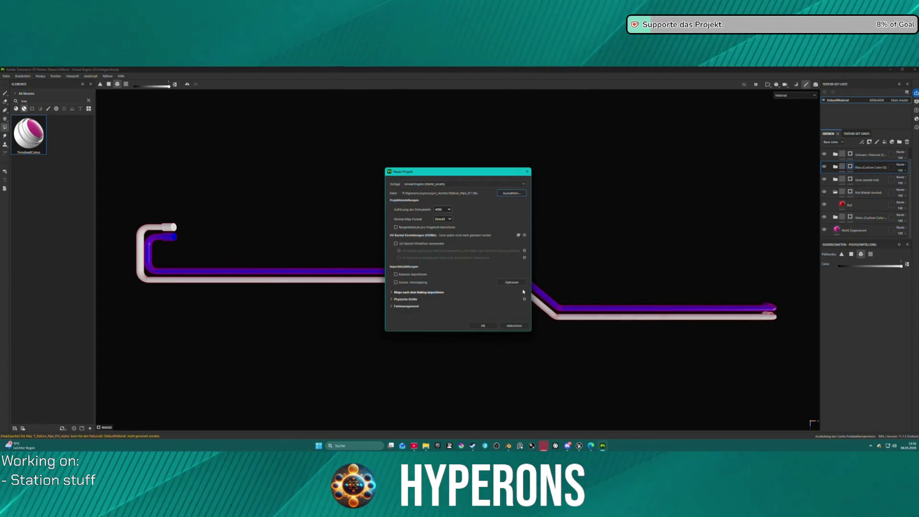
left_click(484, 324)
Step: Save the previous project as Pipe_010.spp and apply TrimsheetColors to the three-pipe mesh
left_click(403, 260)
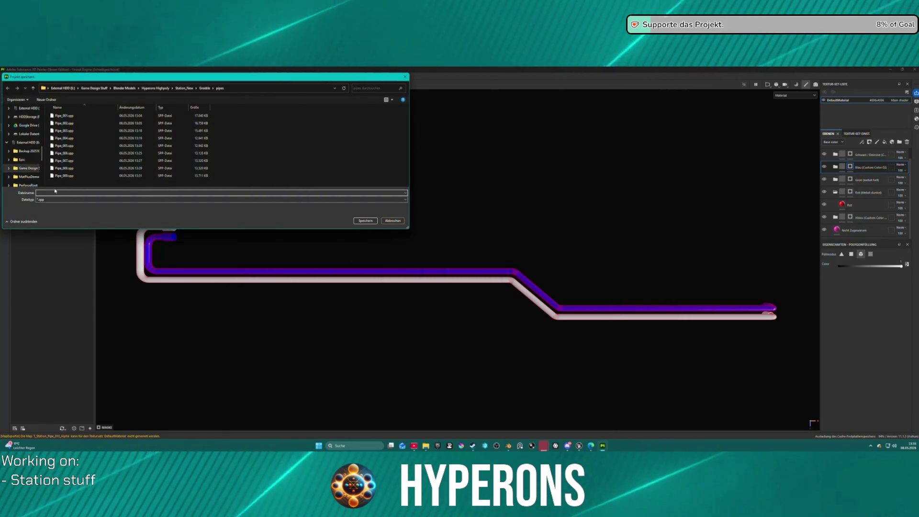
left_click(57, 176)
double_click(49, 193)
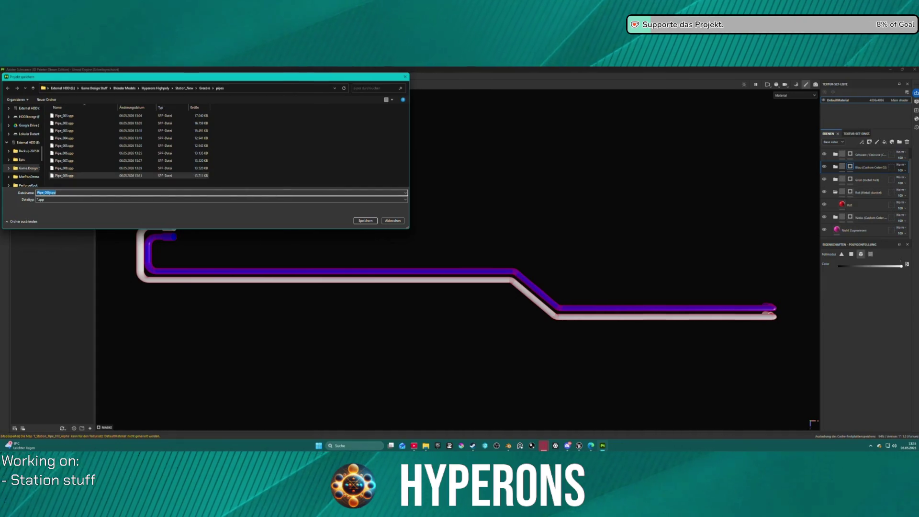
type("Pipe_010.spp")
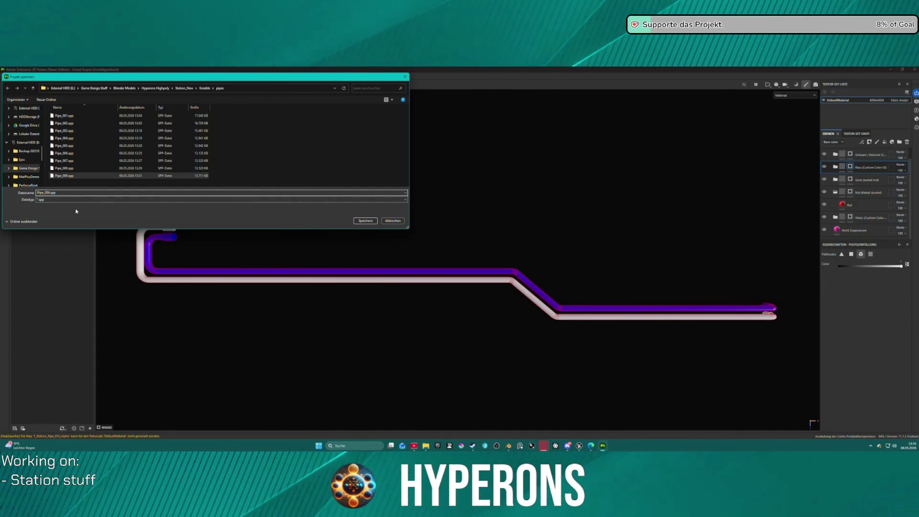
key("BackSpace")
key("BackSpace")
type("10")
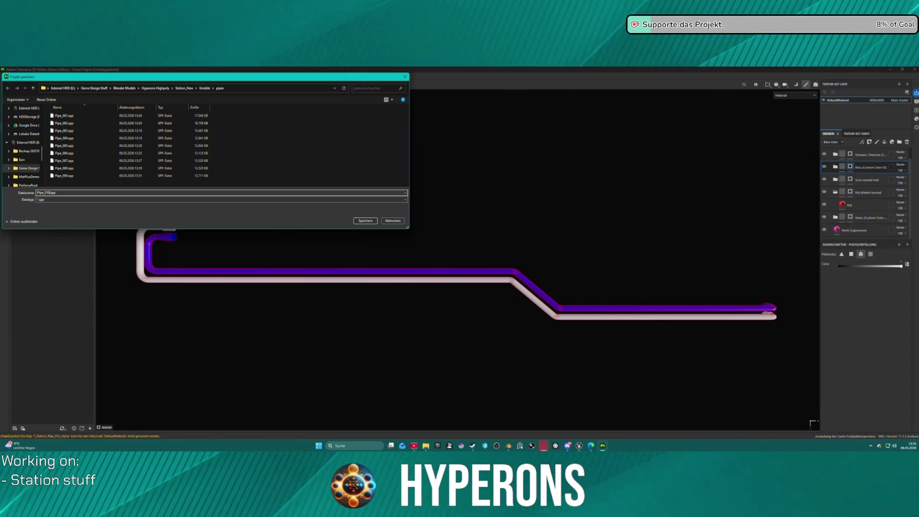
key("Return")
mouse_move(562, 207)
left_mouse_down()
mouse_move(517, 236)
mouse_move(507, 288)
left_mouse_up()
left_click_drag(29, 134, 356, 232)
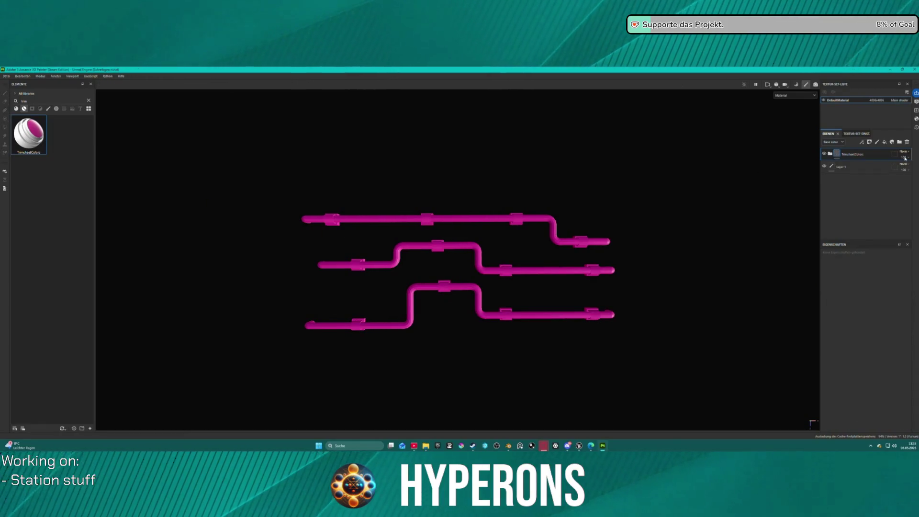
Step: Delete Layer 1 and polygon-fill the pipe couplings red on the Rot mask
left_click(862, 155)
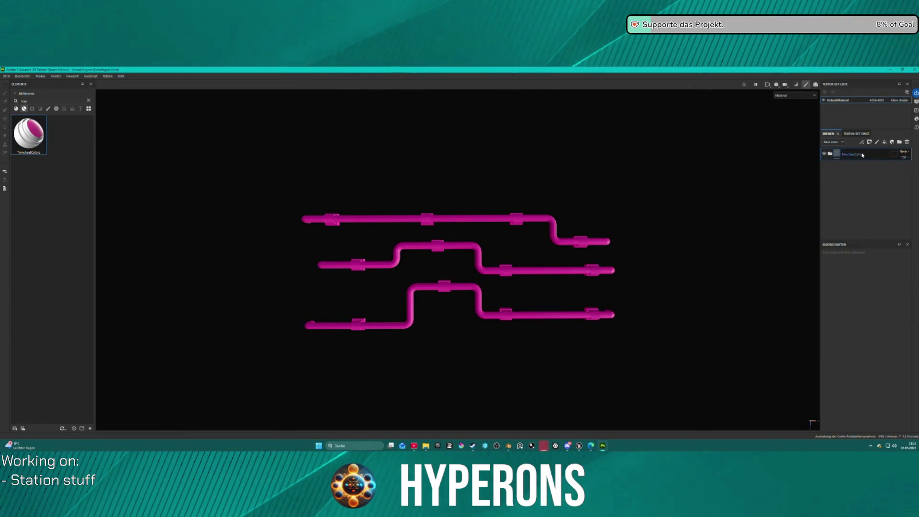
left_click(830, 153)
left_click(850, 205)
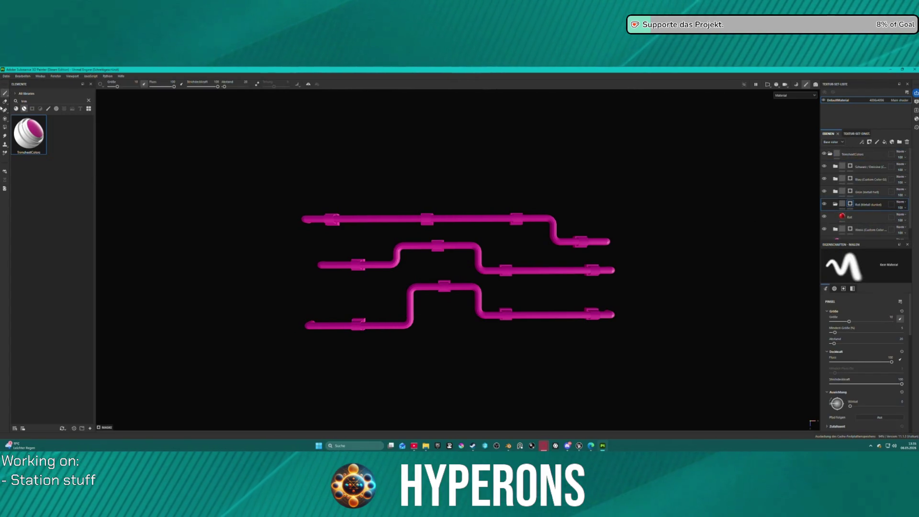
left_click(5, 127)
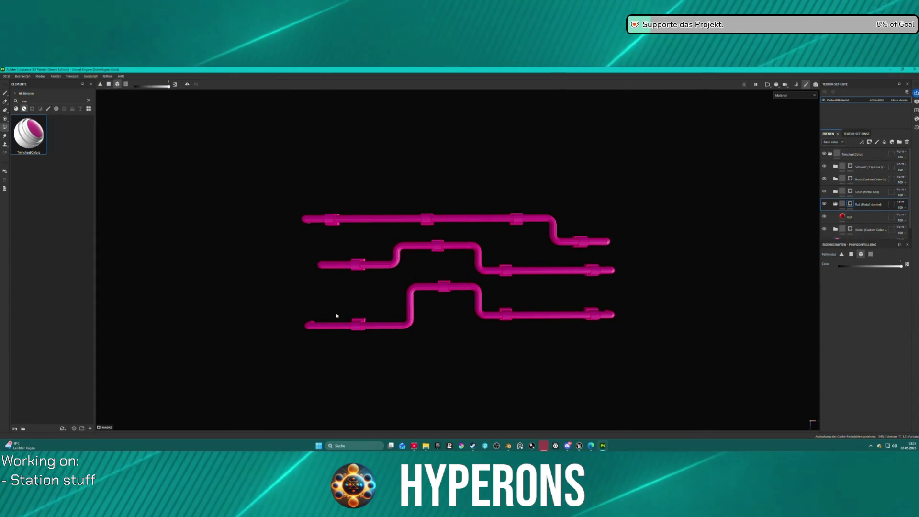
left_click(358, 265)
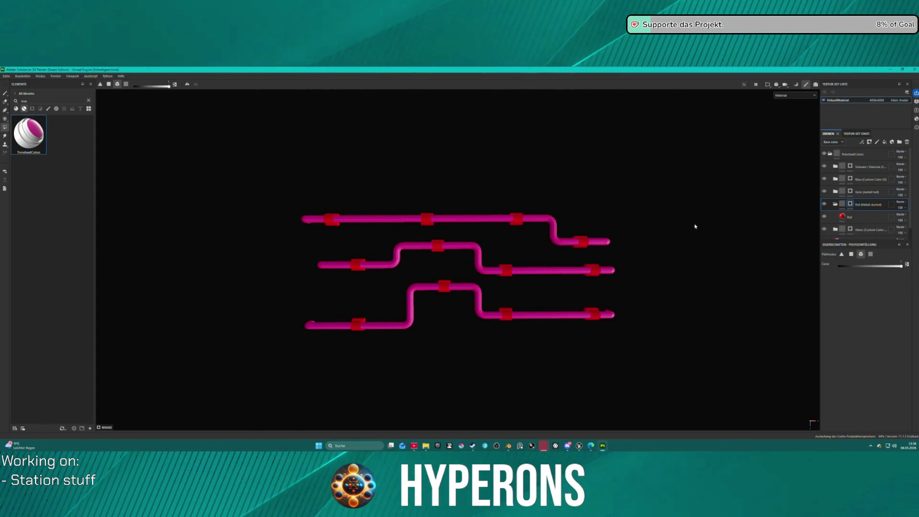
Step: Fill the bottom pipe white on Weiss and the middle pipe blue on Blau
left_click(871, 229)
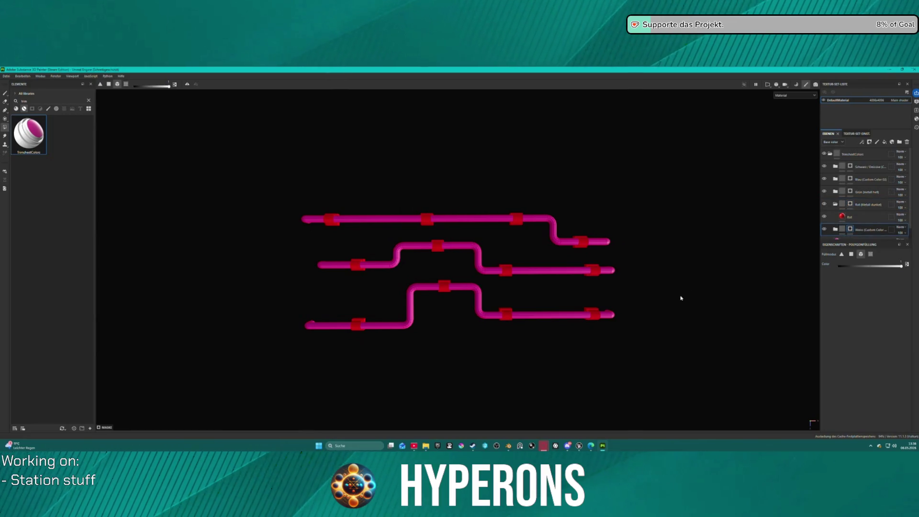
left_click(541, 318)
left_click(869, 179)
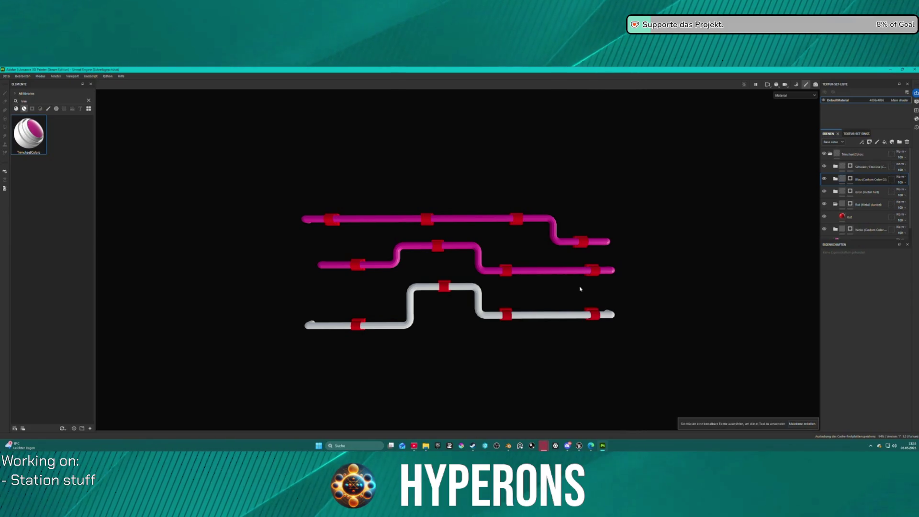
key("4")
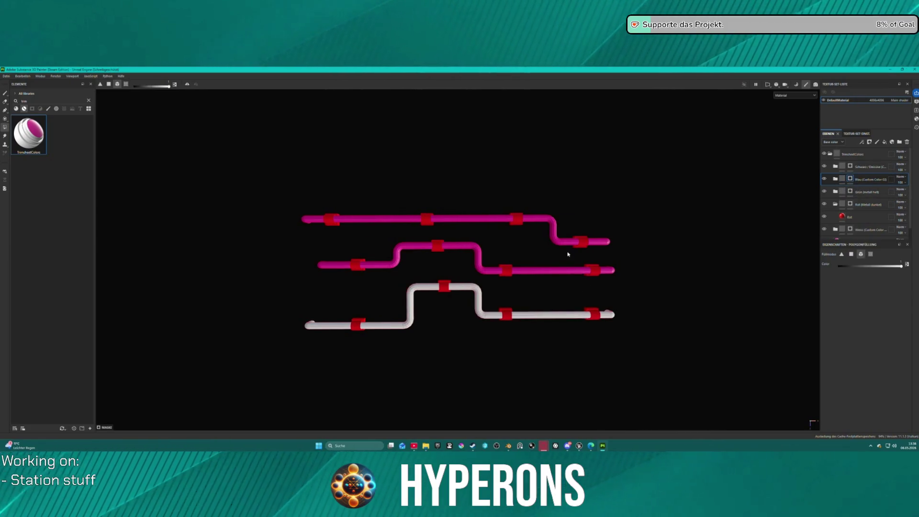
left_click(568, 269)
Step: Fill the top pipe black on the Schwarz / Emissive mask and inspect the result
left_click(853, 166)
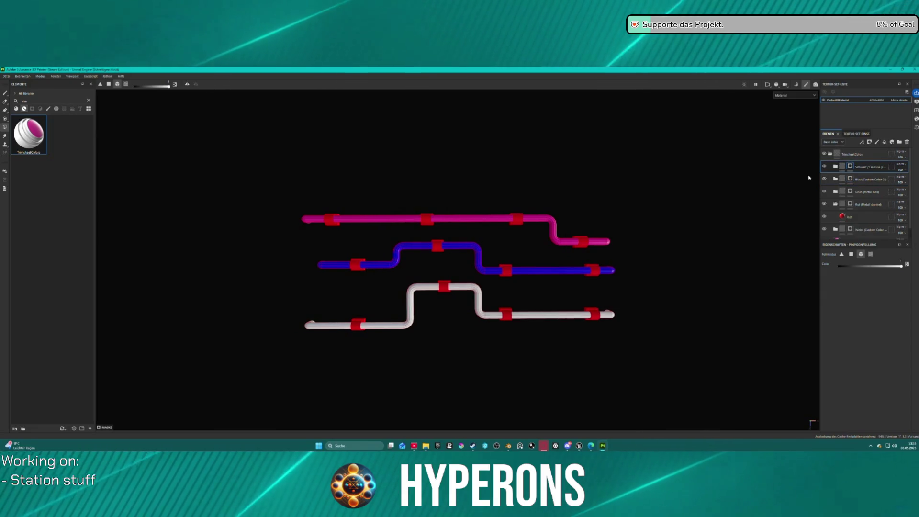
left_click(852, 167)
left_click(565, 242)
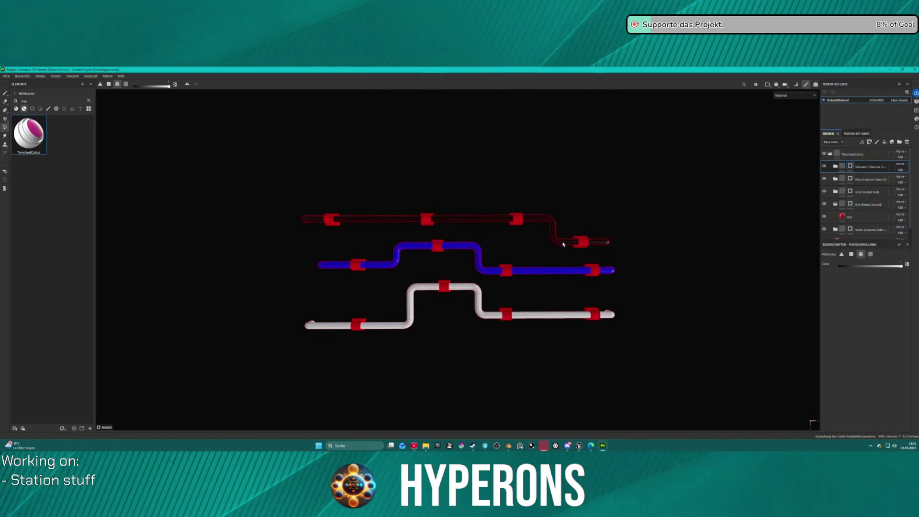
scroll(477, 246, "down", 2)
mouse_move(478, 248)
left_mouse_down()
mouse_move(542, 248)
mouse_move(483, 233)
left_mouse_up()
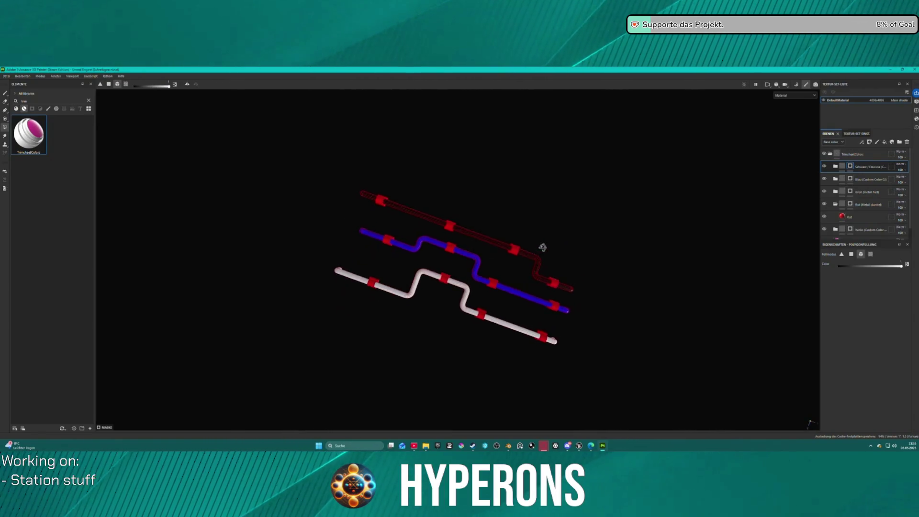
left_click(6, 76)
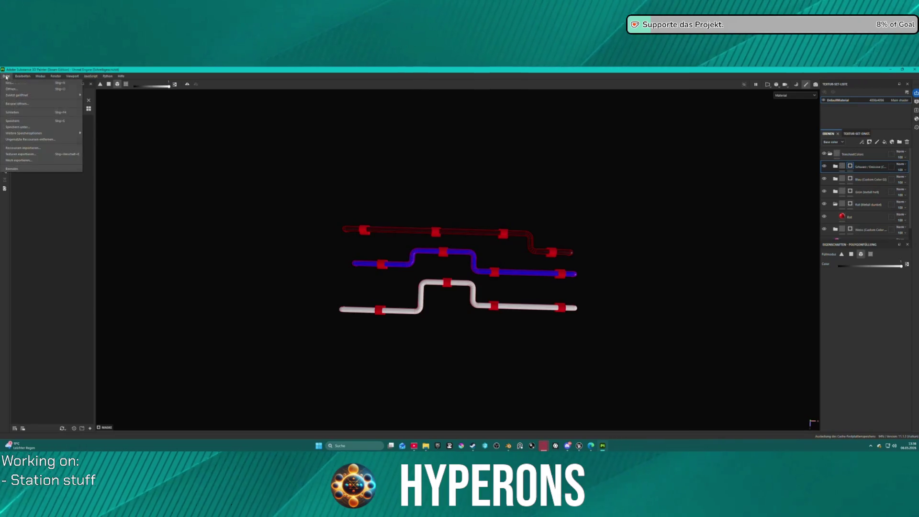
Step: Export the three-pipe textures as 4096 T_Station_Pipe_011 PNG maps with the trim-sheet preset
left_click(68, 155)
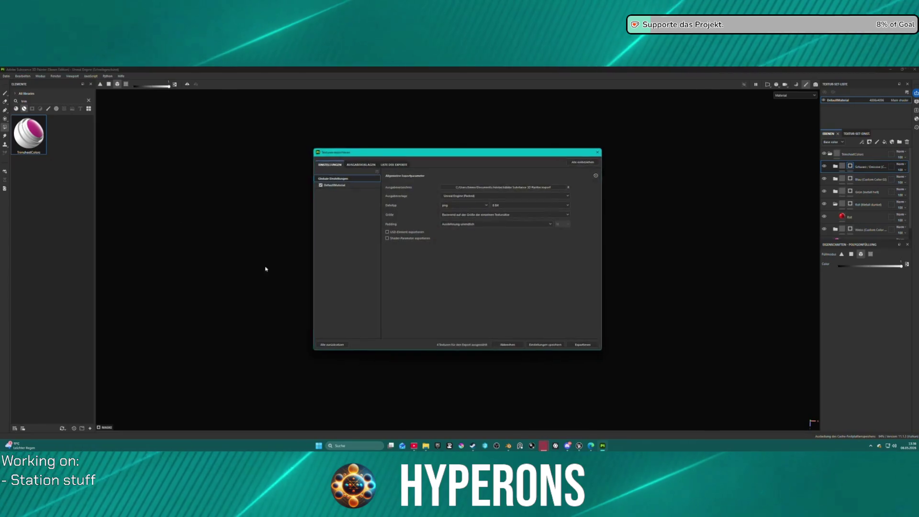
left_click(472, 195)
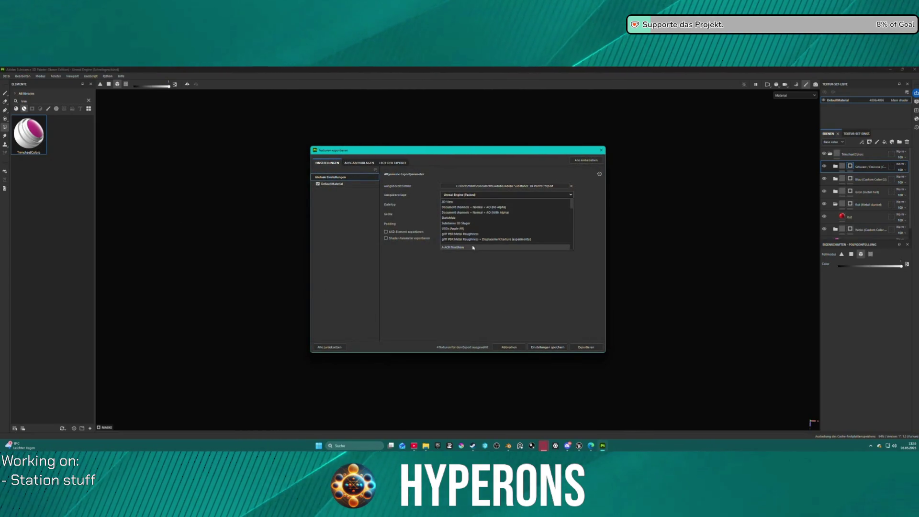
left_click(472, 247)
left_click(586, 347)
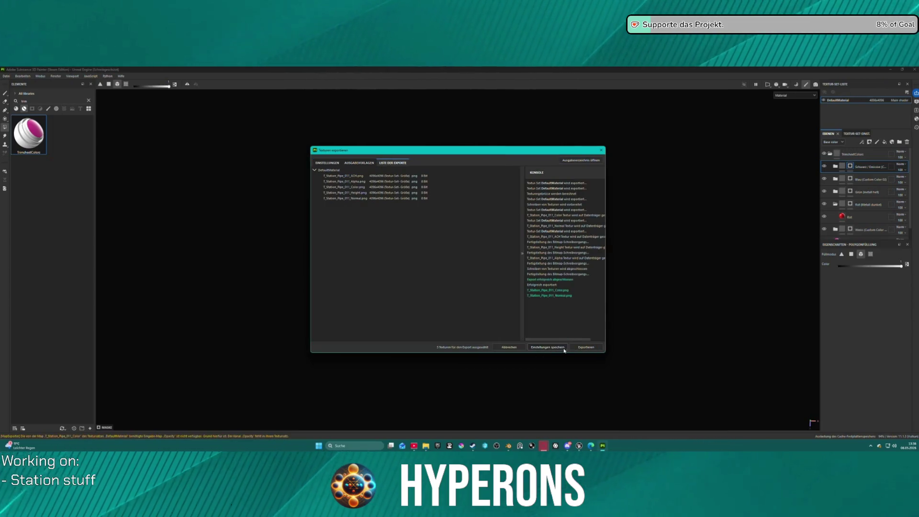
left_click(8, 76)
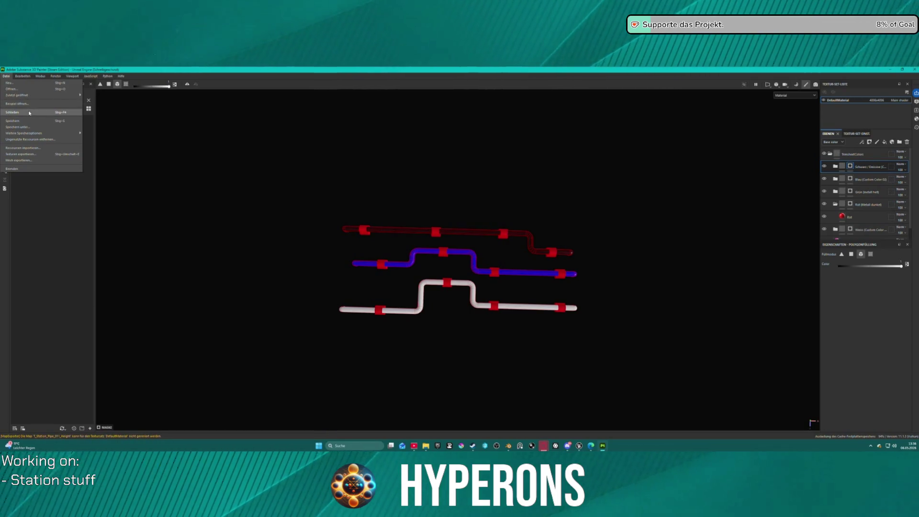
Step: Create a new 4096 project from the Station_Pipe_012.fbx mesh
left_click(14, 83)
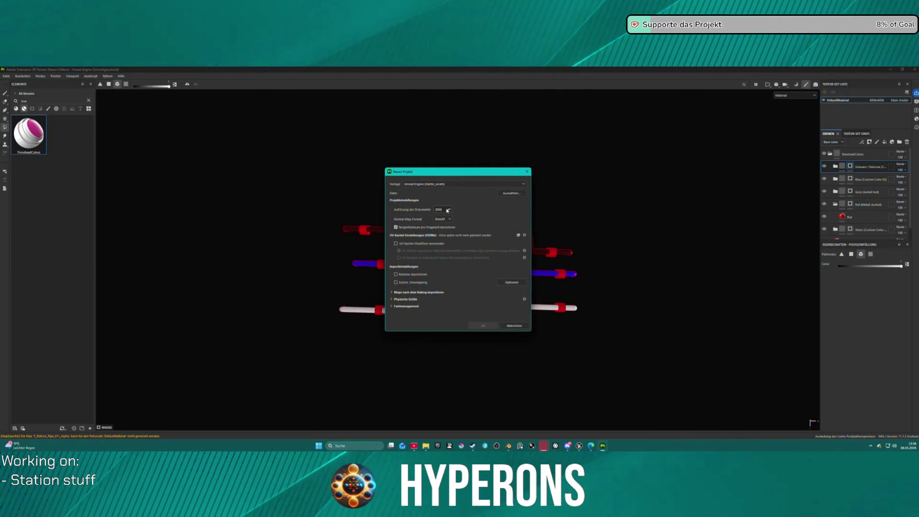
left_click(443, 244)
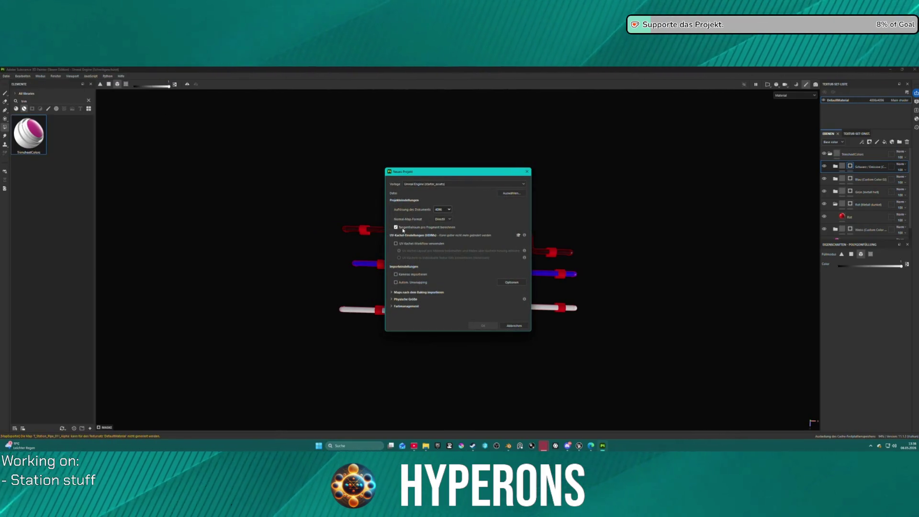
left_click(509, 193)
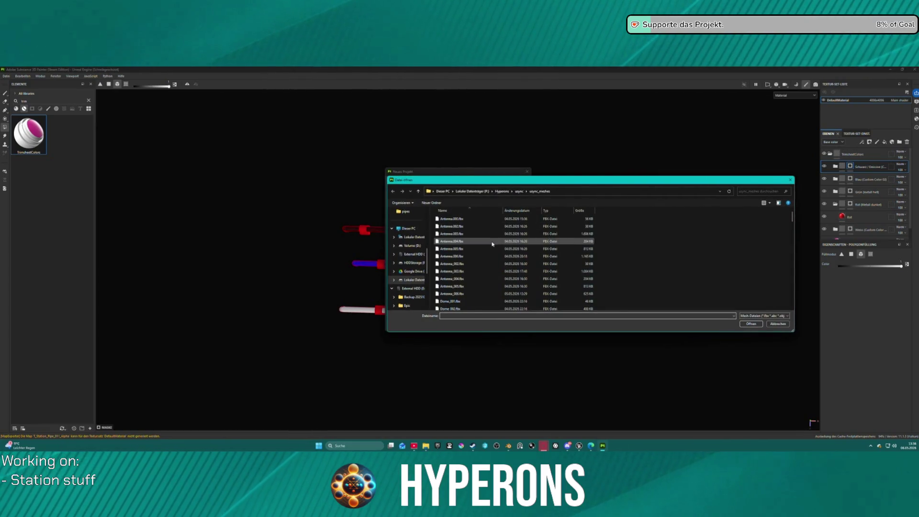
scroll(501, 263, "down", 5)
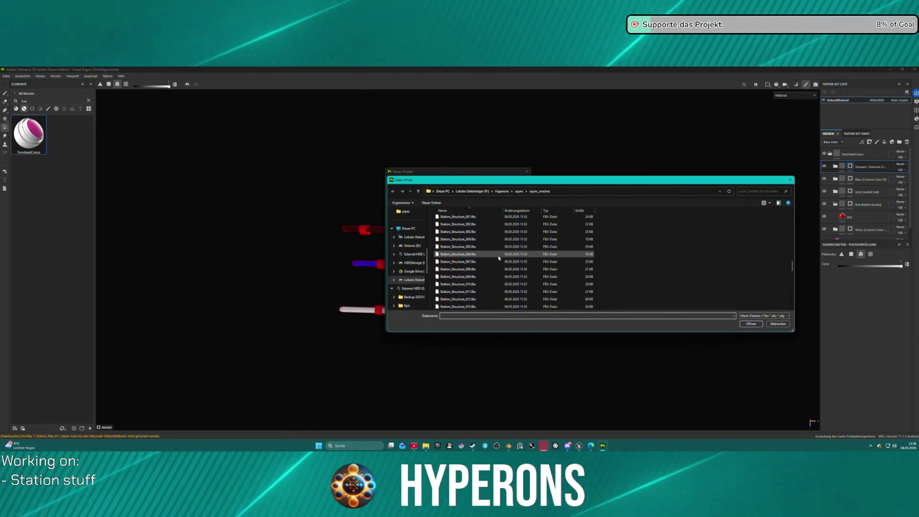
scroll(499, 258, "down", 4)
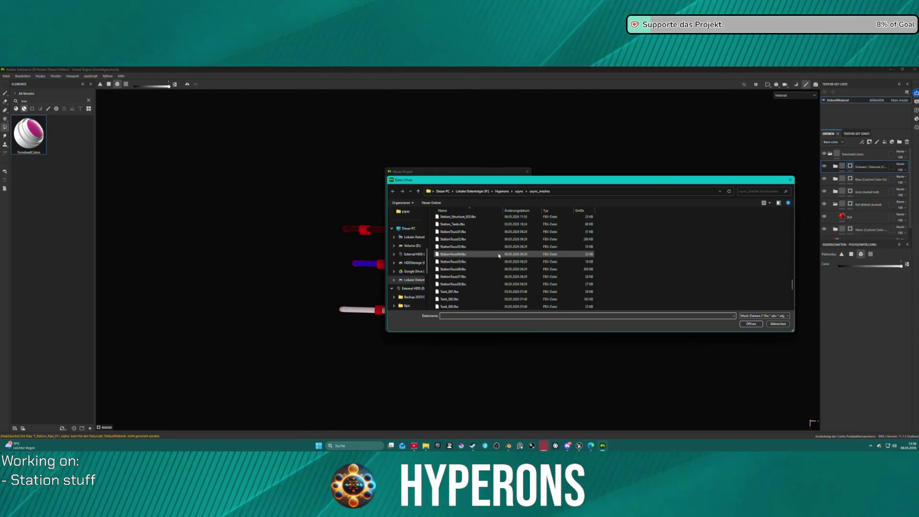
scroll(499, 256, "up", 6)
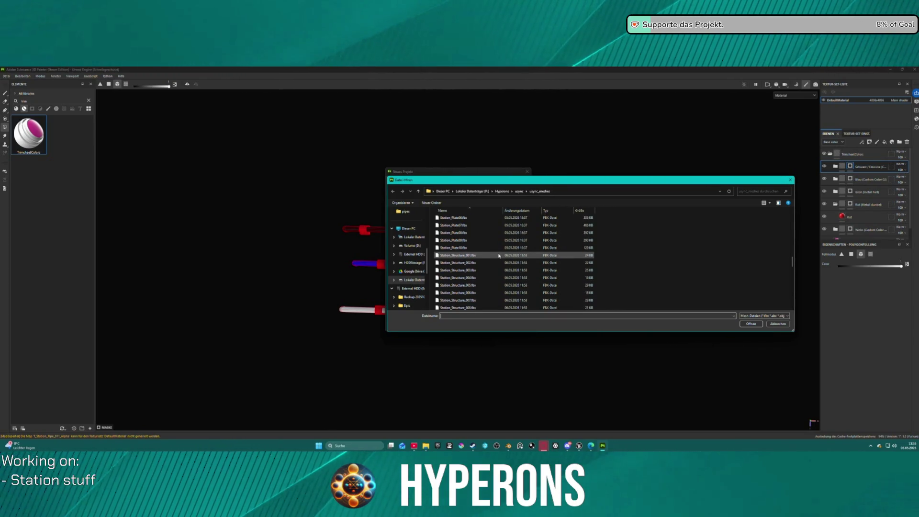
scroll(493, 254, "up", 3)
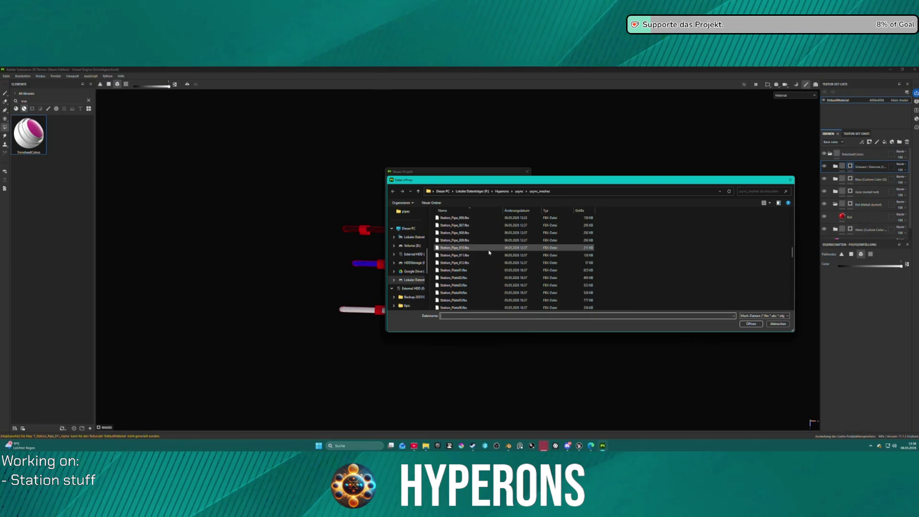
left_click(455, 263)
left_click(758, 323)
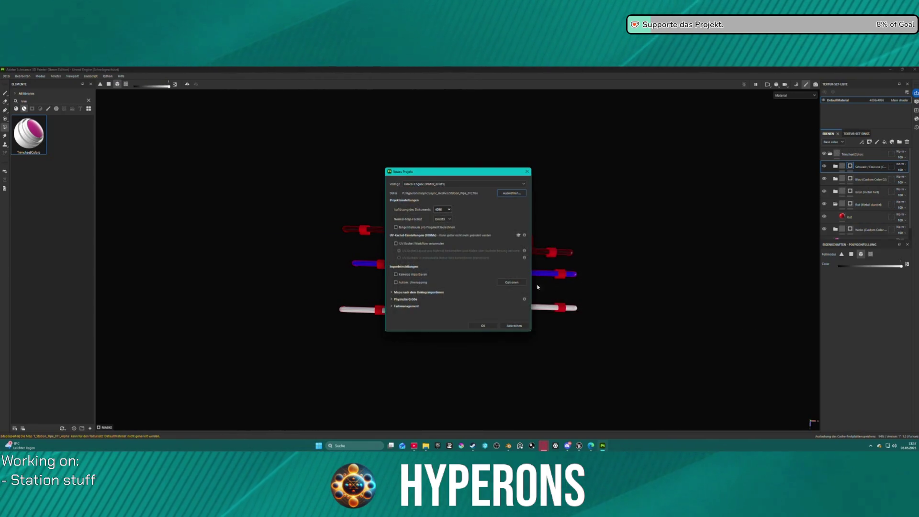
left_click(484, 326)
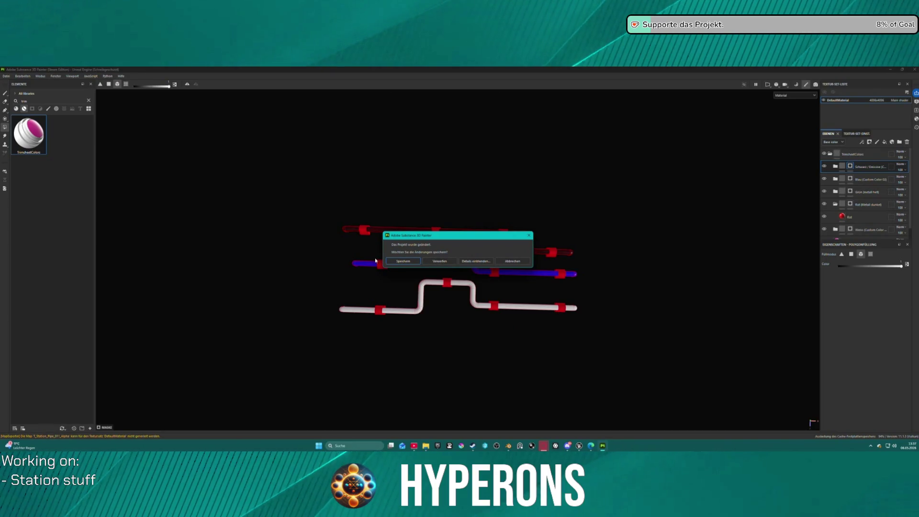
Step: Save the changed three-pipe project as Pipe_011.spp
left_click(437, 261)
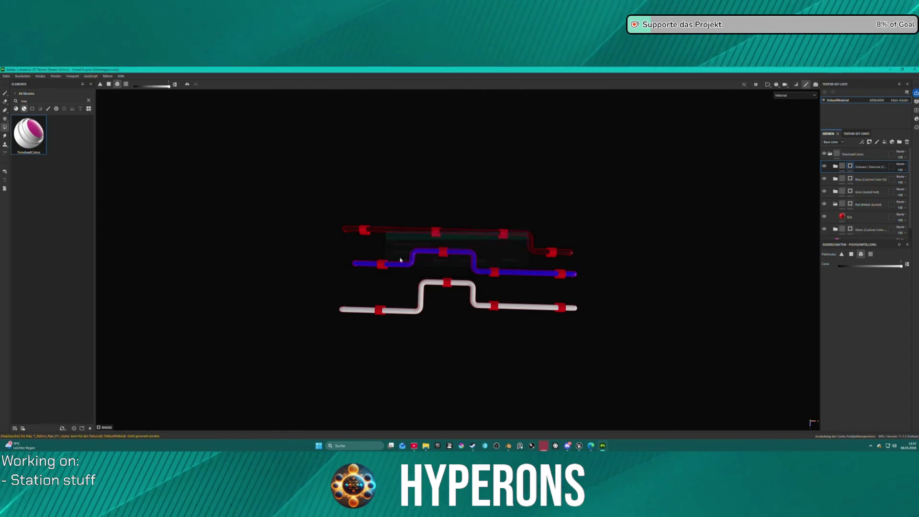
left_click(59, 184)
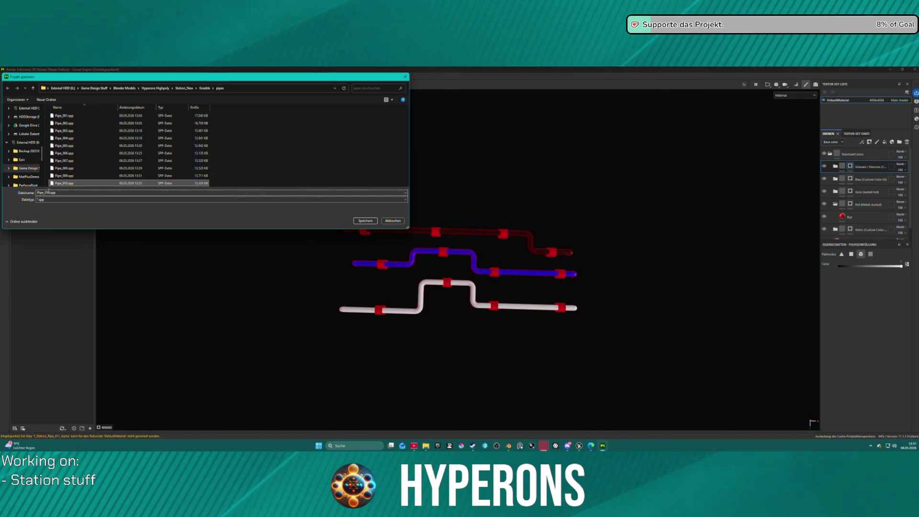
double_click(47, 192)
type("Pipe_011.spp")
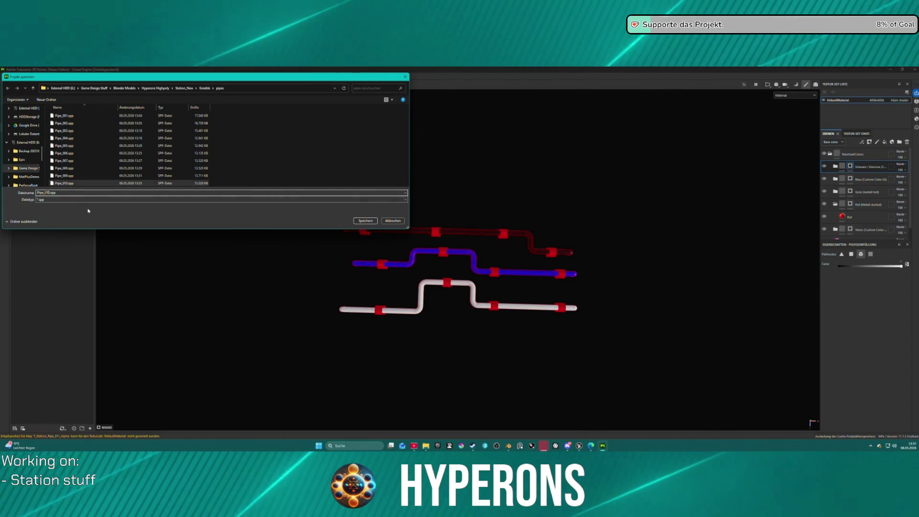
key("Return")
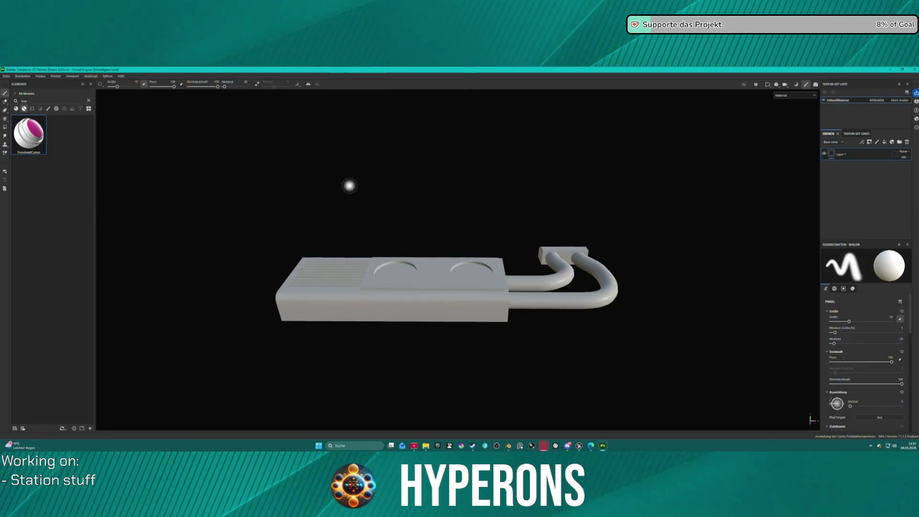
Step: Apply the TrimsheetColors material to the housing-and-pipes mesh and expand its folder
mouse_move(511, 163)
left_mouse_down("alt")
mouse_move(528, 257)
mouse_move(493, 256)
mouse_move(498, 238)
mouse_move(573, 209)
mouse_move(556, 234)
left_mouse_up("alt")
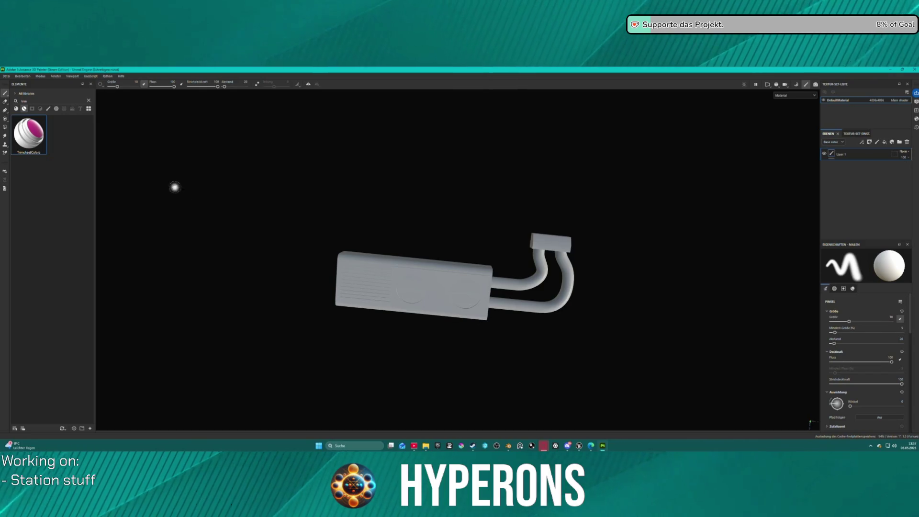
left_click_drag(29, 134, 431, 297)
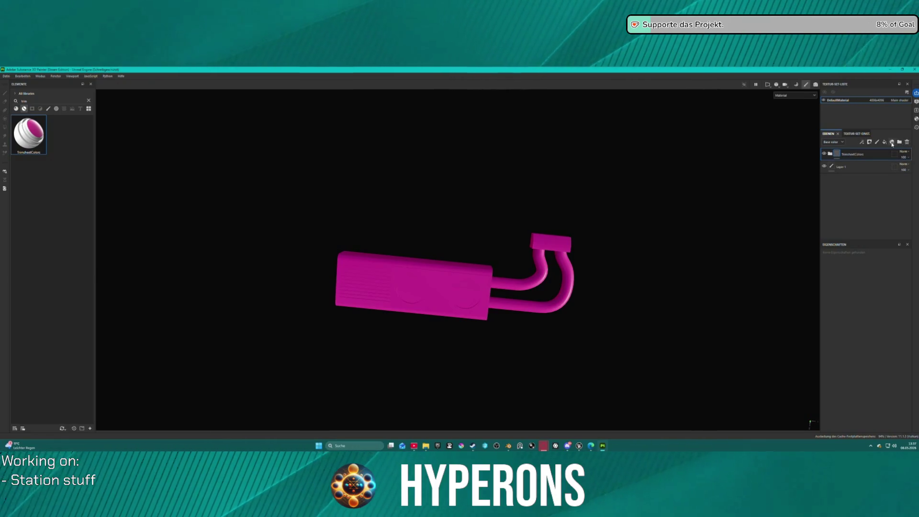
left_click(830, 155)
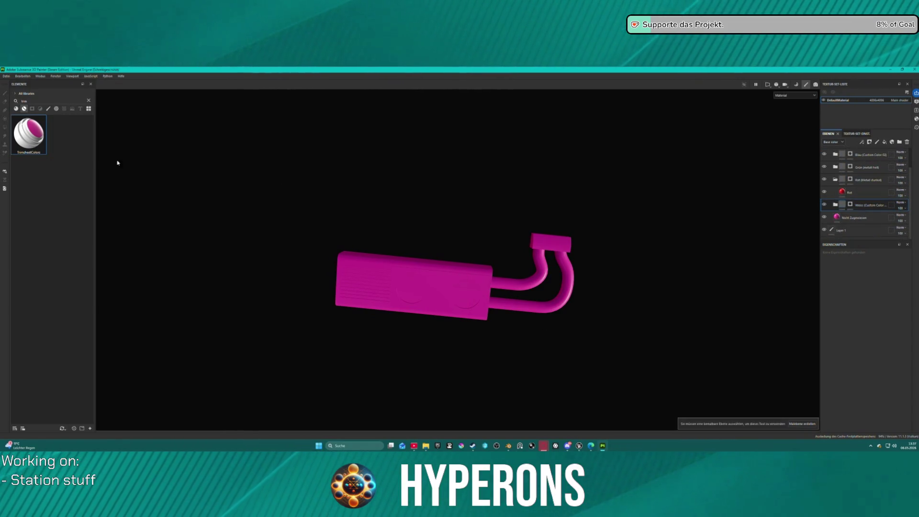
Step: Polygon-fill the whole mesh white on the Weiss mask and the inner pipe blue
left_click(851, 204)
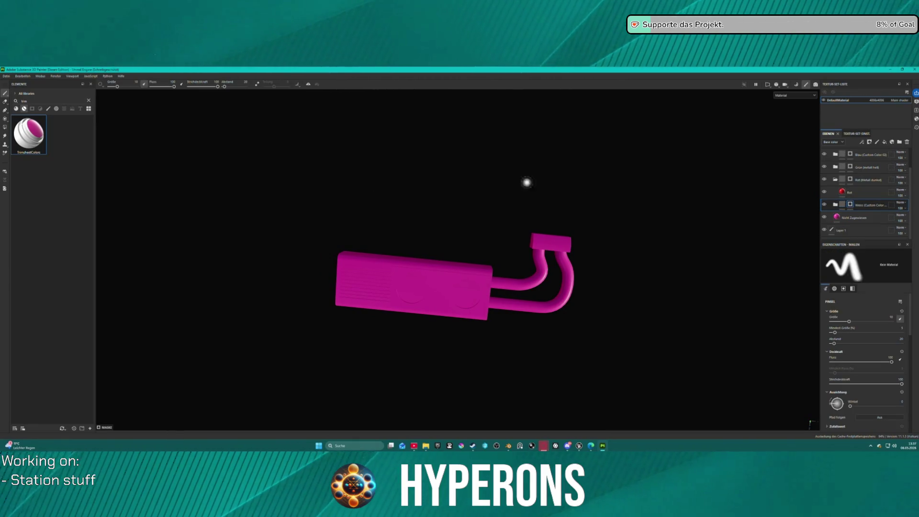
key("4")
mouse_move(306, 157)
left_mouse_down()
mouse_move(560, 328)
mouse_move(670, 366)
left_mouse_up()
mouse_move(607, 304)
left_mouse_down()
mouse_move(637, 274)
mouse_move(565, 283)
left_mouse_up()
left_click(867, 154)
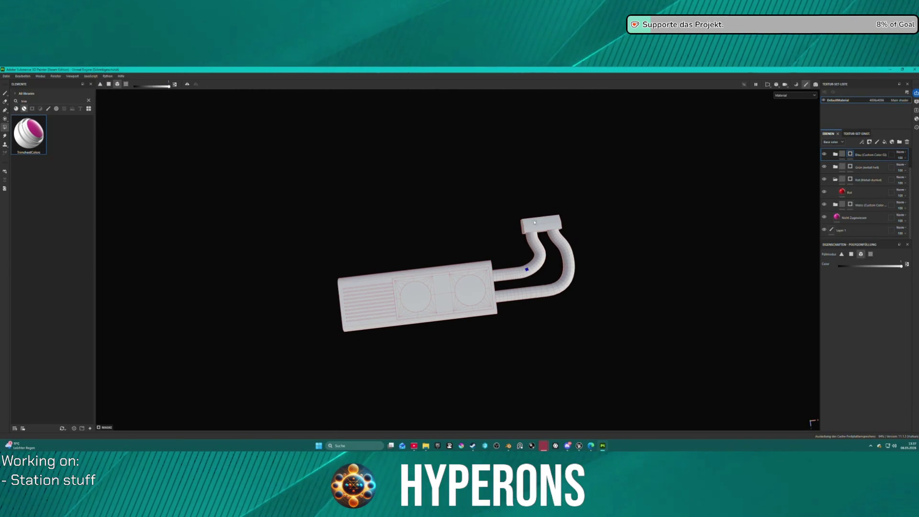
left_click(535, 264)
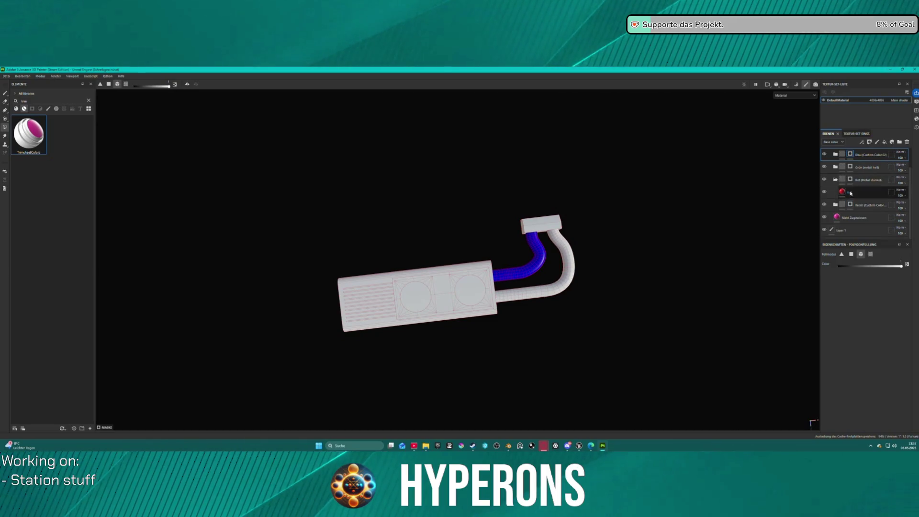
Step: Fill the top block red on the Rot layer and the outer pipe green on Grün
left_click(861, 180)
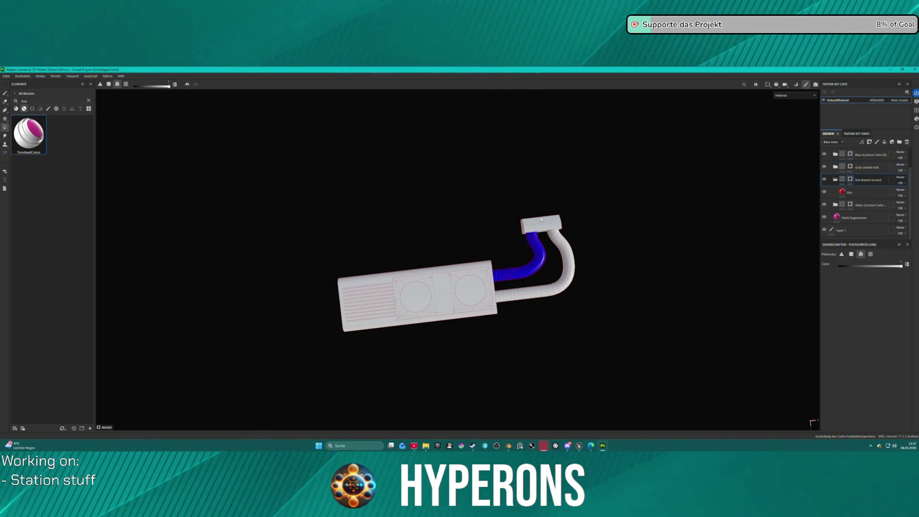
left_click_drag(532, 213, 547, 227)
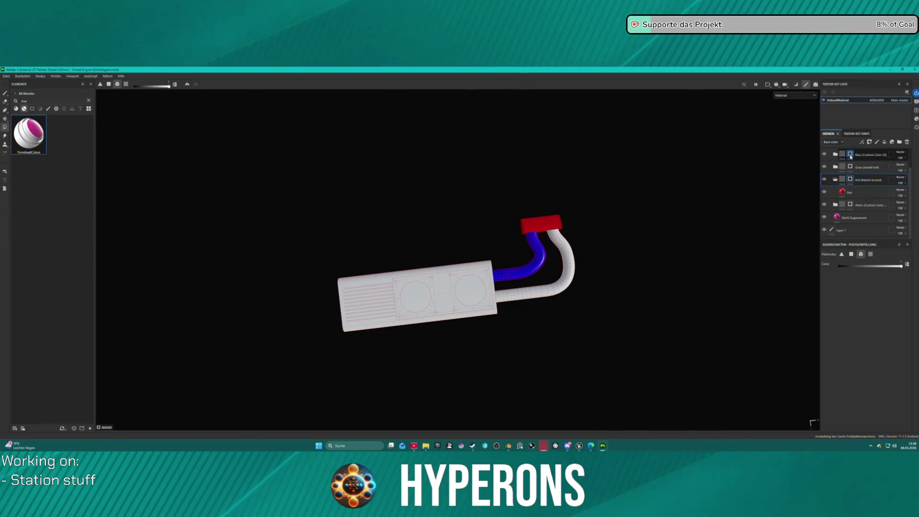
scroll(851, 172, "up", 1)
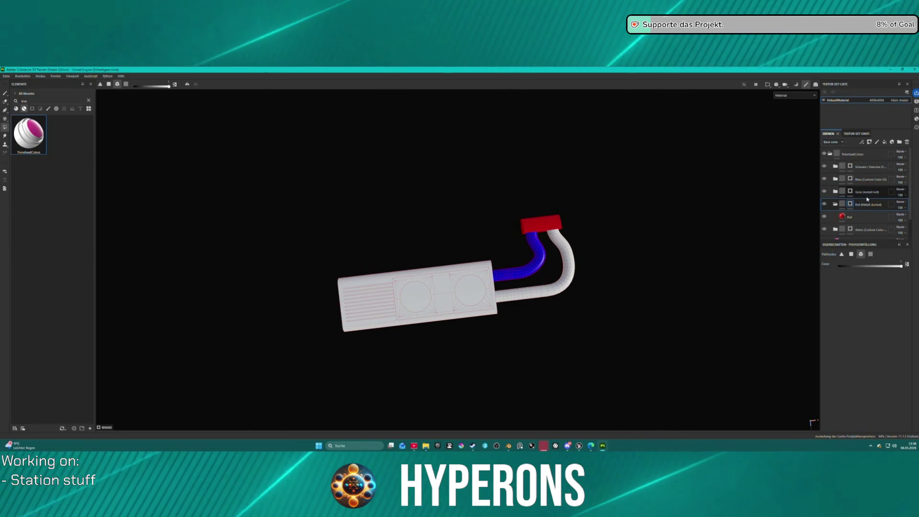
left_click(850, 191)
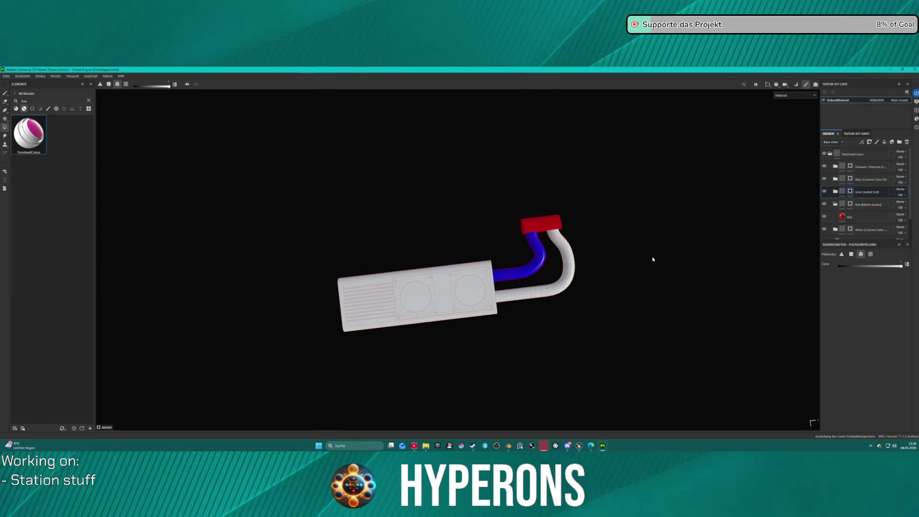
left_click(570, 283)
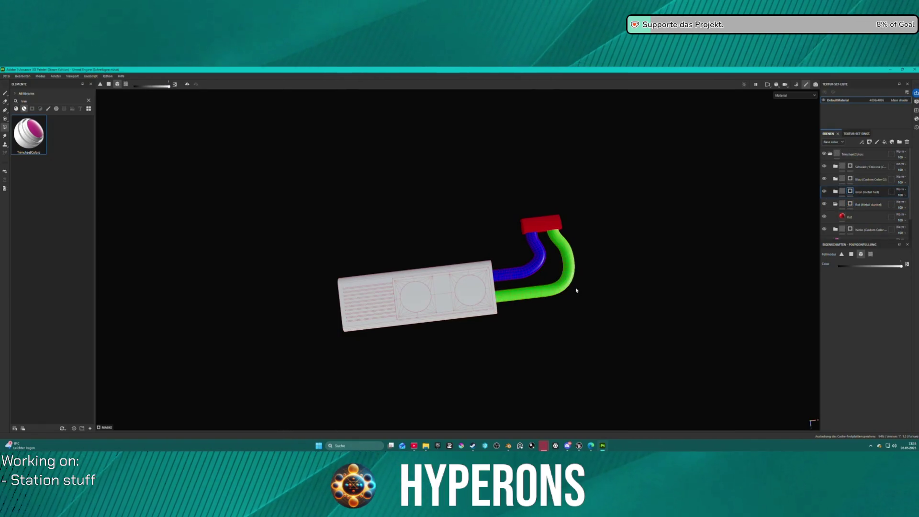
left_click(850, 166)
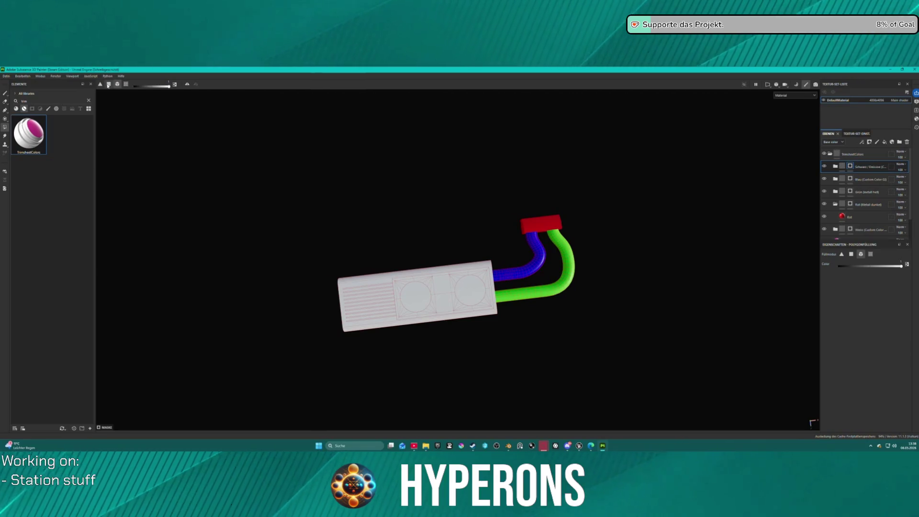
Step: Polygon-fill the box's circles and vent slots black on the Schwarz / Emissive mask
left_click(412, 297)
left_click_drag(490, 355, 471, 301, "alt")
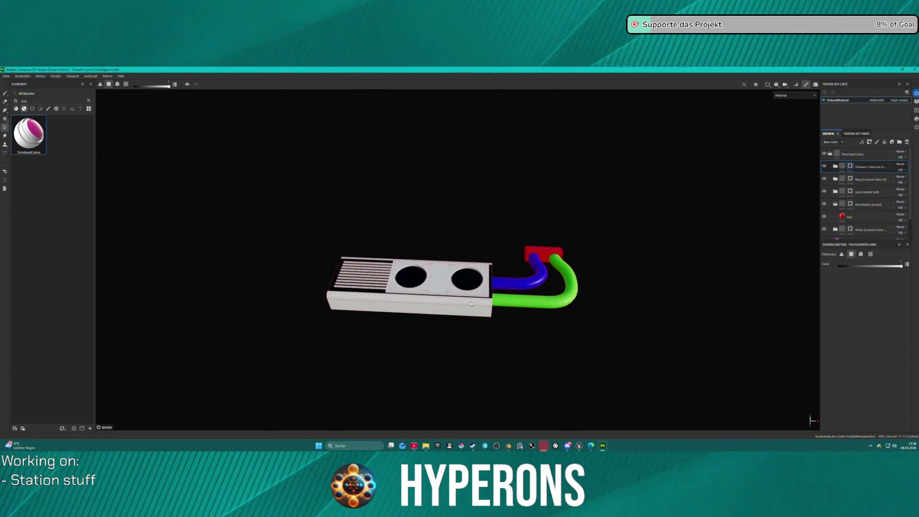
left_click_drag(434, 173, 429, 249)
scroll(435, 247, "up", 3)
mouse_move(422, 215)
left_mouse_down()
mouse_move(457, 177)
mouse_move(415, 214)
mouse_move(419, 222)
mouse_move(386, 191)
mouse_move(409, 188)
mouse_move(411, 175)
mouse_move(417, 185)
left_mouse_up()
scroll(408, 216, "up", 3)
scroll(407, 215, "up", 2)
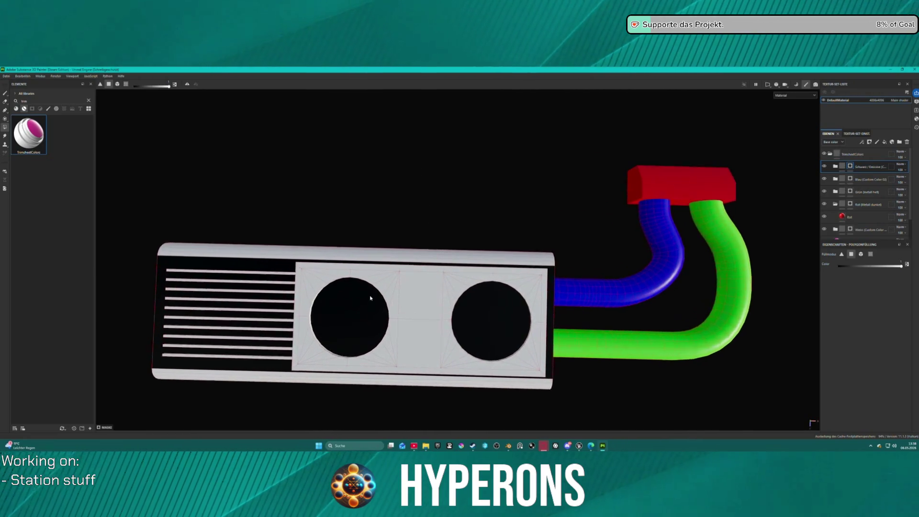
Step: Discard the black fill on the box and switch to freehand painting
left_click(402, 285)
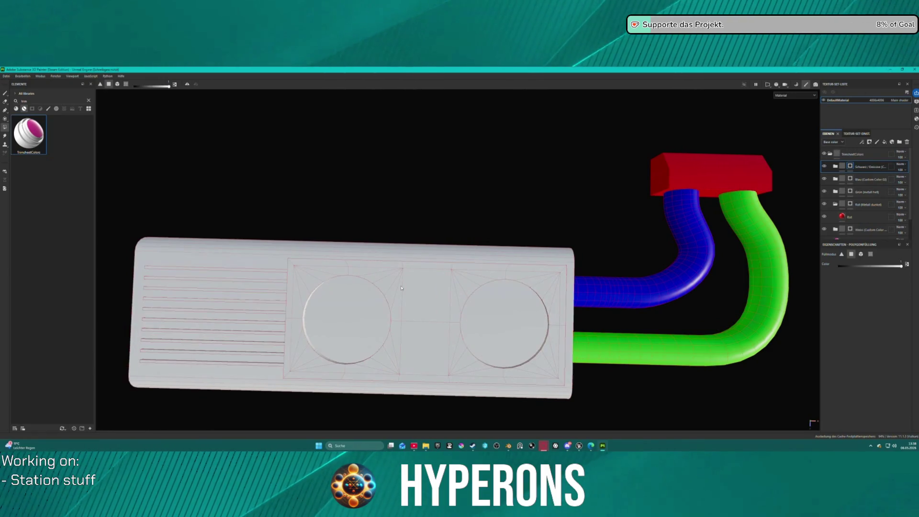
left_click(349, 317)
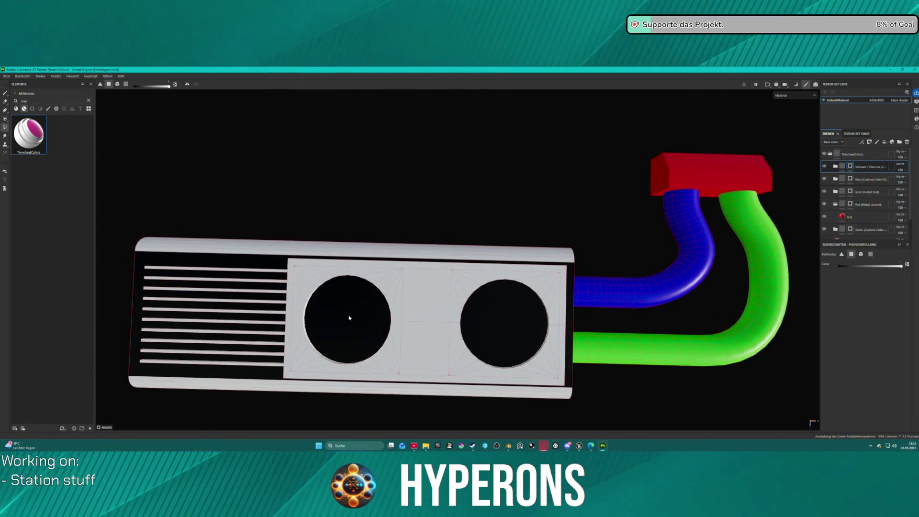
left_click(350, 318)
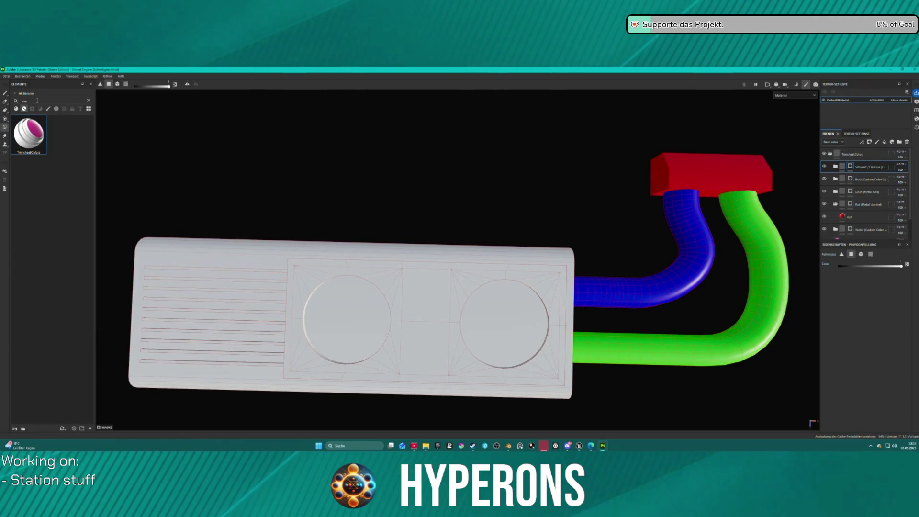
left_click(5, 93)
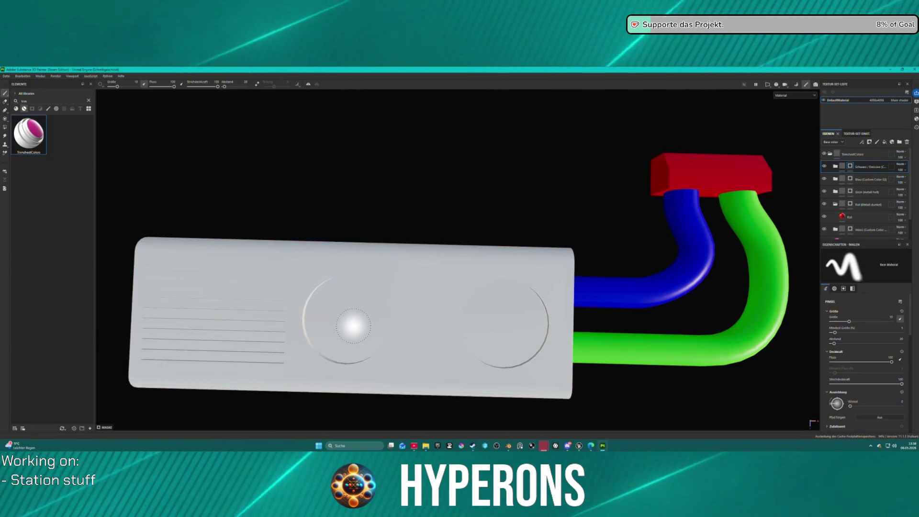
key("ctrl")
Step: Paint the left and right round recesses soft black with a brush of about 31
left_click_drag(350, 319, 402, 320)
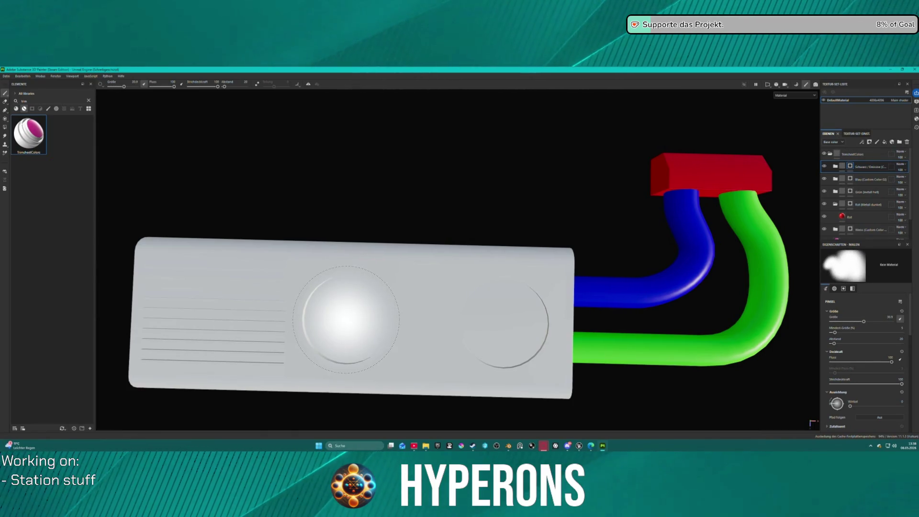
left_click(346, 319)
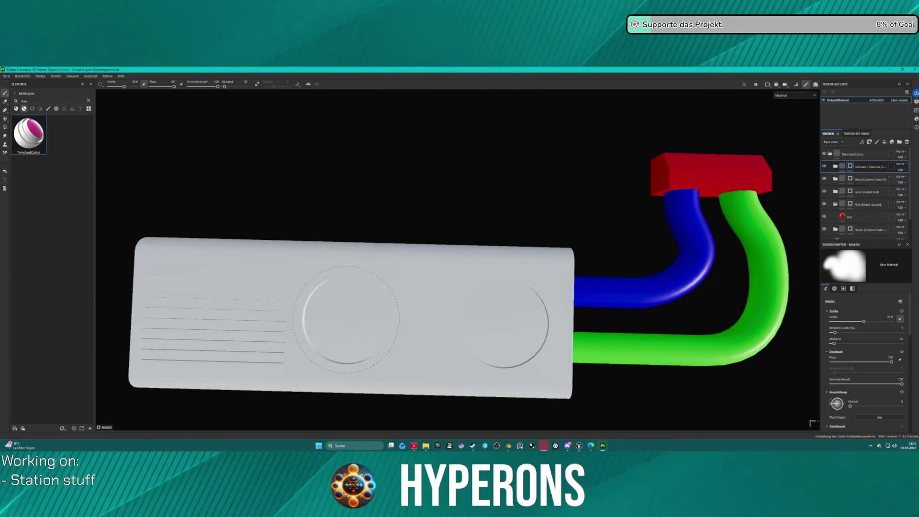
left_click(346, 319)
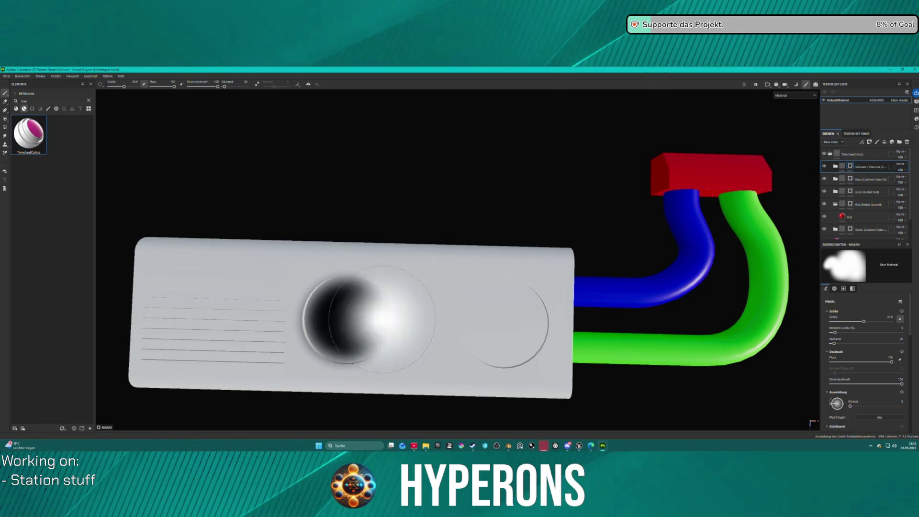
key("ctrl")
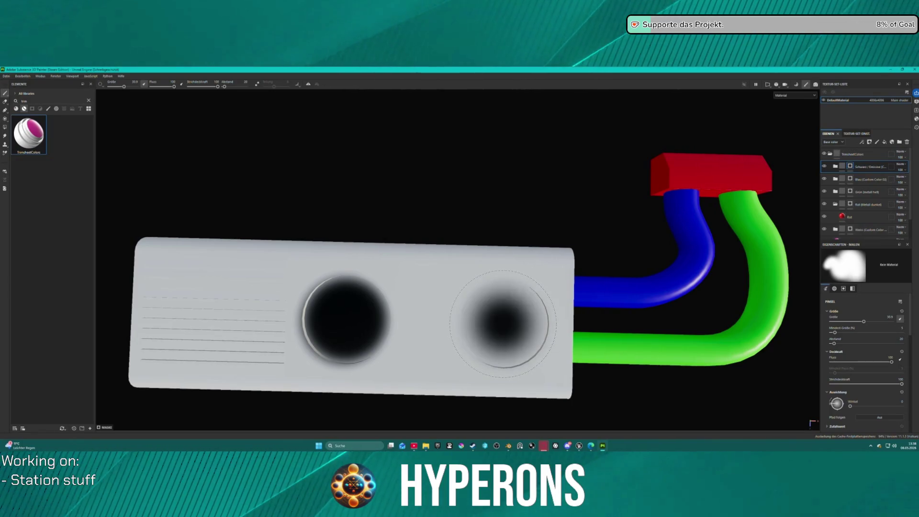
left_click(503, 324)
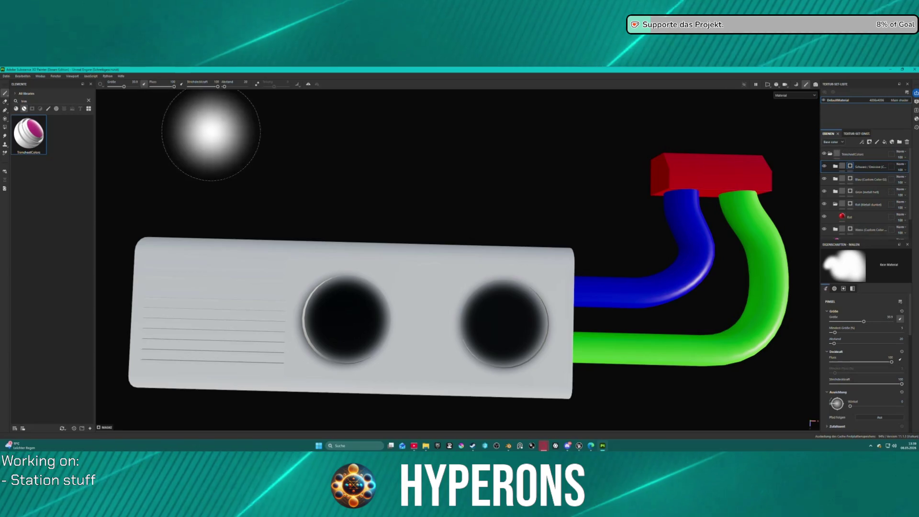
key("bracketright")
Step: With a size-10 eraser, then a tiny one, wipe the dark paint off the left hole's lower rim
key("e")
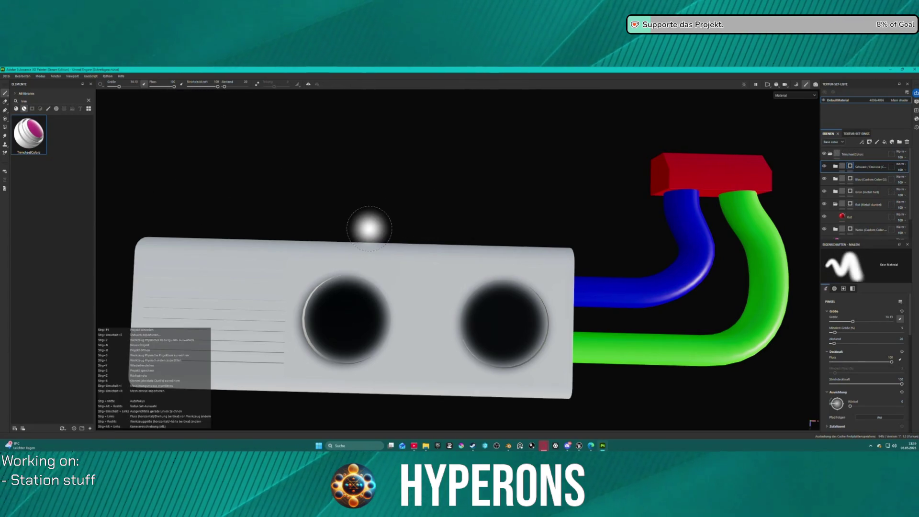
left_click(4, 102)
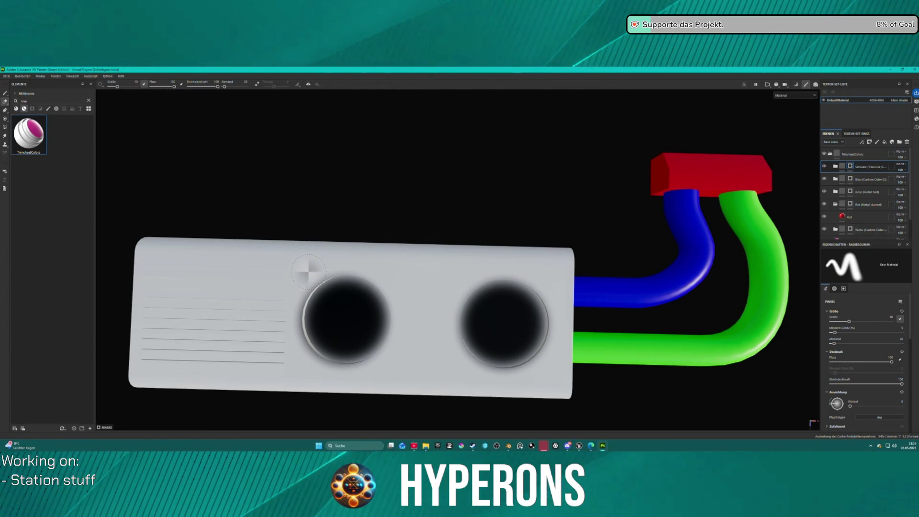
key("bracketleft")
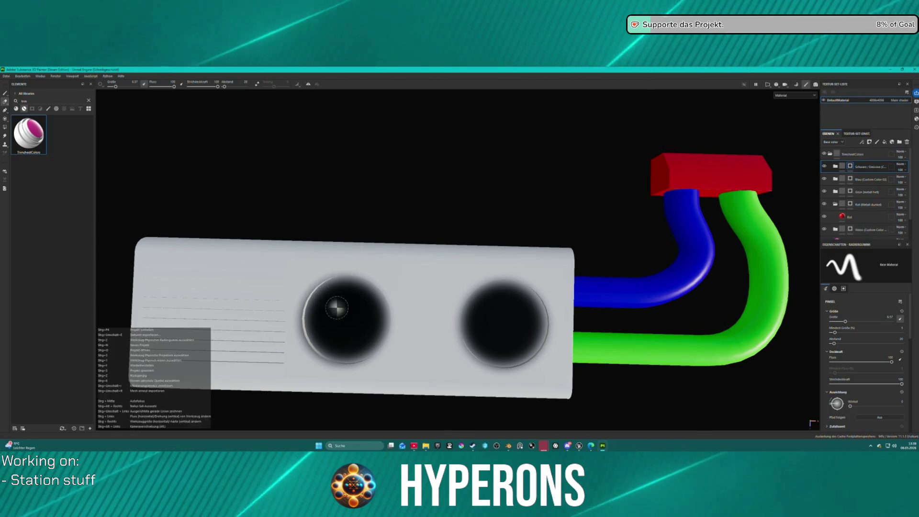
scroll(328, 308, "up", 2)
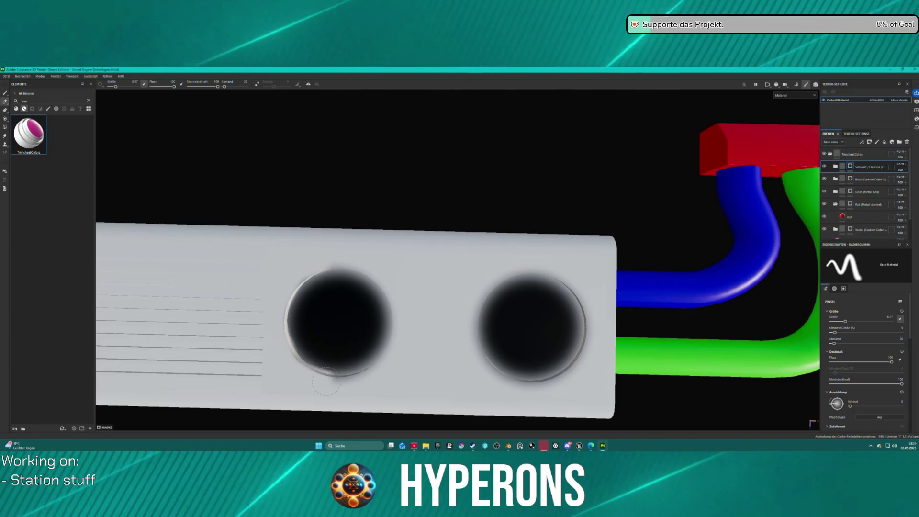
key("bracketright")
key("bracketright")
mouse_move(336, 399)
left_mouse_down()
mouse_move(303, 375)
mouse_move(337, 393)
mouse_move(338, 376)
mouse_move(309, 381)
left_mouse_up()
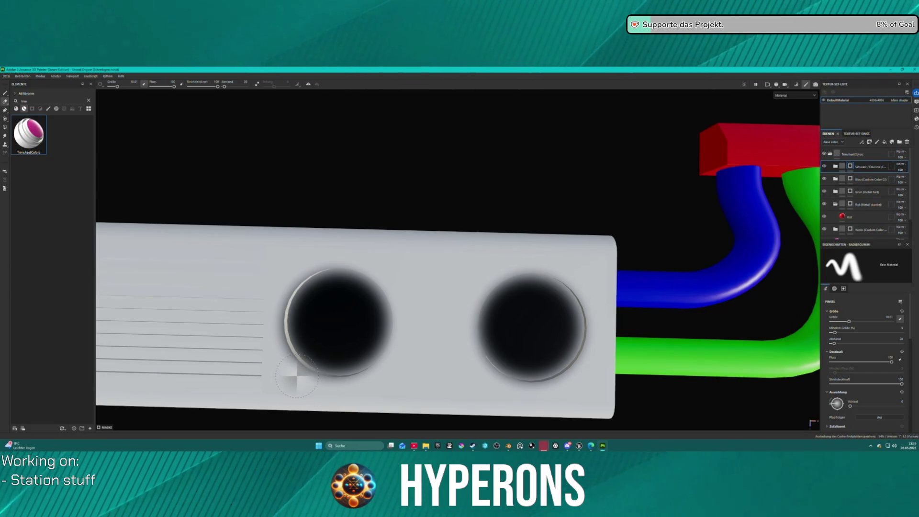
key("bracketleft")
key("bracketleft")
key("bracketleft")
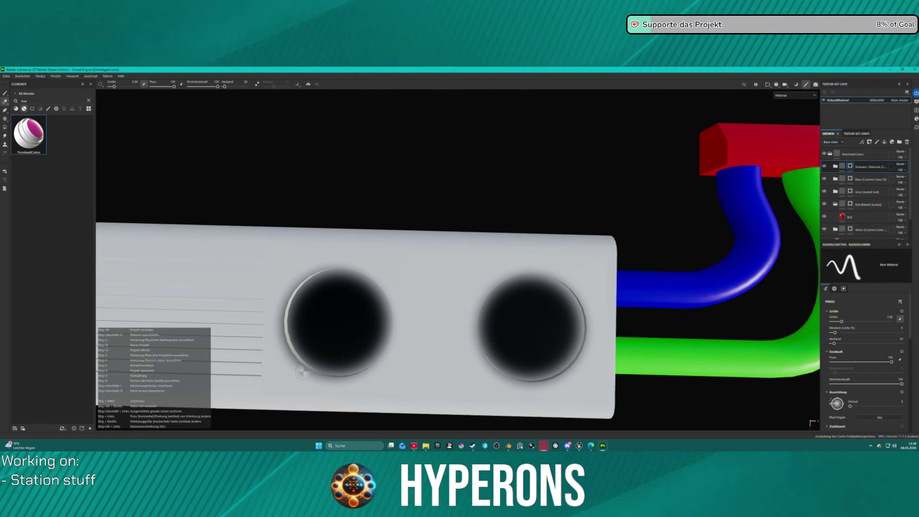
left_click_drag(287, 357, 286, 349)
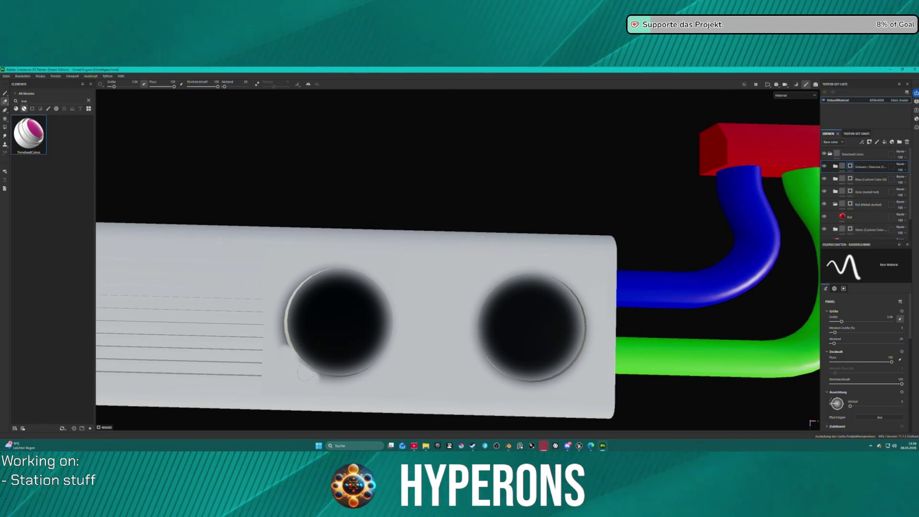
left_click_drag(330, 383, 370, 376)
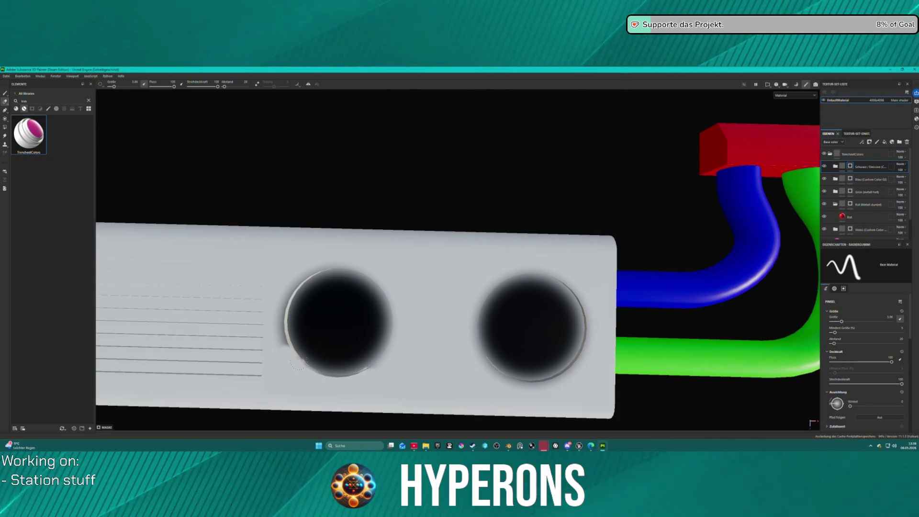
left_click_drag(321, 383, 370, 375)
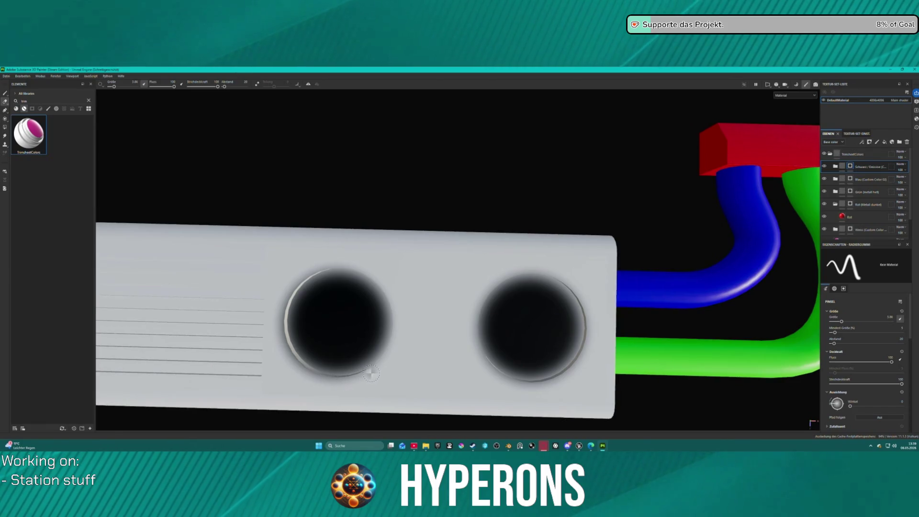
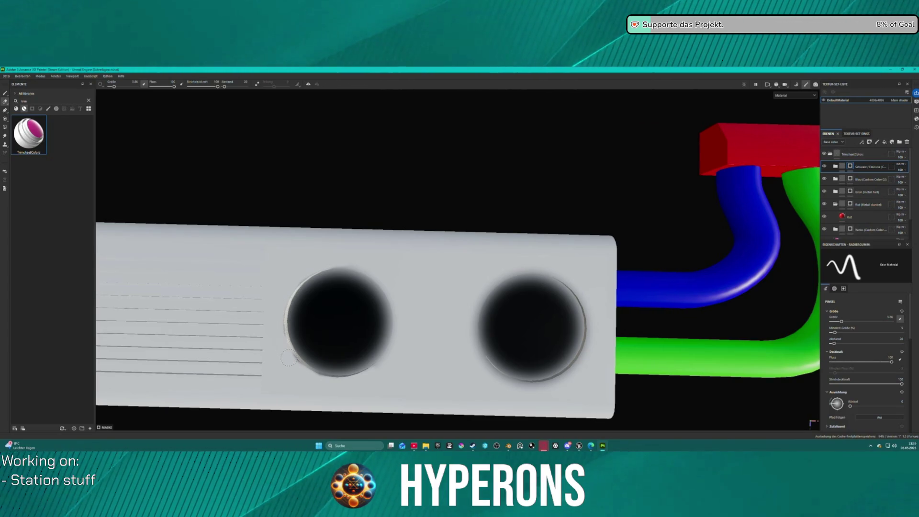
Step: Erase the old dark paint from the holes and switch to the Paint brush at about size 19
mouse_move(496, 353)
left_mouse_down()
mouse_move(382, 307)
mouse_move(400, 318)
mouse_move(548, 268)
left_mouse_up()
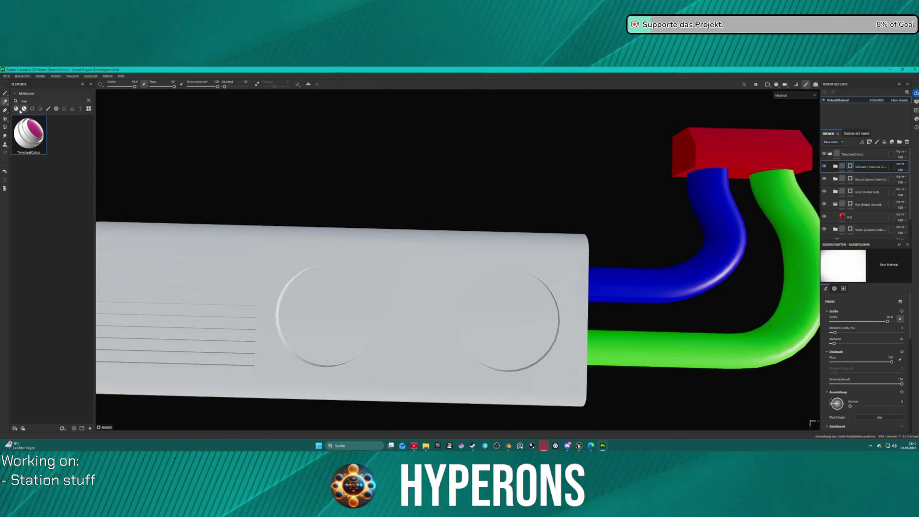
left_click(5, 93)
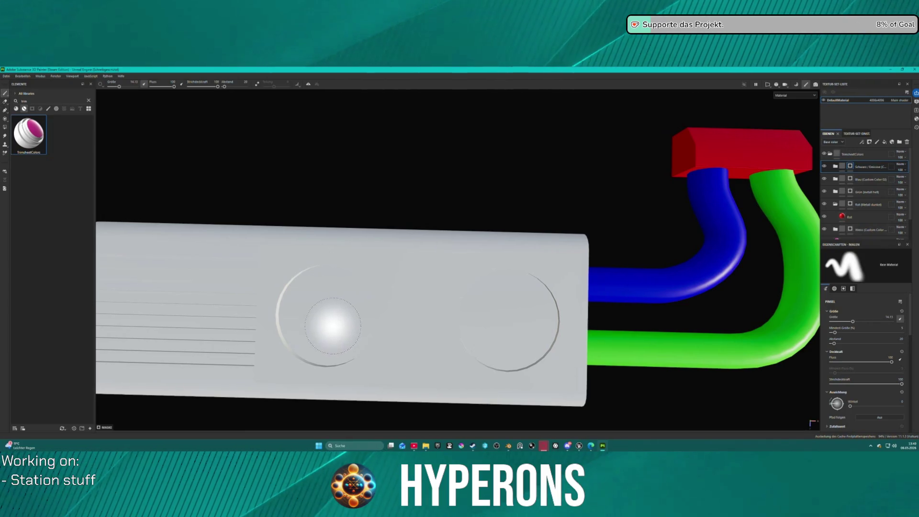
left_click_drag(323, 316, 330, 315)
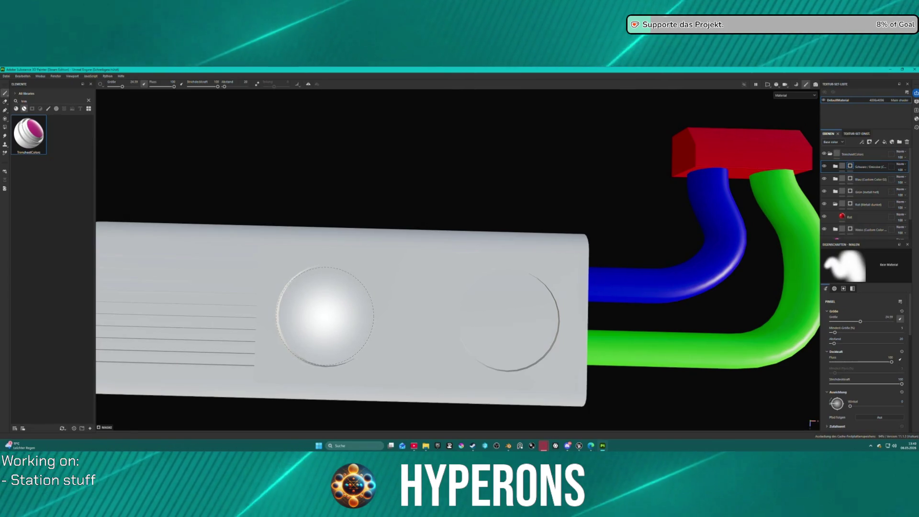
Step: Dab layered black shading into both the left and right circular recesses
left_click(325, 316)
left_click(325, 316)
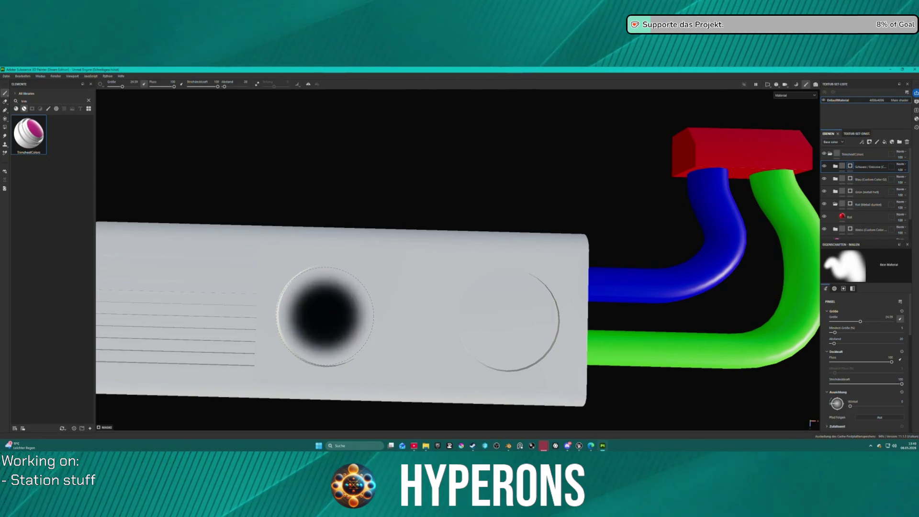
left_click(510, 321)
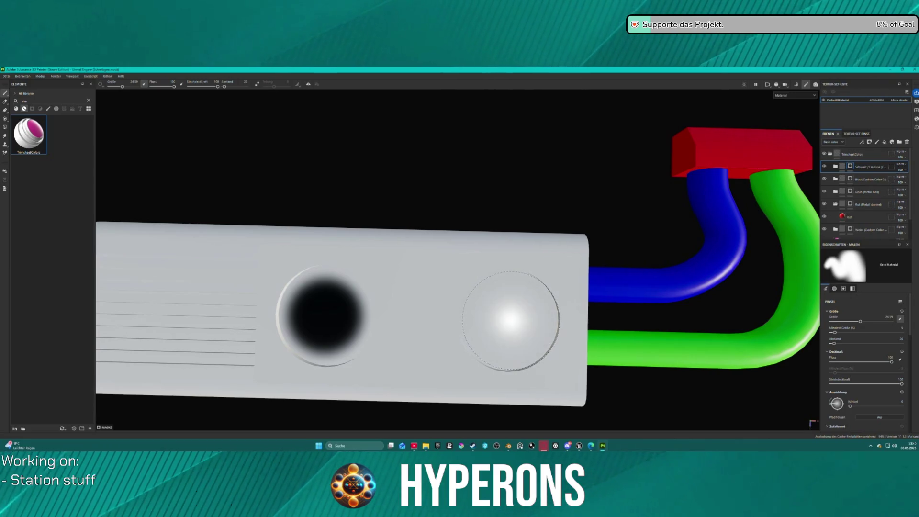
left_click_drag(509, 321, 510, 321)
left_click(509, 321)
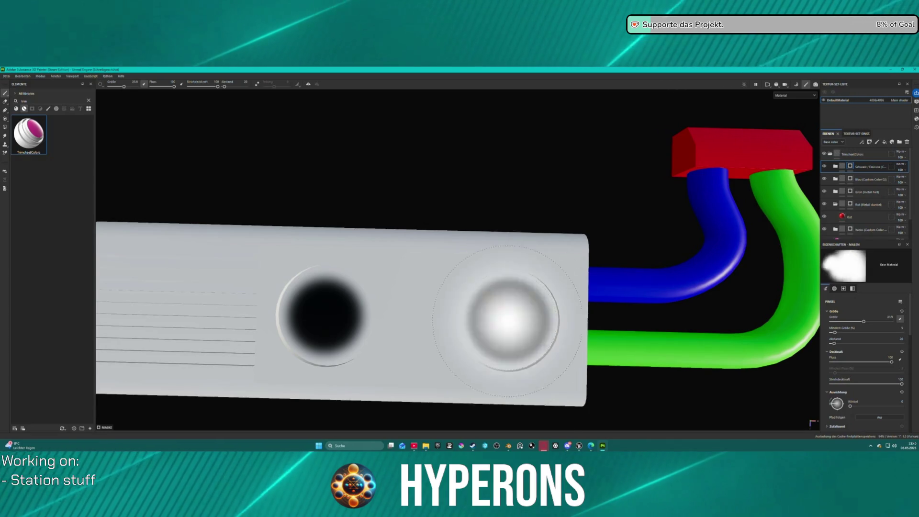
scroll(509, 321, "down", 5)
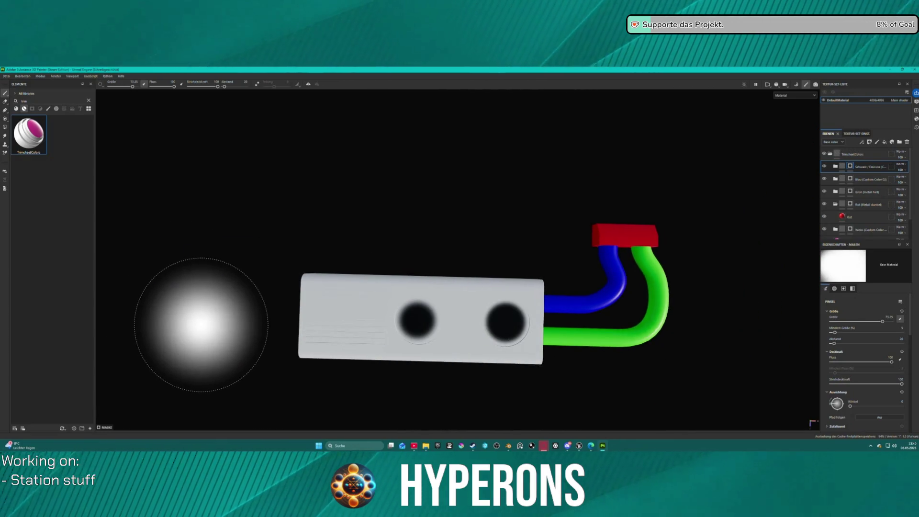
scroll(335, 318, "down", 4)
scroll(316, 318, "up", 3)
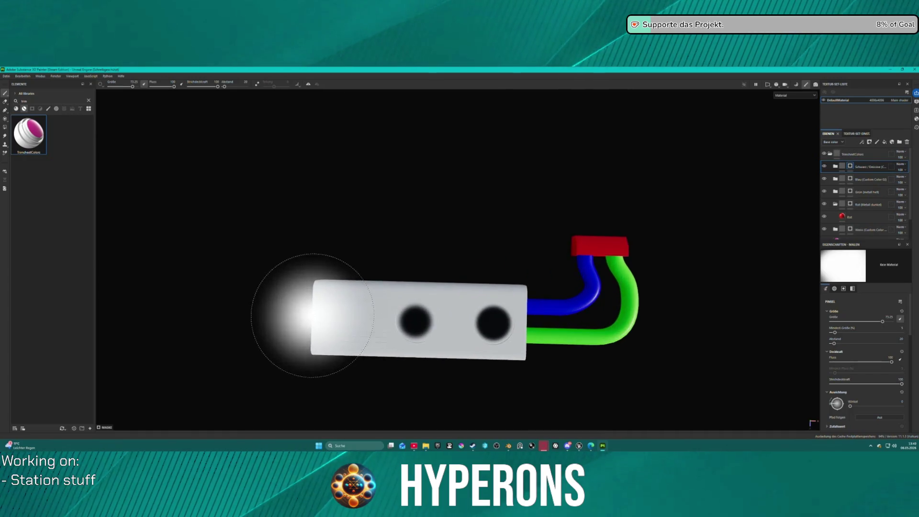
left_click(6, 76)
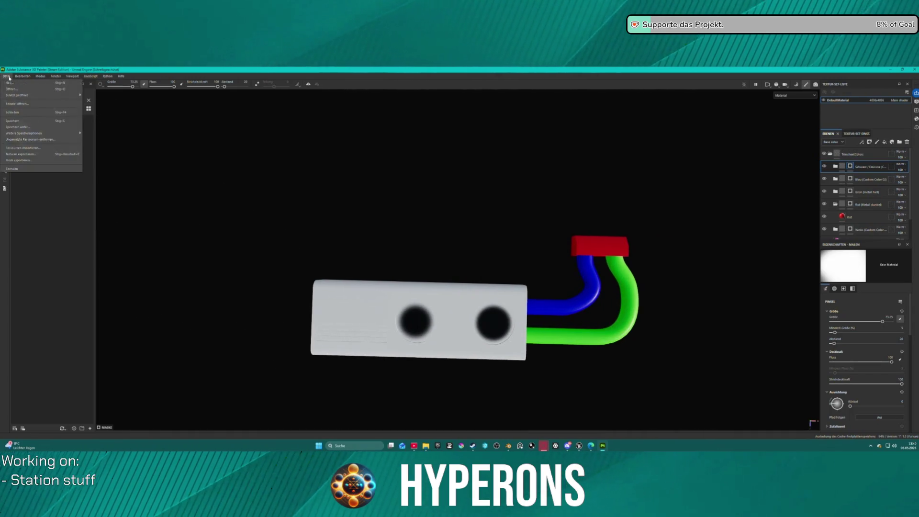
Step: Export the textures using the A ACH TrimSheet output template
left_click(22, 155)
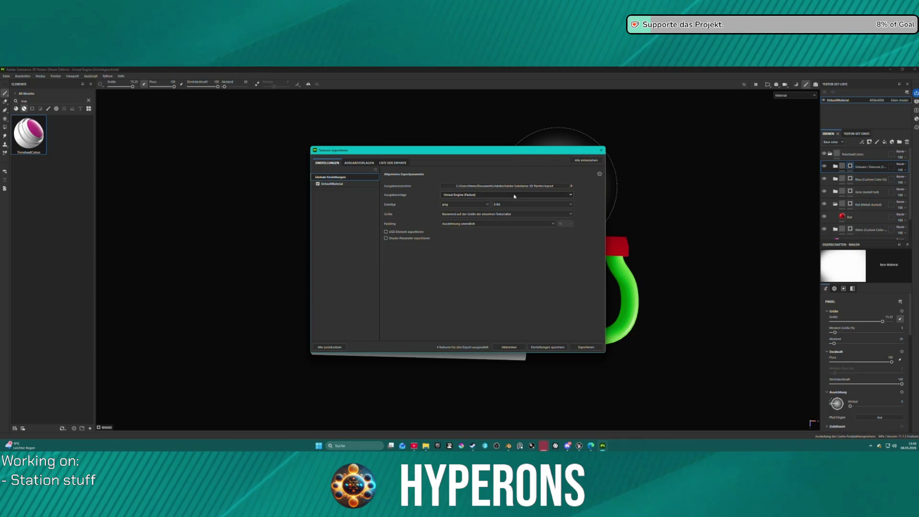
left_click(485, 195)
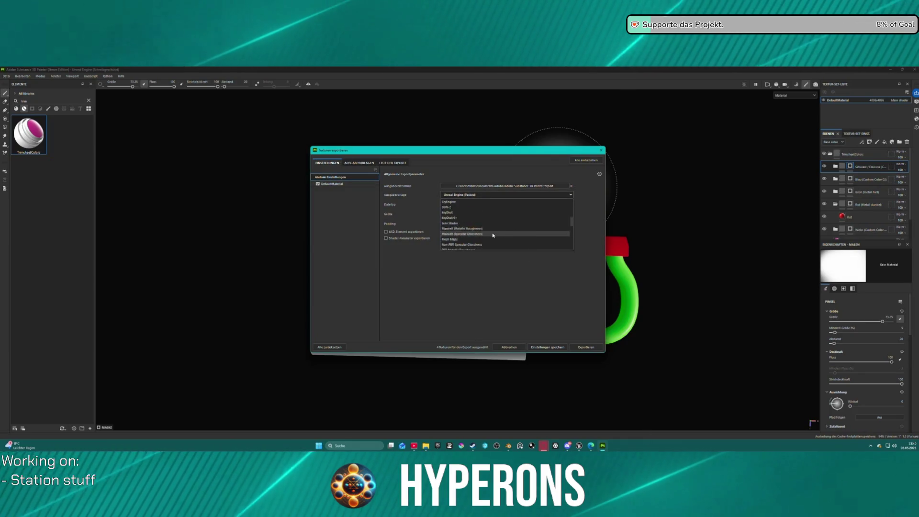
scroll(515, 231, "up", 5)
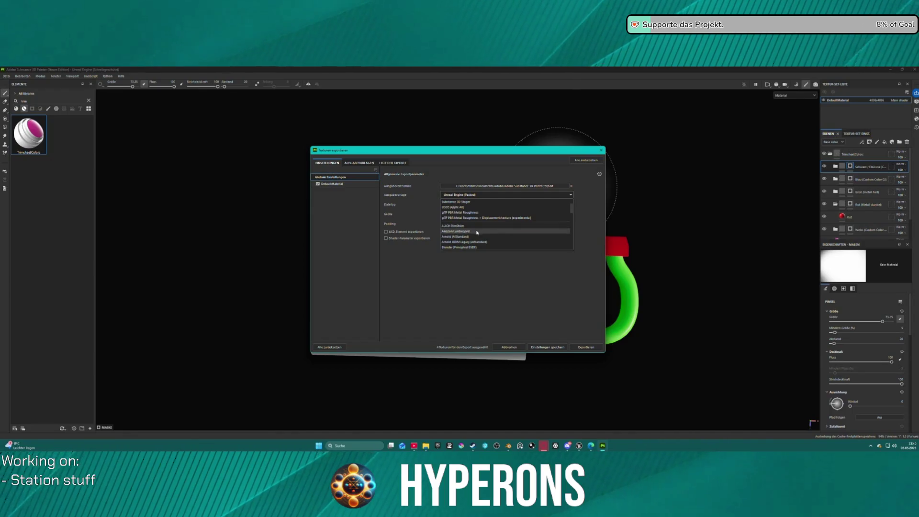
left_click(514, 226)
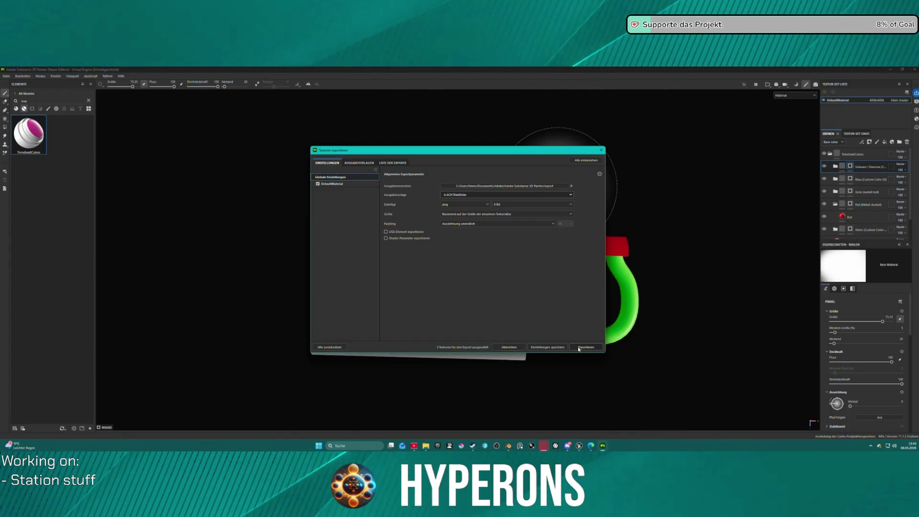
left_click(577, 348)
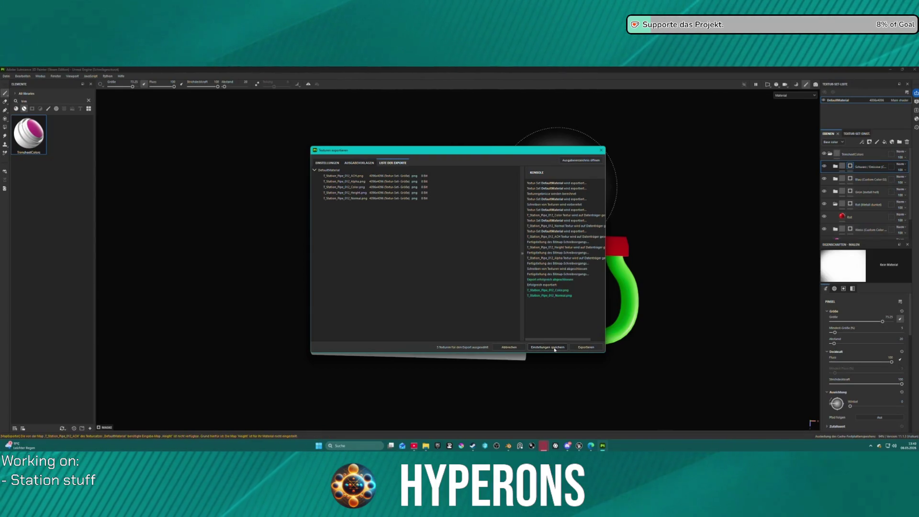
left_click(555, 349)
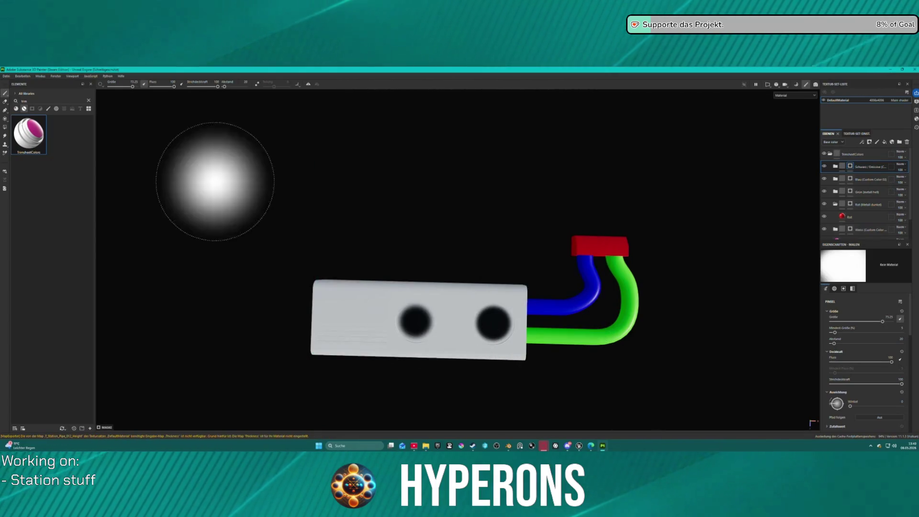
Step: Save the project as Pipe_011.spp, confirming the overwrite, and close Substance Painter
left_click(6, 76)
left_click(28, 132)
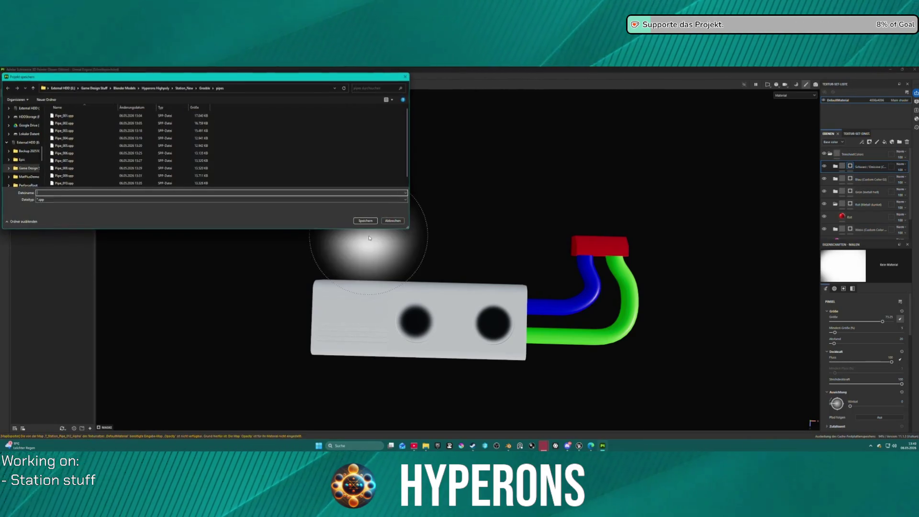
left_click(62, 183)
double_click(49, 193)
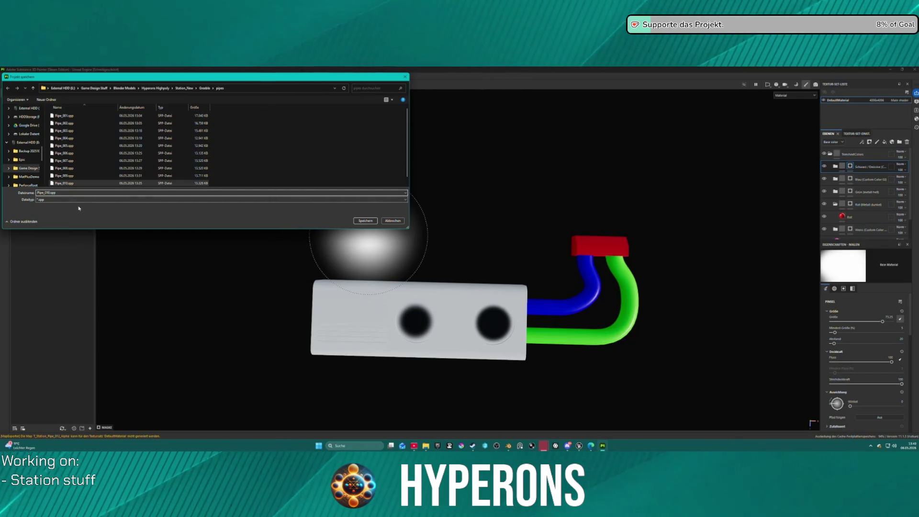
key("BackSpace")
type("1")
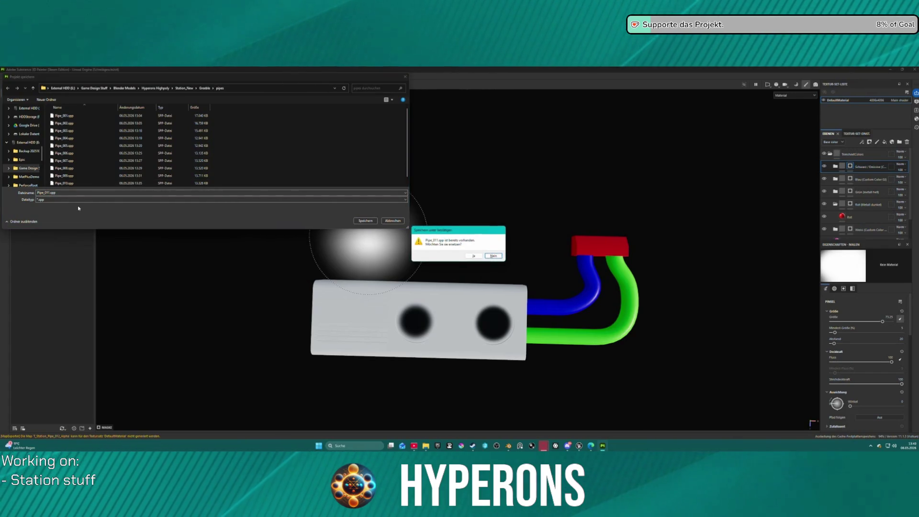
left_click(475, 256)
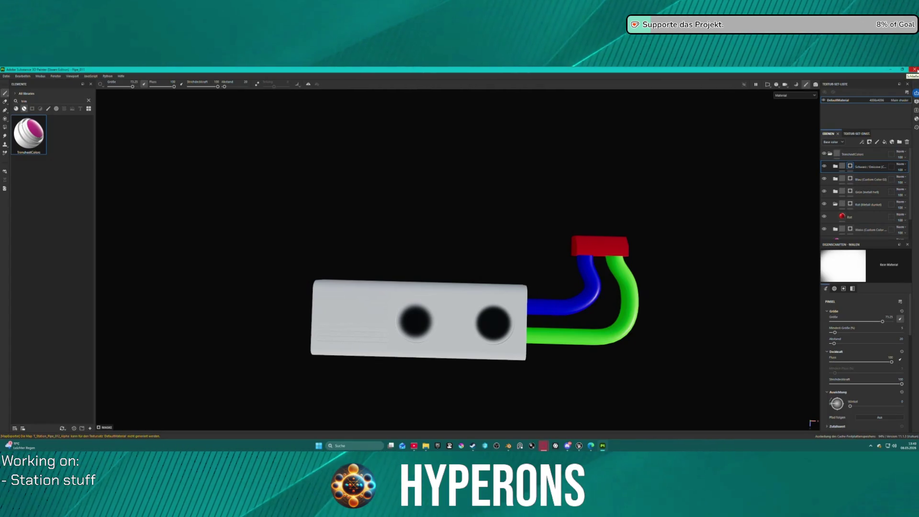
left_click(915, 69)
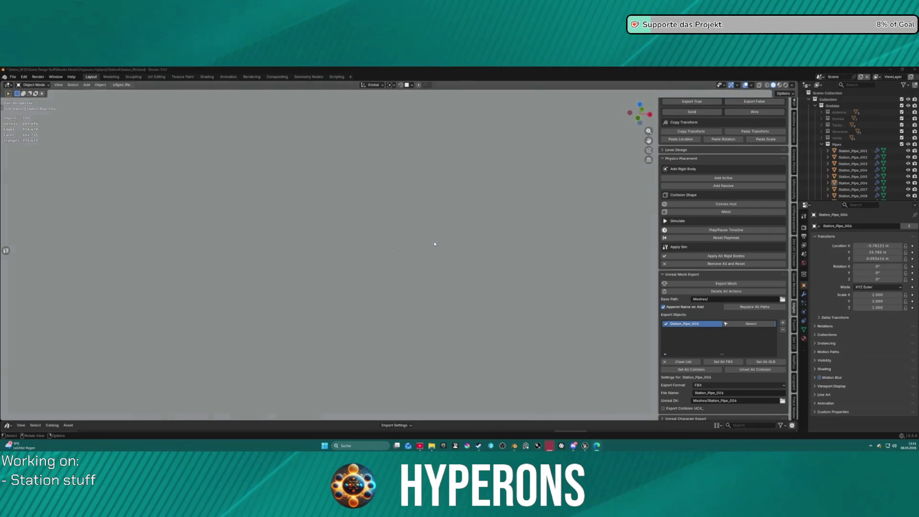
Step: Zoom in and out to look over the station hull in Blender's viewport
scroll(434, 242, "down", 6)
scroll(445, 236, "up", 2)
scroll(444, 236, "up", 6)
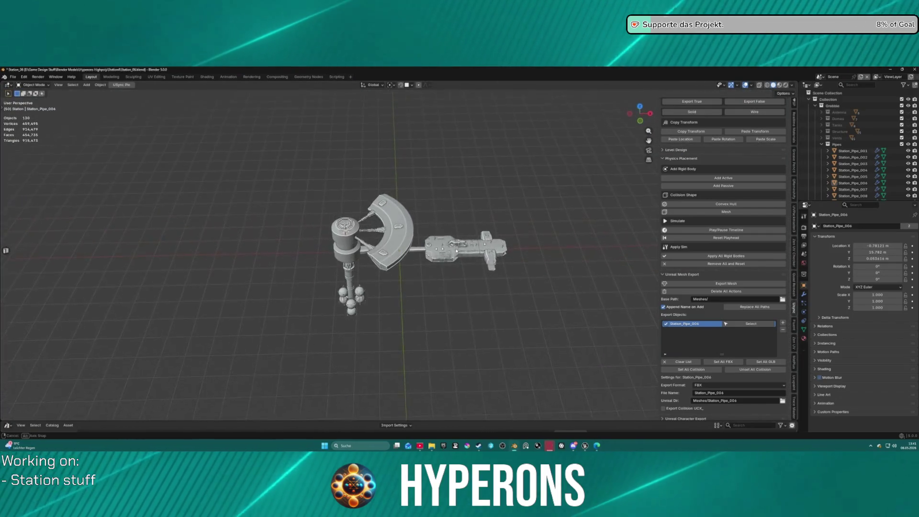
scroll(295, 256, "up", 5)
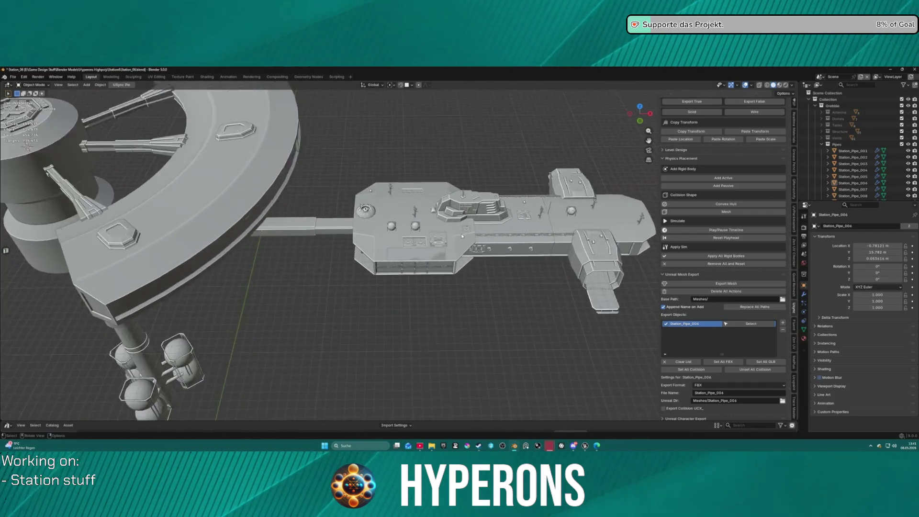
scroll(387, 243, "down", 4)
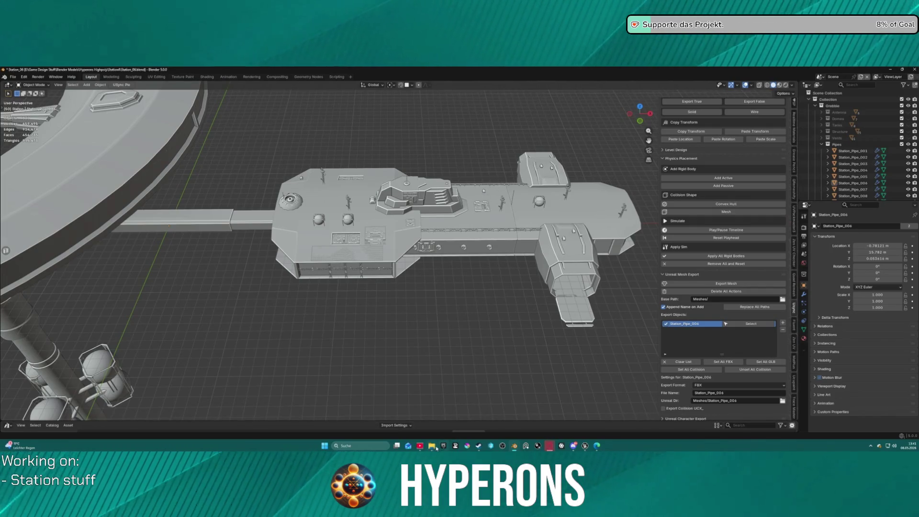
Step: Switch to the Unreal Editor and pull the camera back to see more station
mouse_move(515, 447)
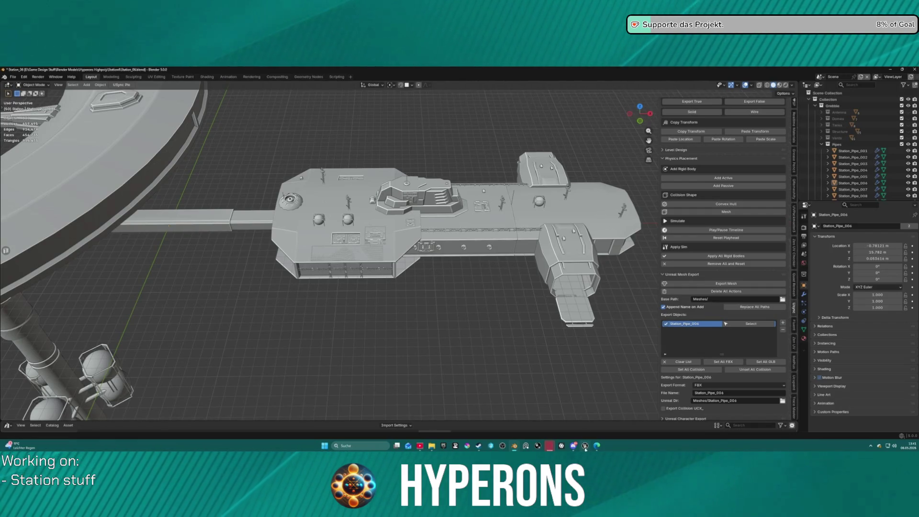
mouse_move(586, 446)
left_click(555, 417)
left_click_drag(451, 297, 364, 298)
Step: Delete the red 4x1 decal from the deck using the level's actor list
mouse_move(511, 353)
left_mouse_down()
mouse_move(483, 349)
mouse_move(512, 354)
left_mouse_up()
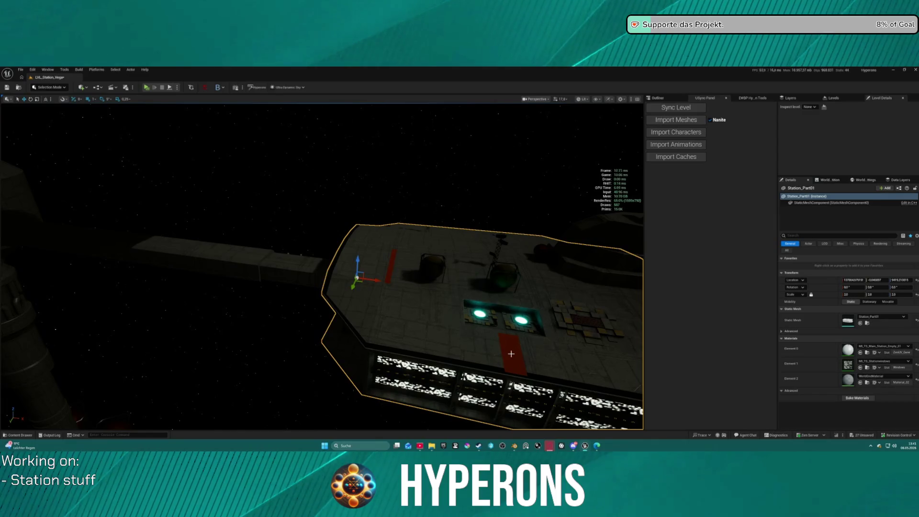
left_click(666, 98)
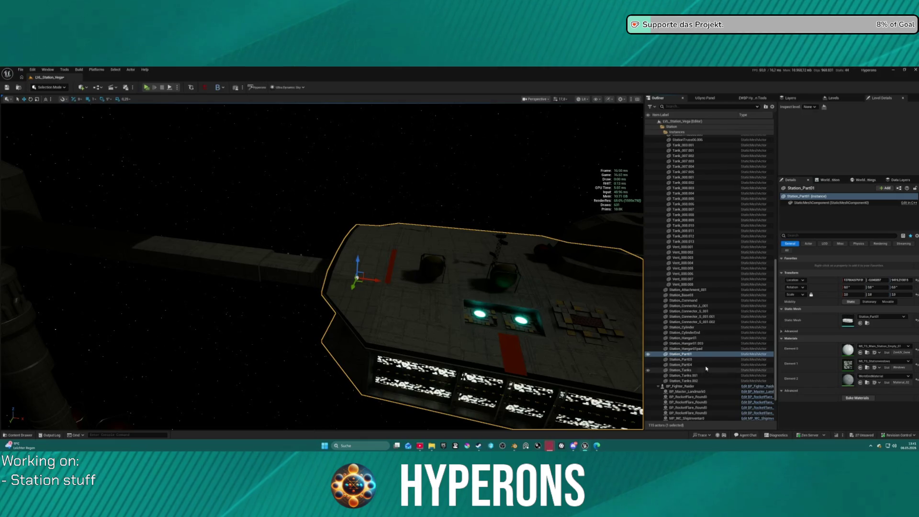
scroll(698, 302, "up", 10)
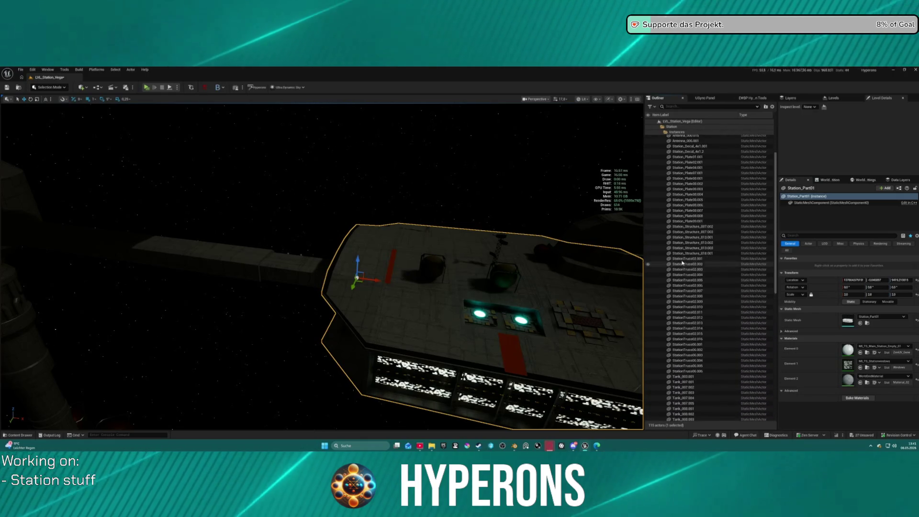
left_click(693, 207)
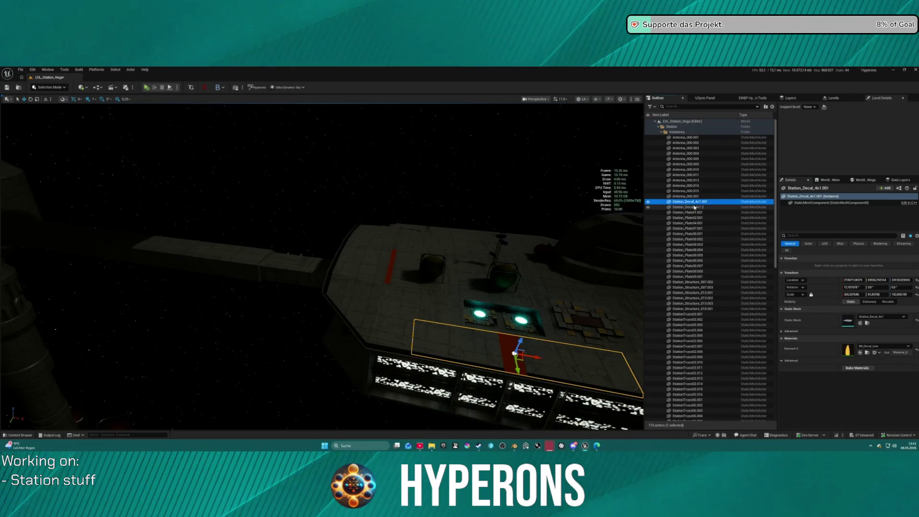
key("Delete")
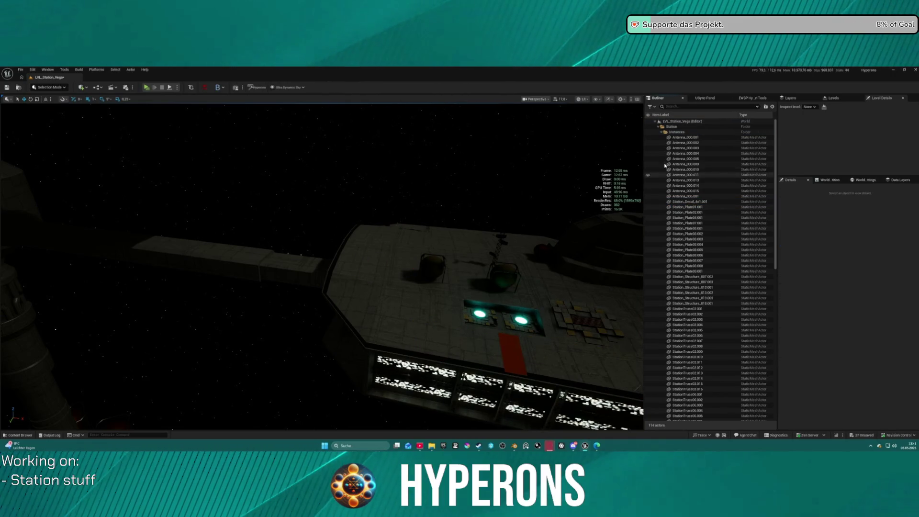
Step: Frame the Station_Decal_4x1.001 area, then select plates Station_Structure_007.003 and 007.002
left_click(690, 202)
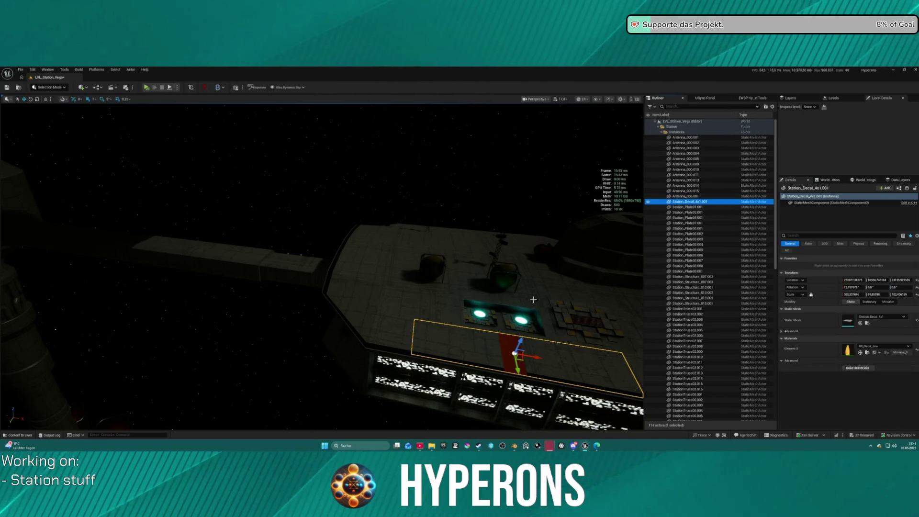
key("s")
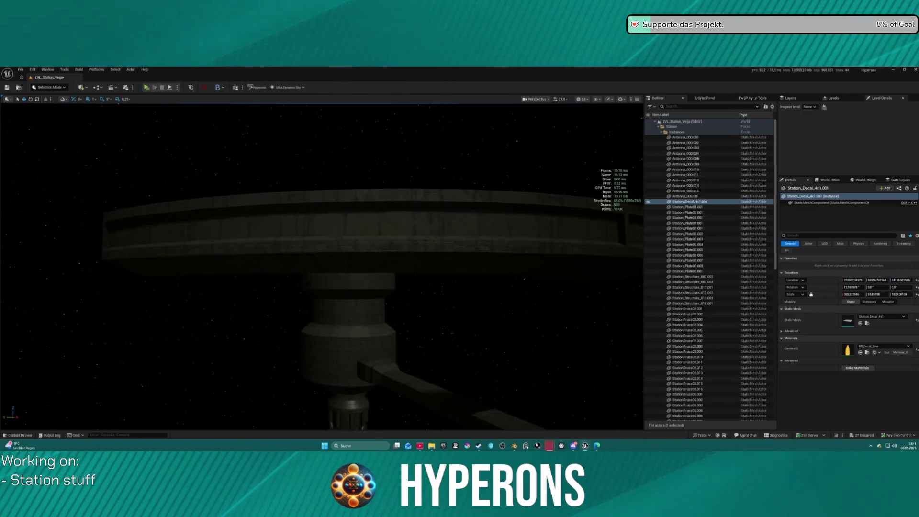
key("d")
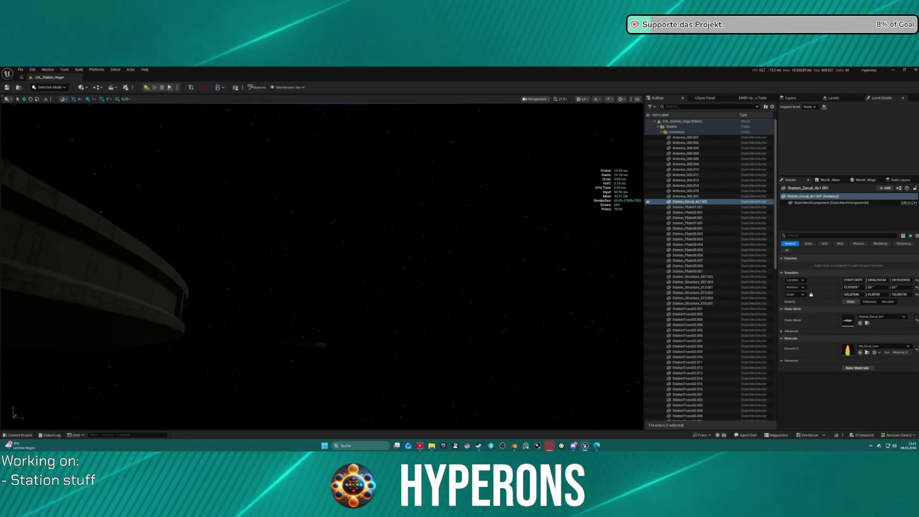
scroll(322, 266, "up", 5)
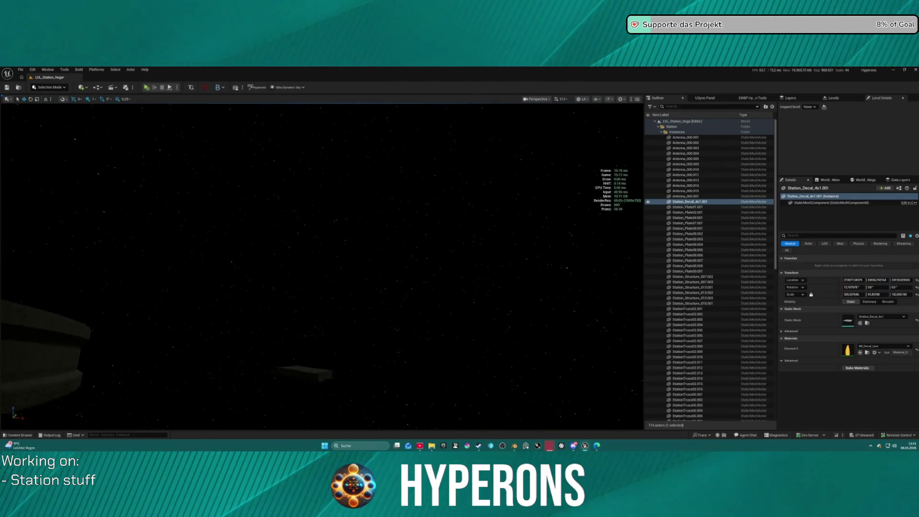
key("f")
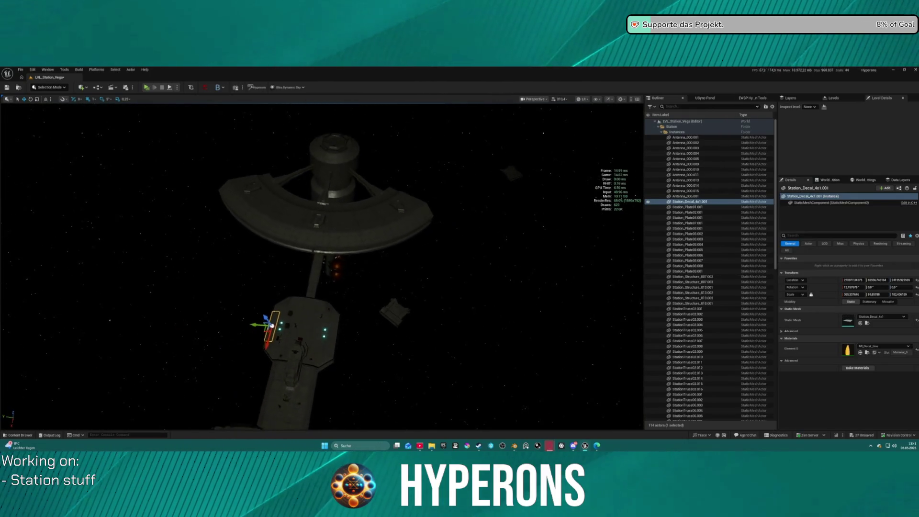
mouse_move(283, 313)
left_mouse_down()
mouse_move(307, 316)
mouse_move(268, 316)
mouse_move(366, 324)
mouse_move(347, 378)
left_mouse_up()
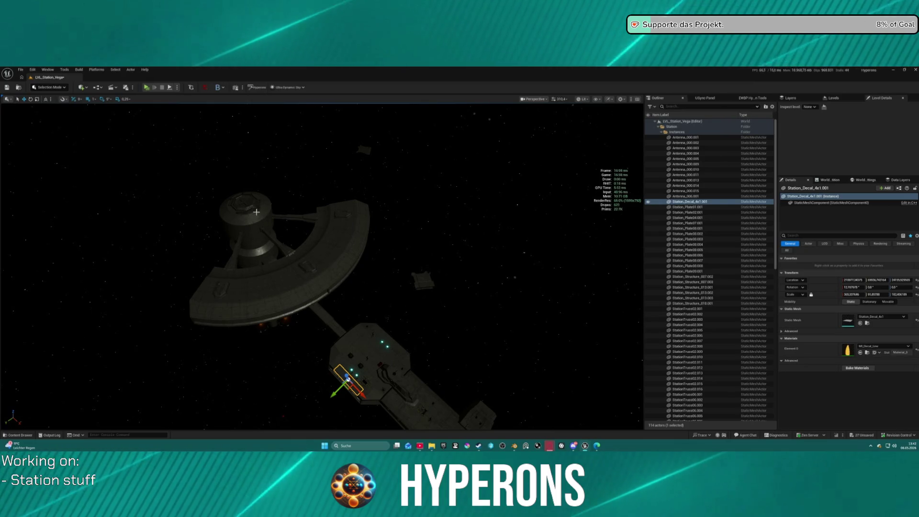
left_click(429, 282)
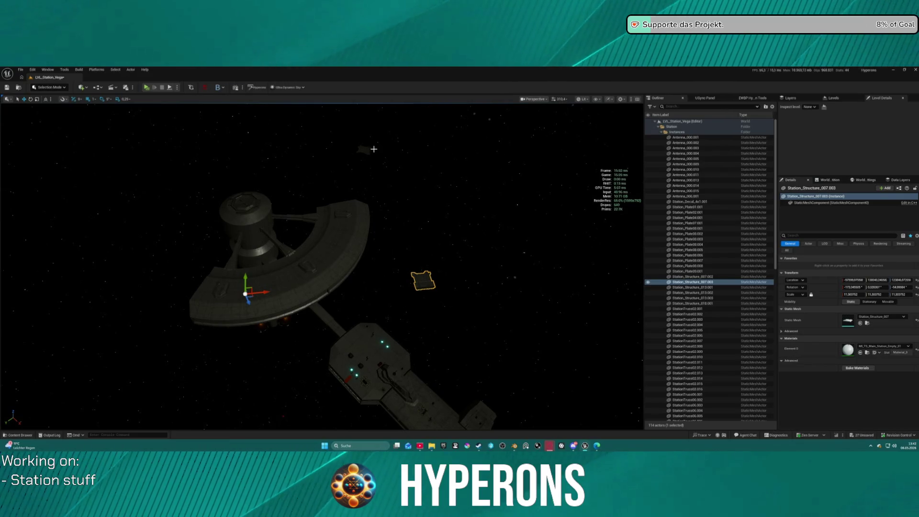
left_click(364, 152, "ctrl")
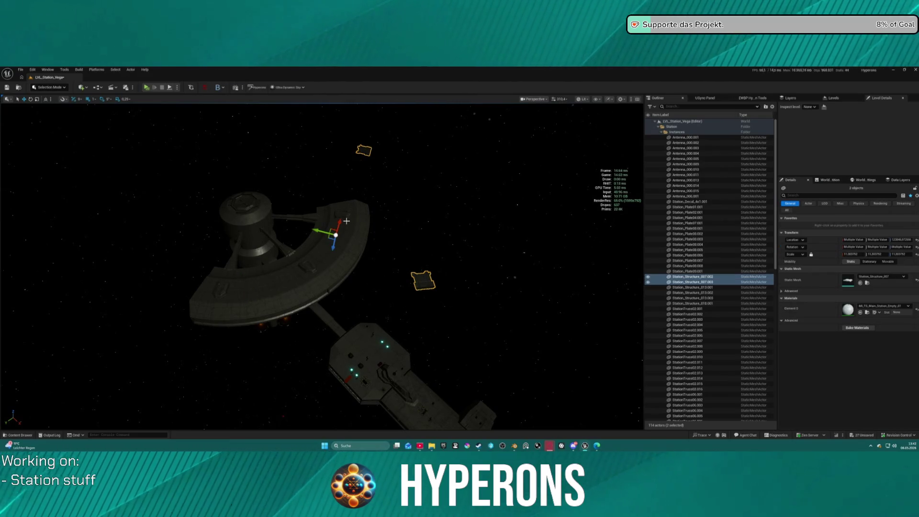
Step: Give both Station_Structure_007 plates a shared location and rotate them 165° about Z
mouse_move(346, 260)
left_mouse_down()
mouse_move(333, 223)
mouse_move(339, 289)
left_mouse_up()
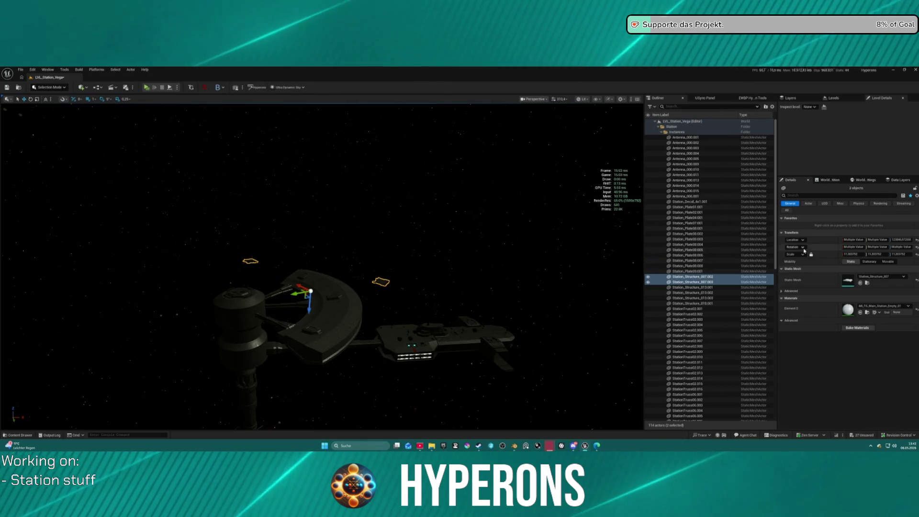
left_click(233, 315)
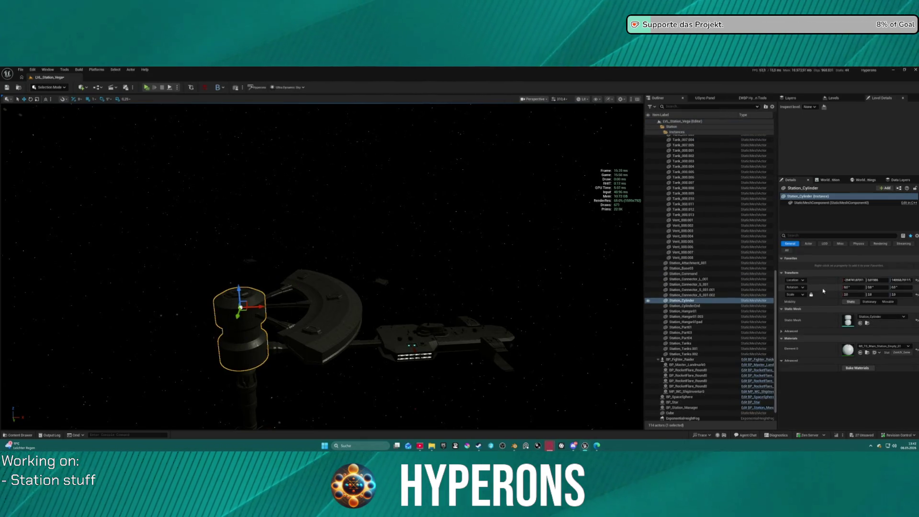
left_click(382, 282)
left_click(252, 263, "ctrl")
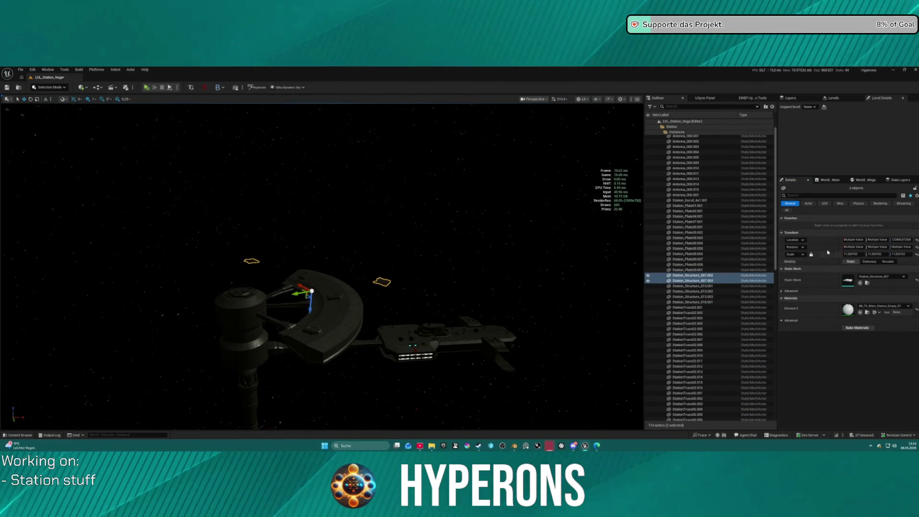
key("ctrl+v")
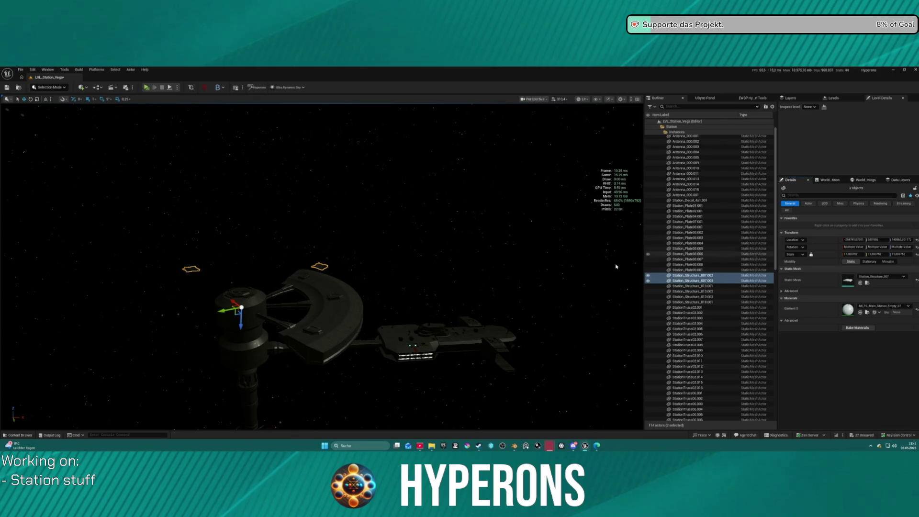
key("e")
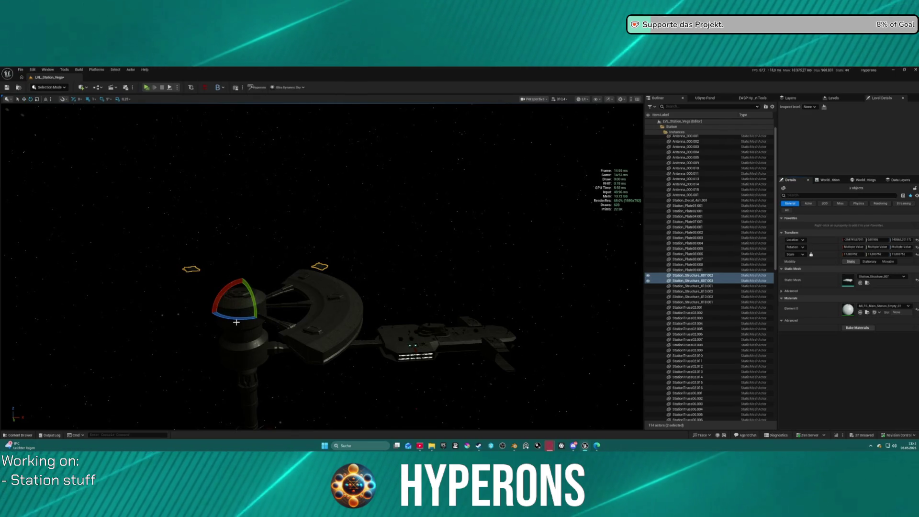
left_click_drag(267, 313, 276, 305)
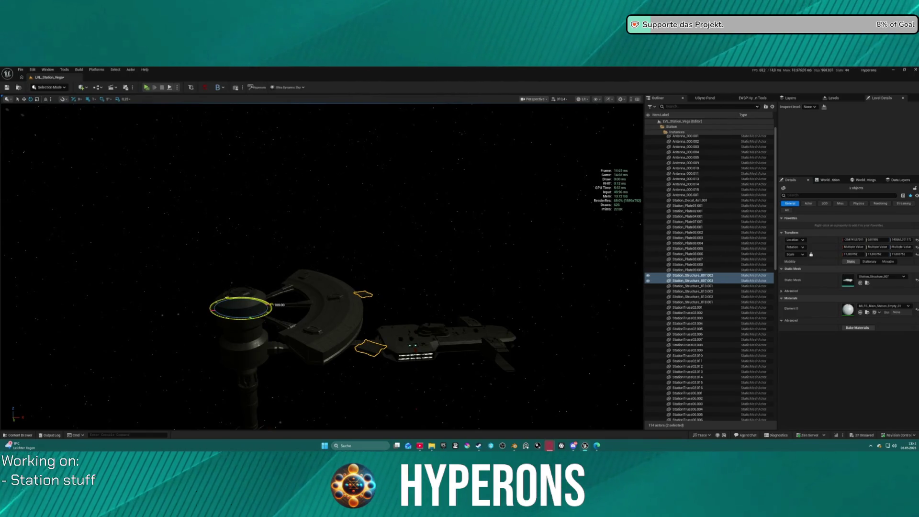
Step: Check the station from a high view, then switch to Blender and orbit the model
mouse_move(276, 305)
left_mouse_down()
mouse_move(321, 259)
mouse_move(301, 316)
mouse_move(281, 263)
mouse_move(188, 255)
left_mouse_up()
scroll(335, 264, "up", 5)
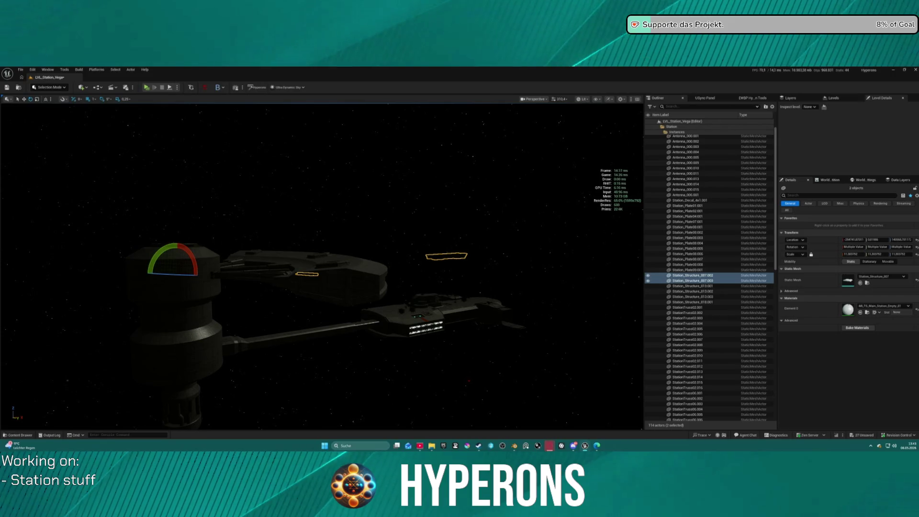
left_click_drag(188, 255, 188, 255)
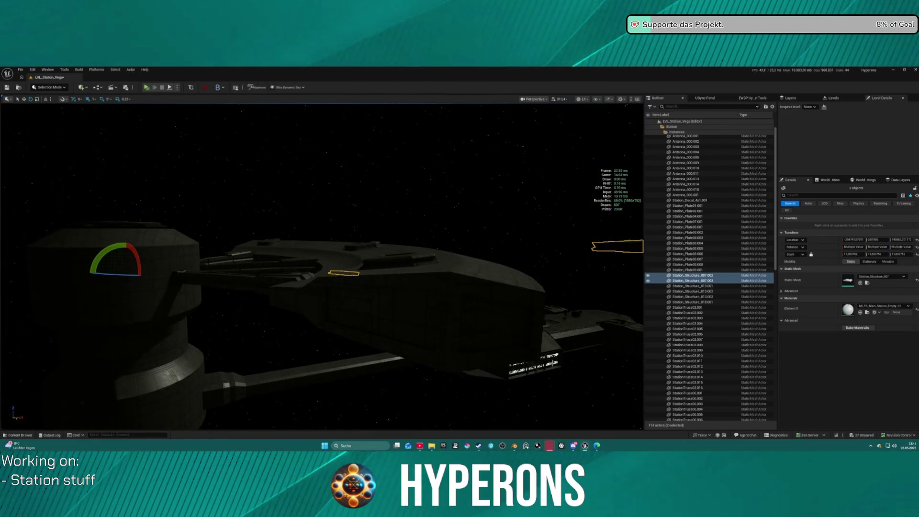
mouse_move(514, 445)
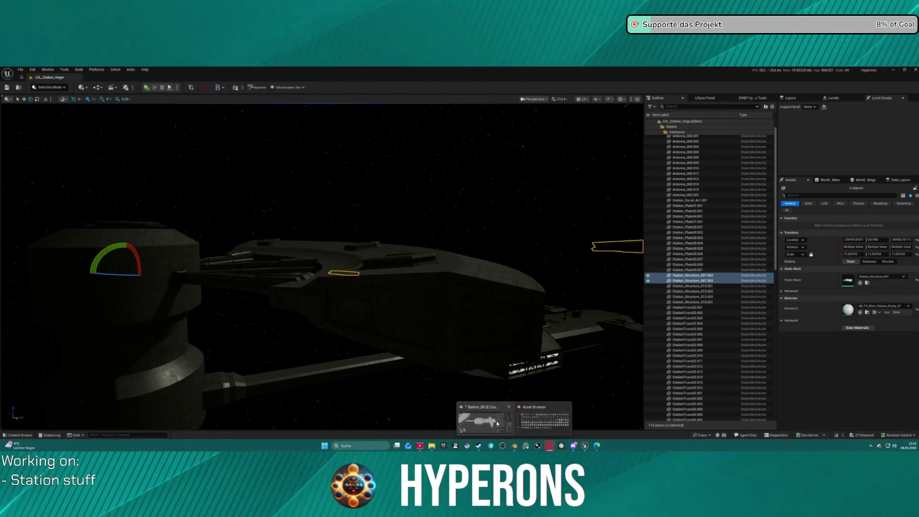
left_click(493, 417)
left_click_drag(370, 315, 369, 312)
right_click(369, 312)
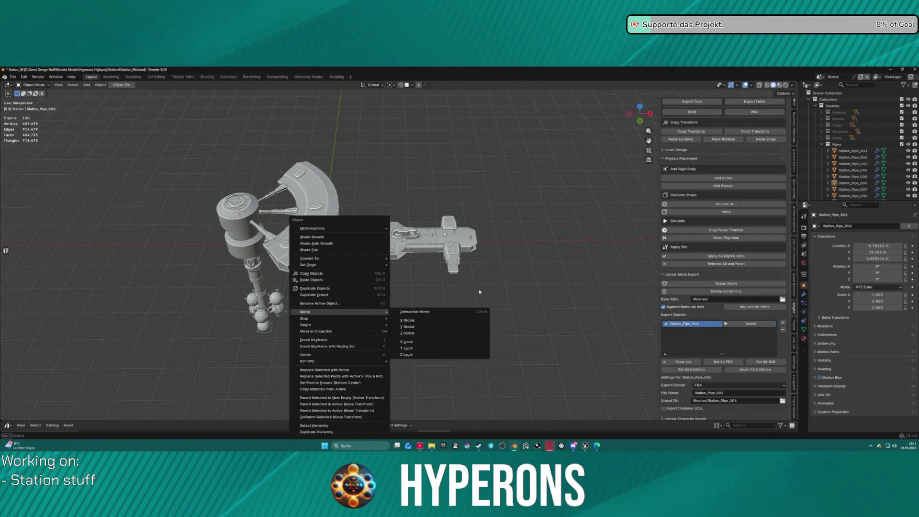
mouse_move(487, 297)
left_mouse_down()
mouse_move(358, 297)
mouse_move(428, 215)
left_mouse_up()
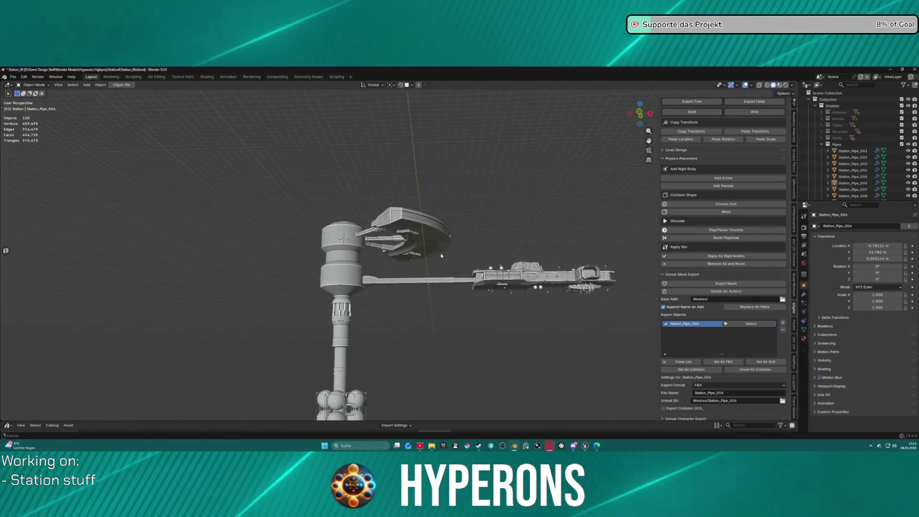
scroll(428, 215, "up", 5)
left_click(428, 215)
scroll(462, 221, "up", 2)
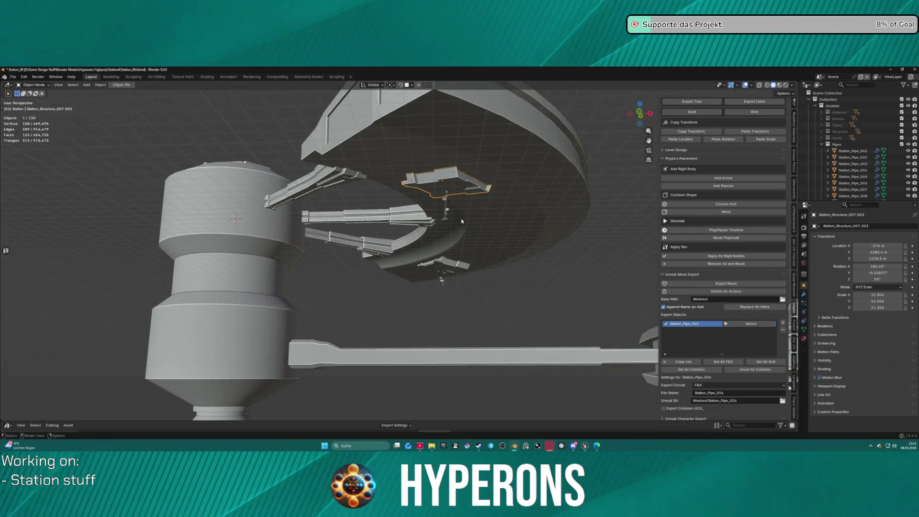
mouse_move(278, 188)
left_mouse_down()
mouse_move(515, 255)
mouse_move(507, 258)
left_mouse_up()
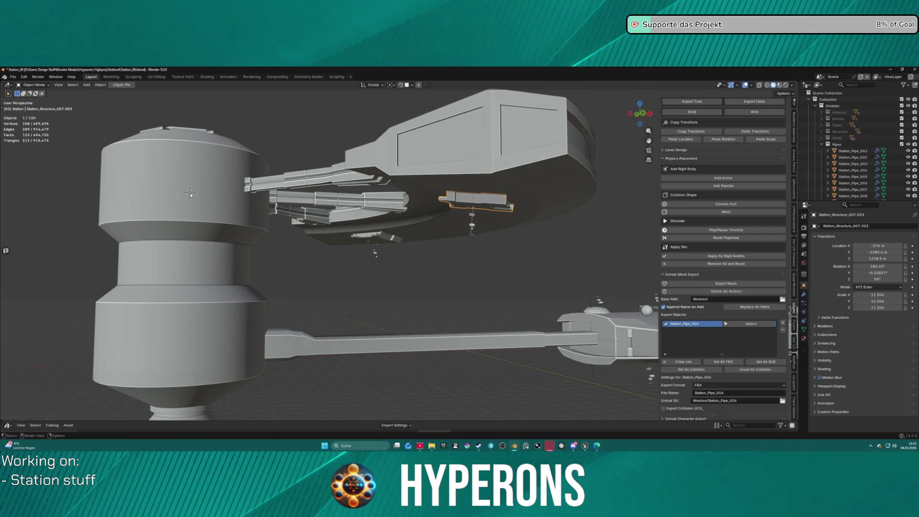
left_click(393, 85)
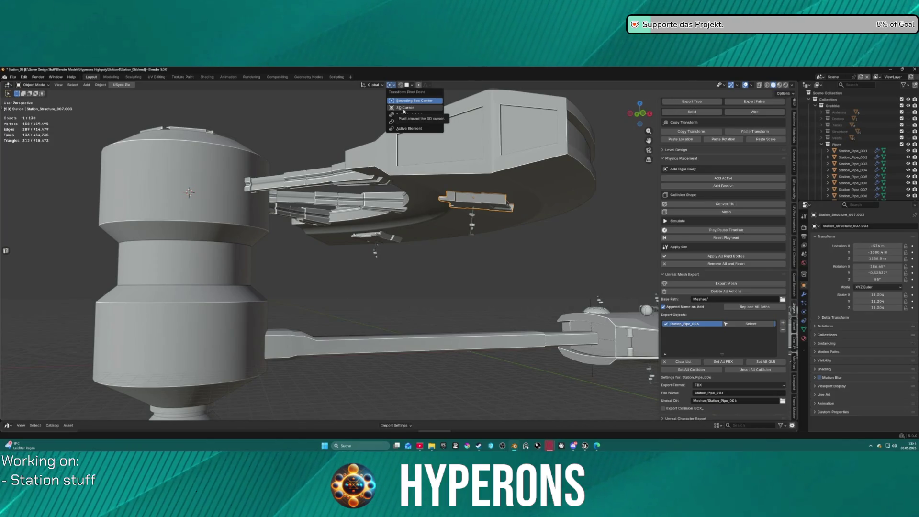
mouse_move(553, 273)
left_mouse_down()
mouse_move(569, 306)
mouse_move(514, 195)
left_mouse_up()
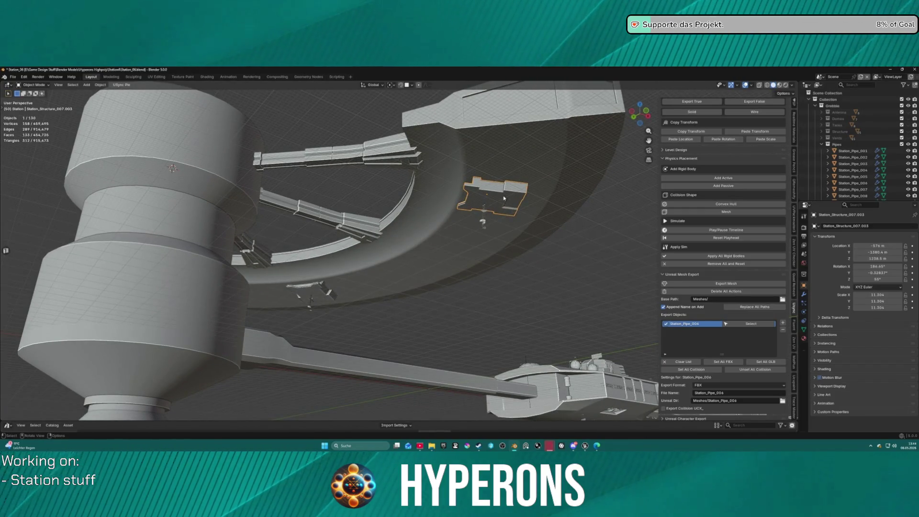
left_click(316, 291, "shift")
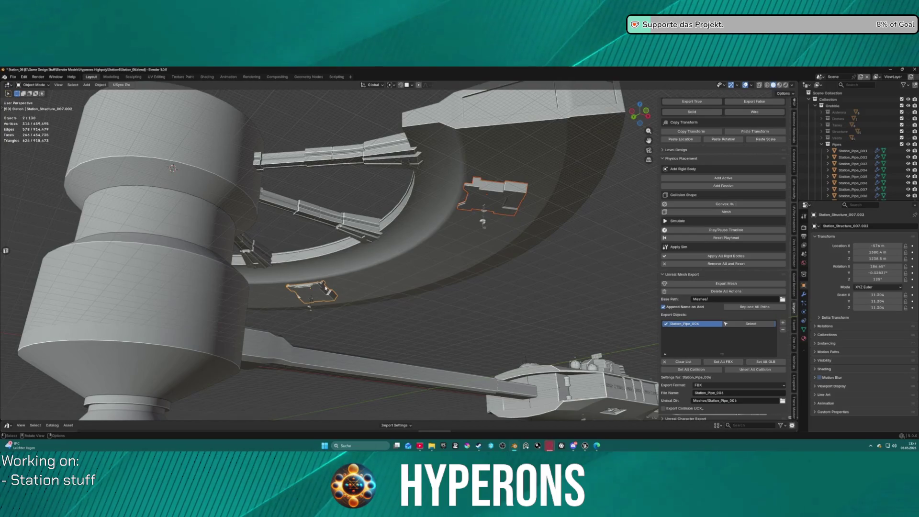
key("g")
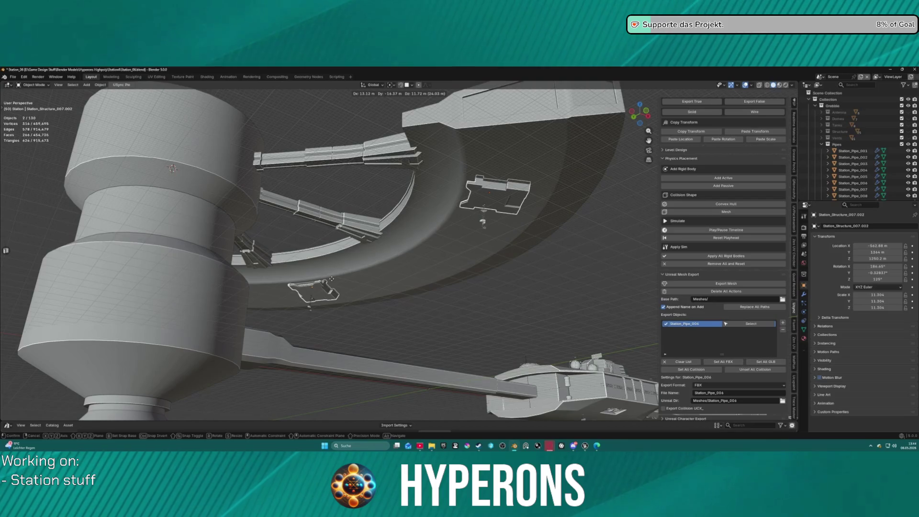
left_click(333, 281)
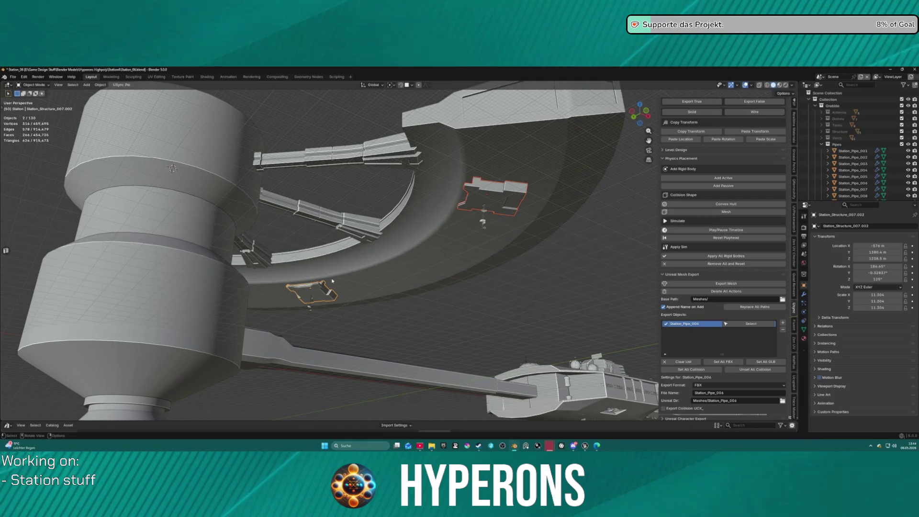
left_click(559, 303)
scroll(734, 156, "up", 10)
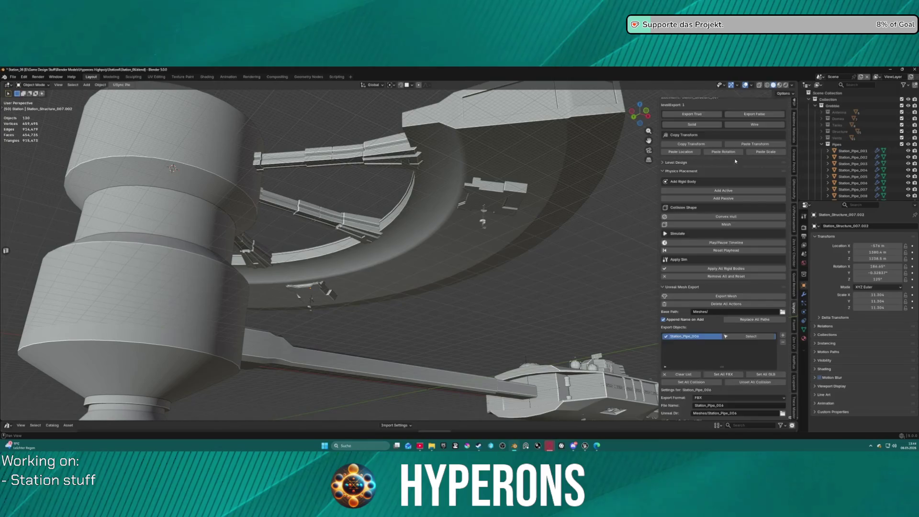
Step: Scroll to the USync Main level export, then return to the Unreal Engine station level
scroll(729, 154, "up", 15)
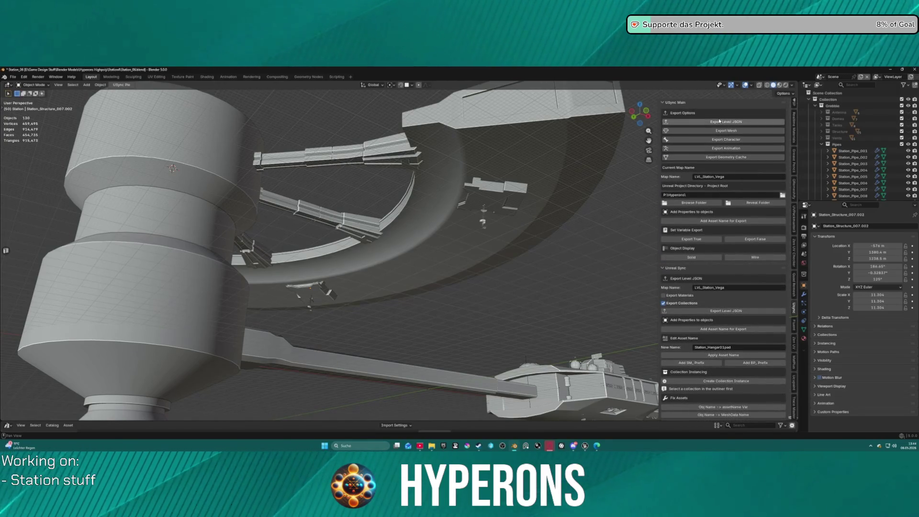
mouse_move(586, 447)
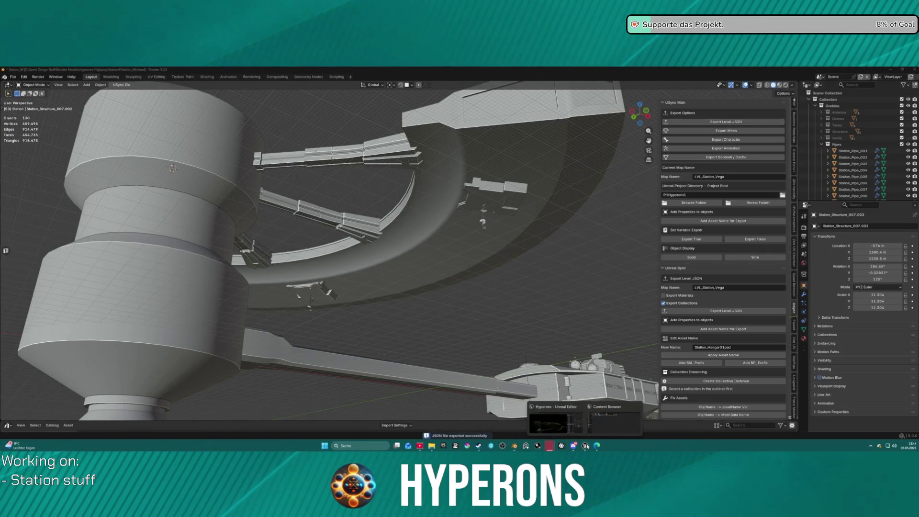
left_click(561, 429)
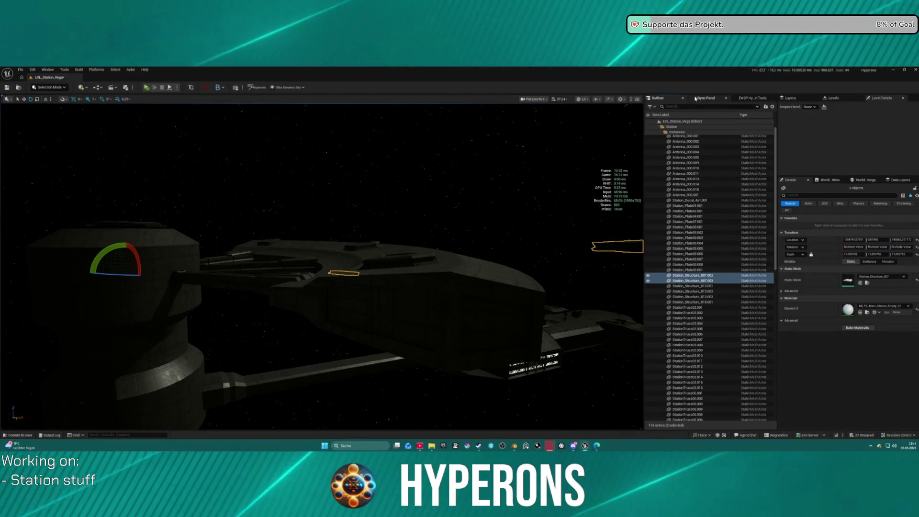
Step: Run Import Meshes and Sync Level in the USync panel, then return to Blender
left_click(704, 98)
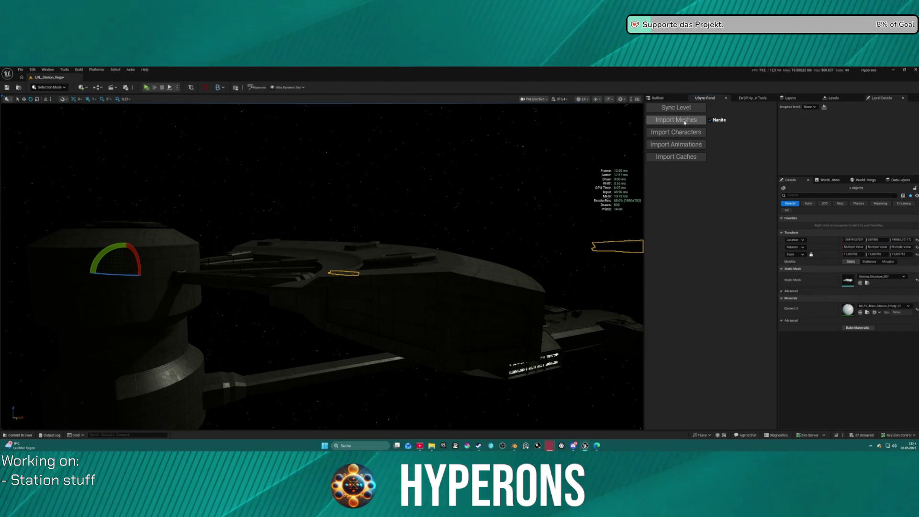
left_click(679, 123)
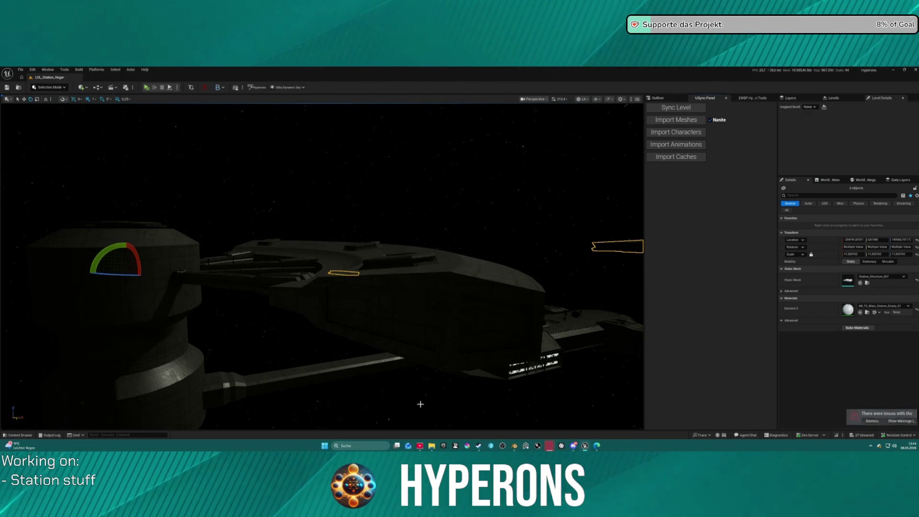
left_click(669, 109)
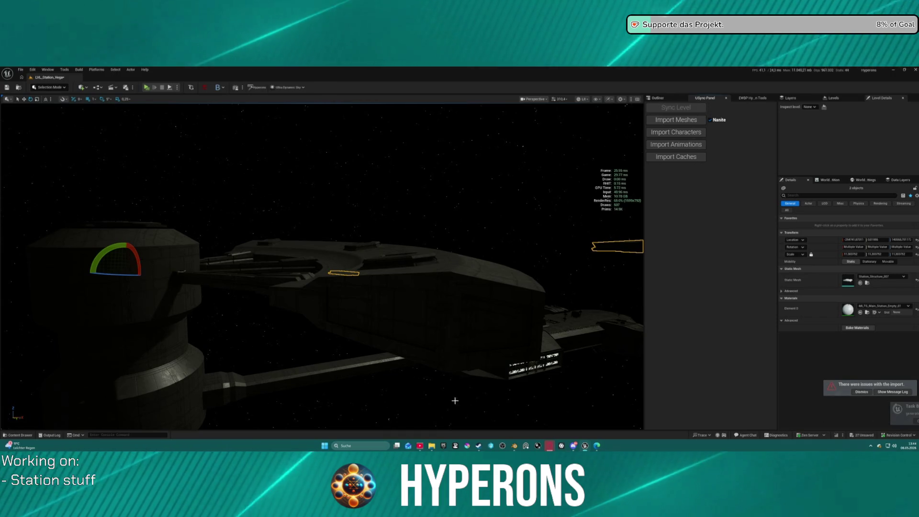
mouse_move(577, 448)
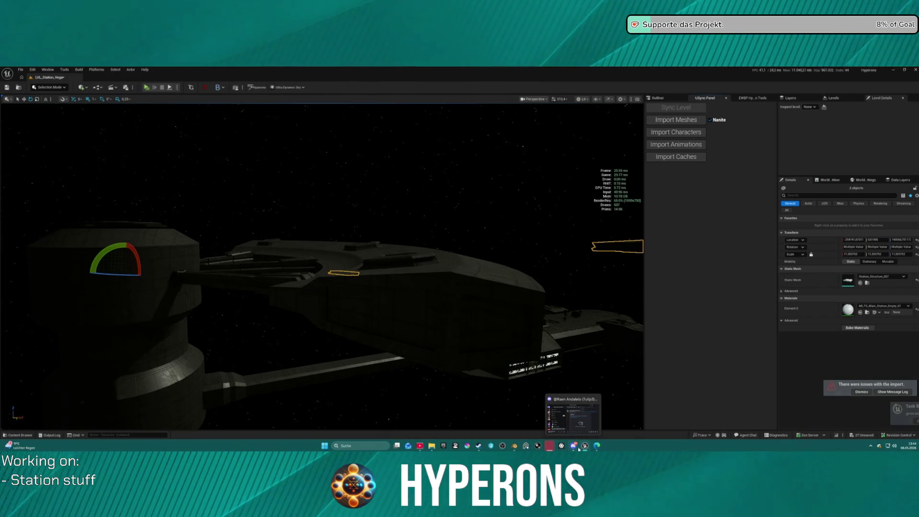
left_click(516, 446)
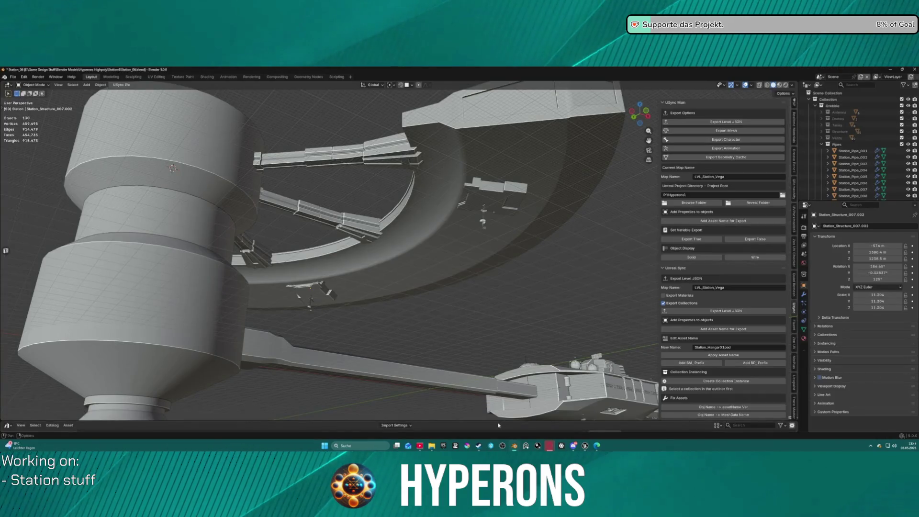
Step: Export the level layout as JSON and frame the whole station
left_click(685, 123)
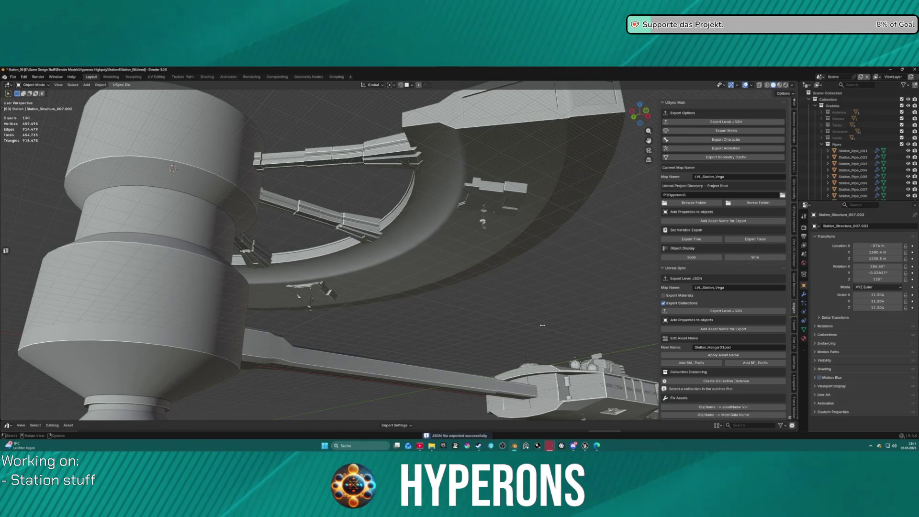
key("KP_Decimal")
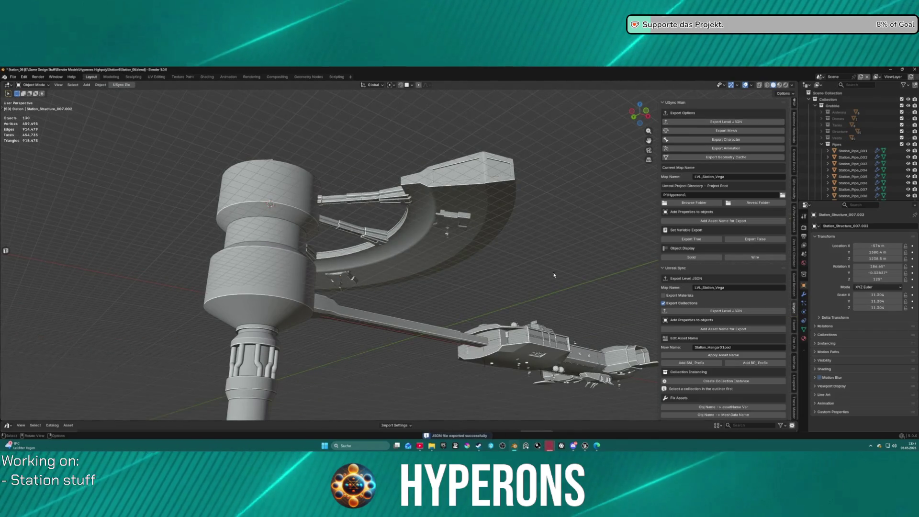
right_click(478, 308)
key("Escape")
Step: Orbit to the hangar module, set a transform pivot point, and select Station_Pipe_006
mouse_move(399, 310)
left_mouse_down()
mouse_move(487, 338)
mouse_move(396, 334)
left_mouse_up()
scroll(414, 244, "up", 3)
scroll(415, 245, "up", 5)
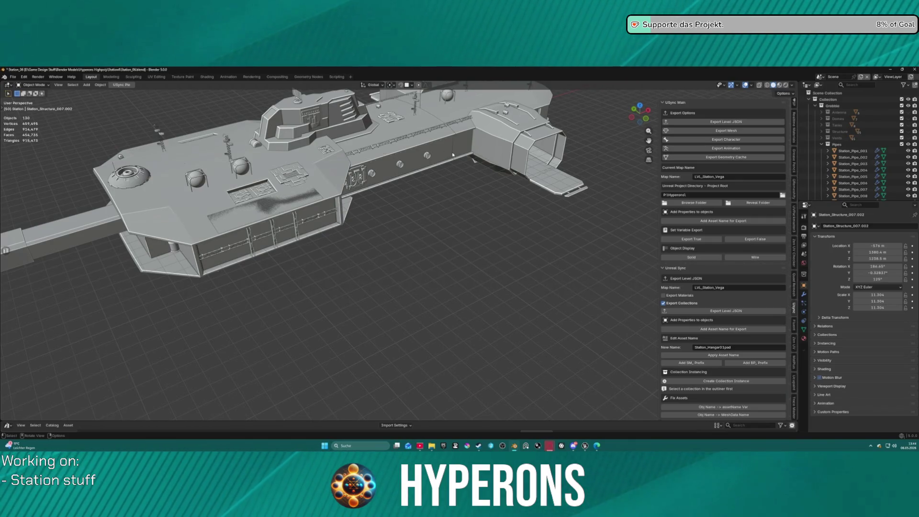
left_click_drag(460, 148, 384, 241)
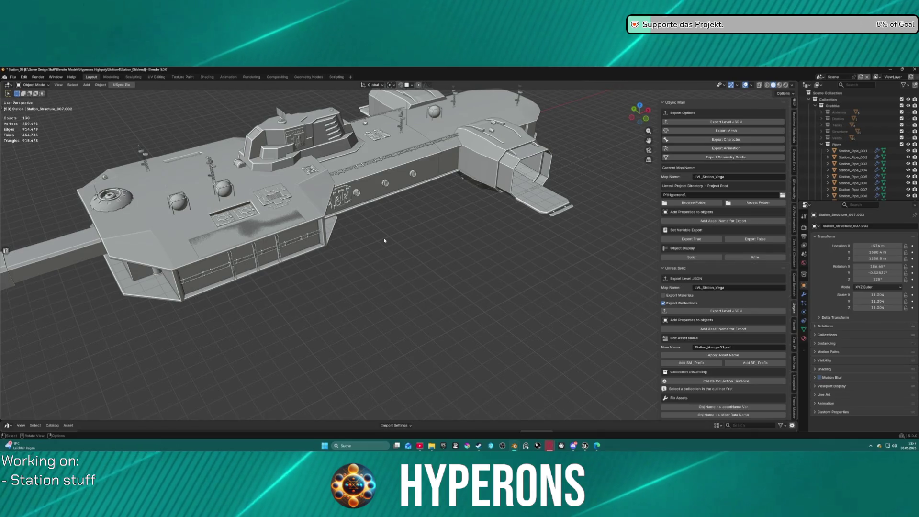
key("period")
left_click(427, 233)
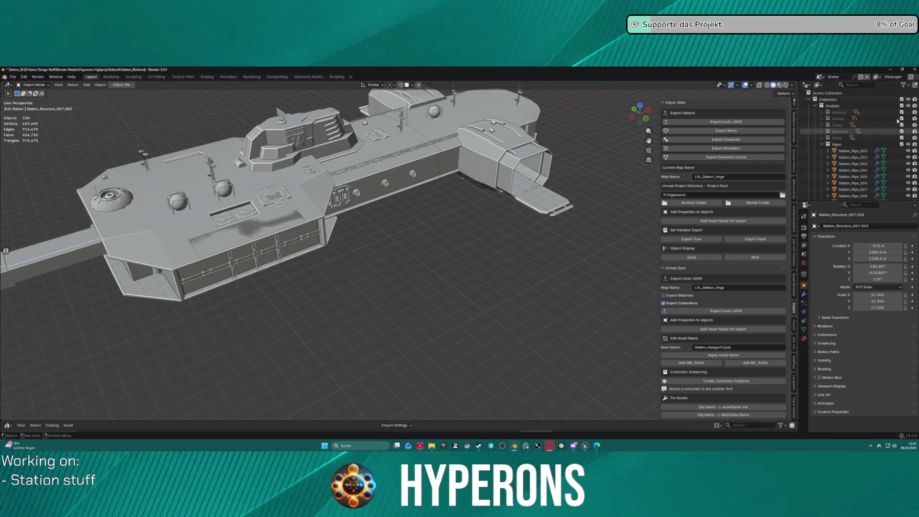
left_click(857, 184)
scroll(860, 185, "down", 3)
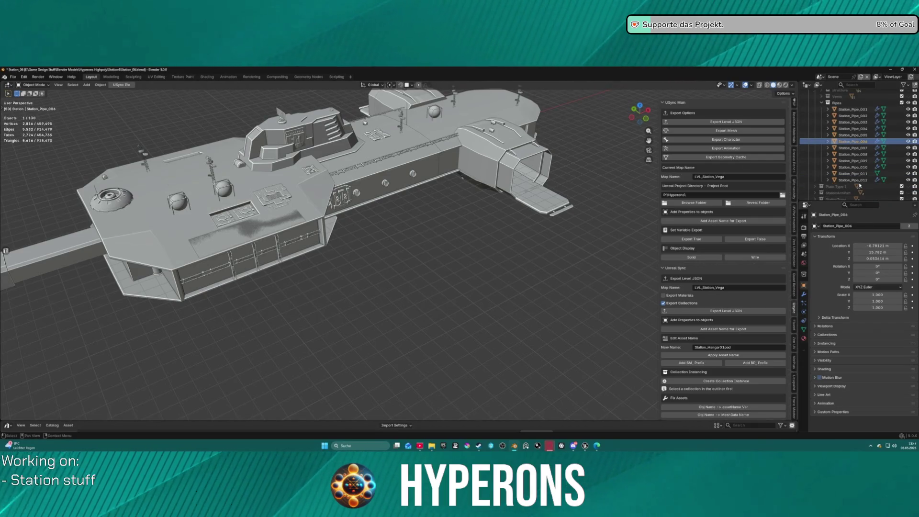
Step: Select Station_Pipe_009 and orbit the view around the pipe segment
left_click(862, 160)
scroll(862, 161, "down", 3)
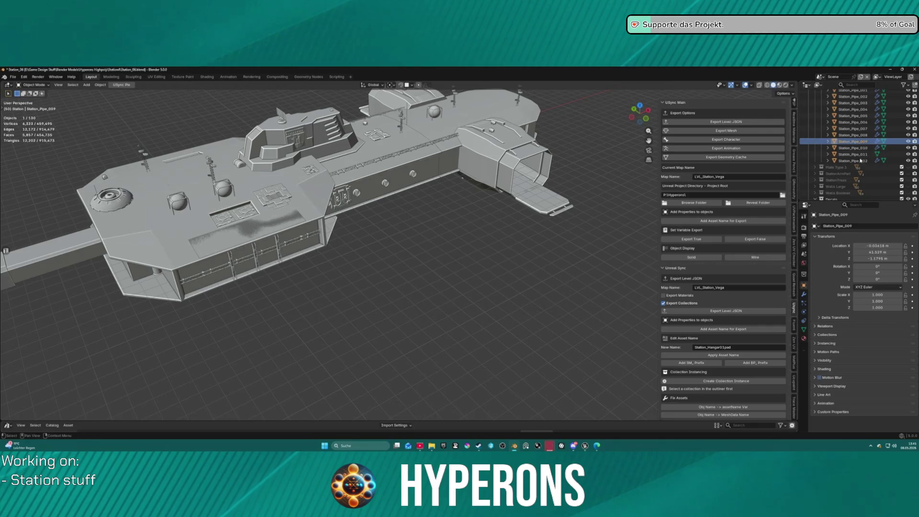
key("w")
scroll(407, 239, "down", 3)
scroll(390, 256, "up", 5)
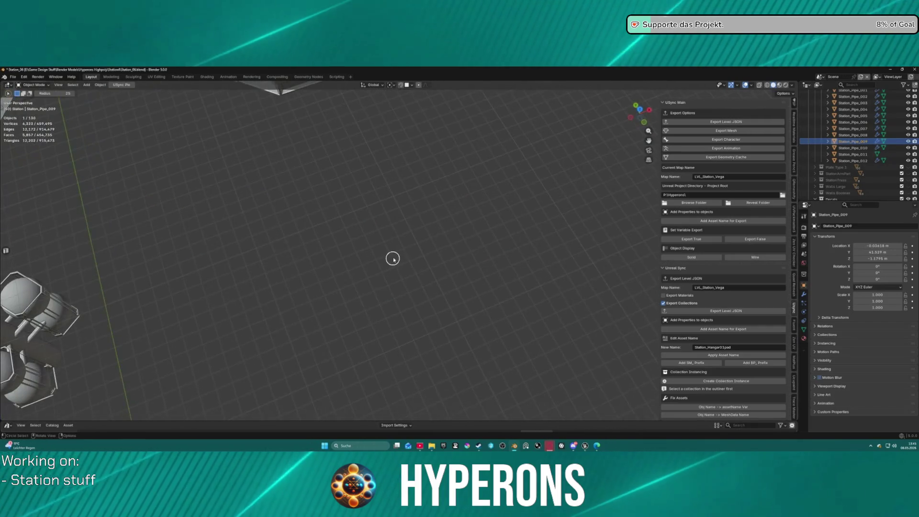
scroll(384, 240, "down", 4)
right_click(384, 240)
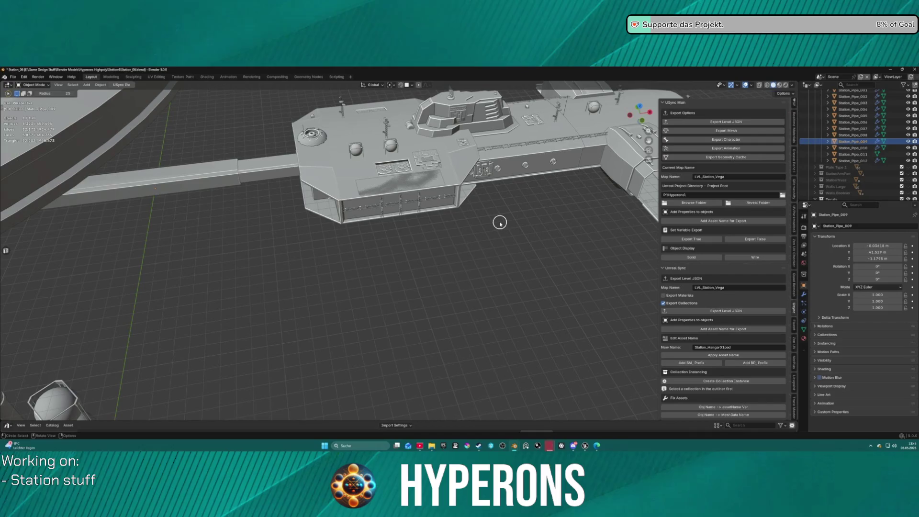
scroll(498, 220, "up", 1)
scroll(500, 222, "up", 3)
scroll(441, 154, "down", 3)
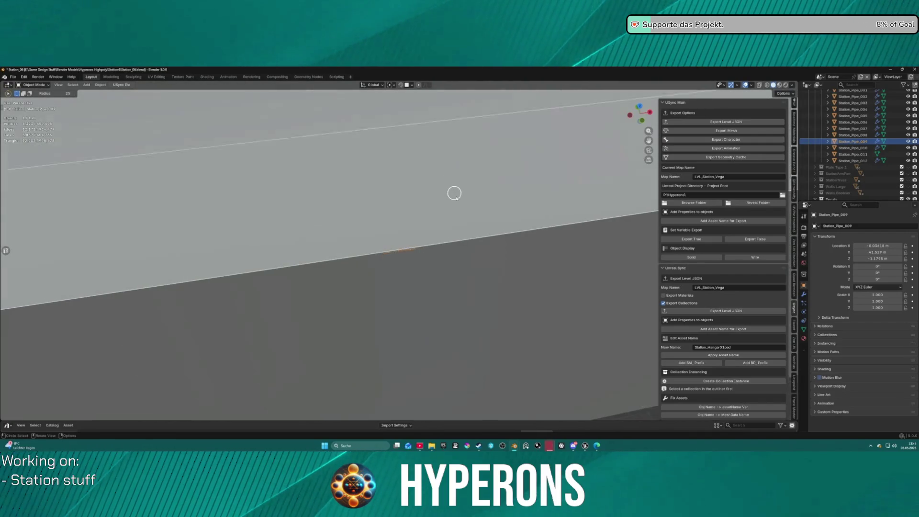
left_click_drag(459, 216, 538, 212)
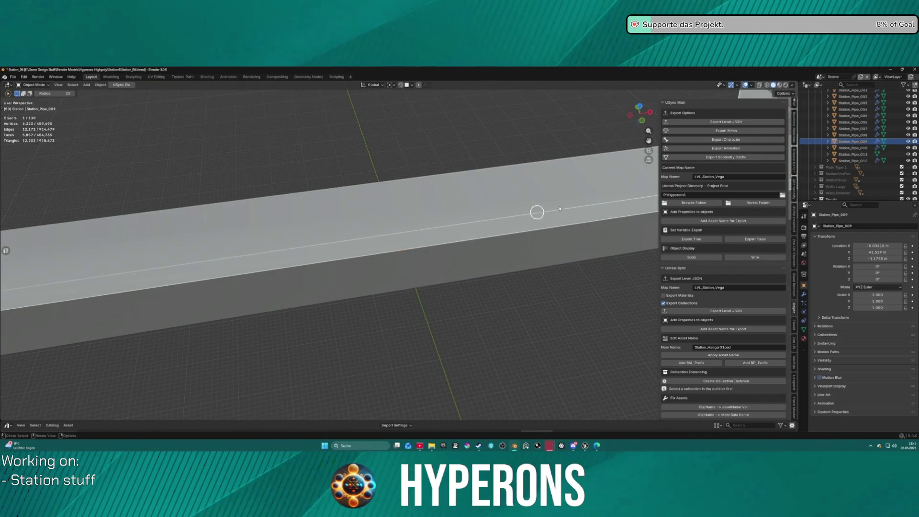
Step: Select Station_Pipe_012, then Station_Pipe_007, and frame the pipe in view
left_click(858, 161)
key("c")
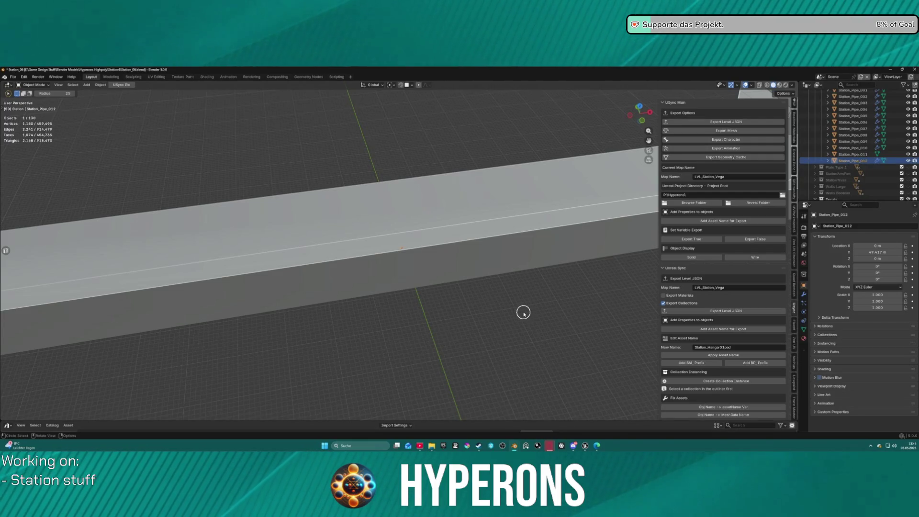
key("KP_Decimal")
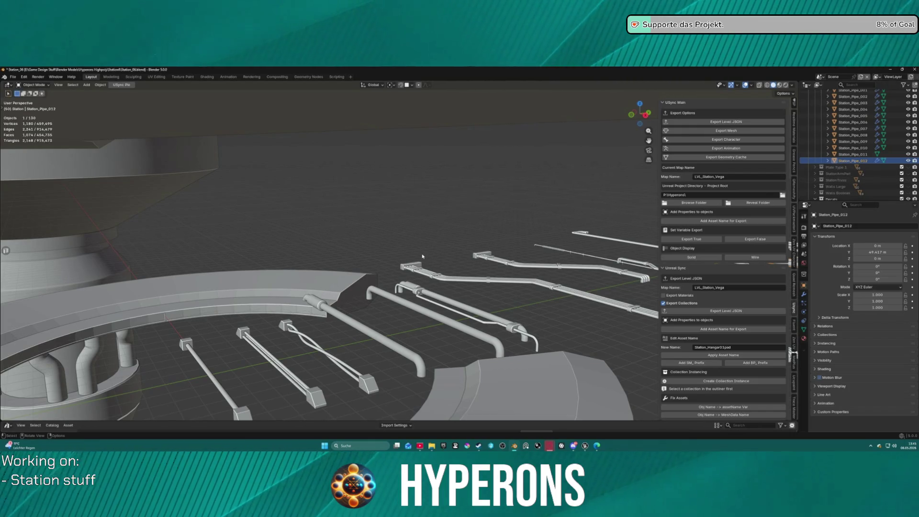
left_click(405, 266)
key("KP_Decimal")
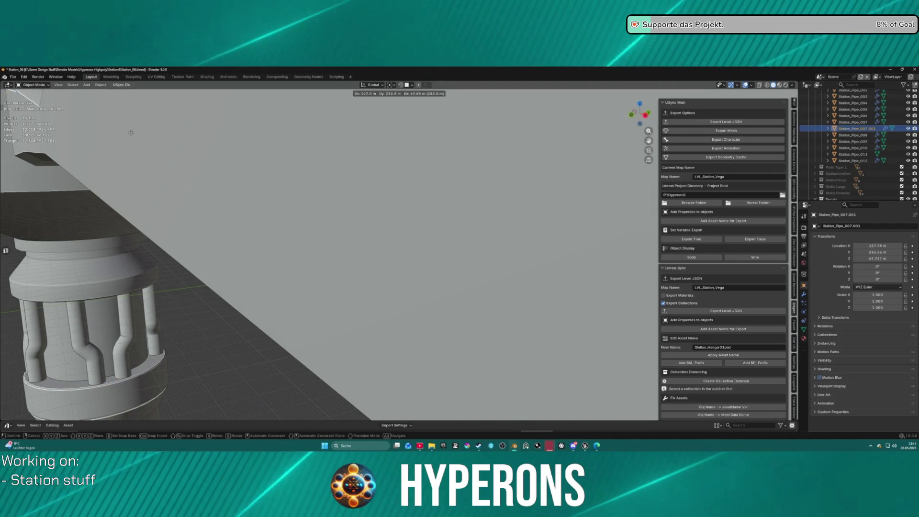
Step: Place the linked duplicate pipe and move it into the Instances collection
left_click(442, 223)
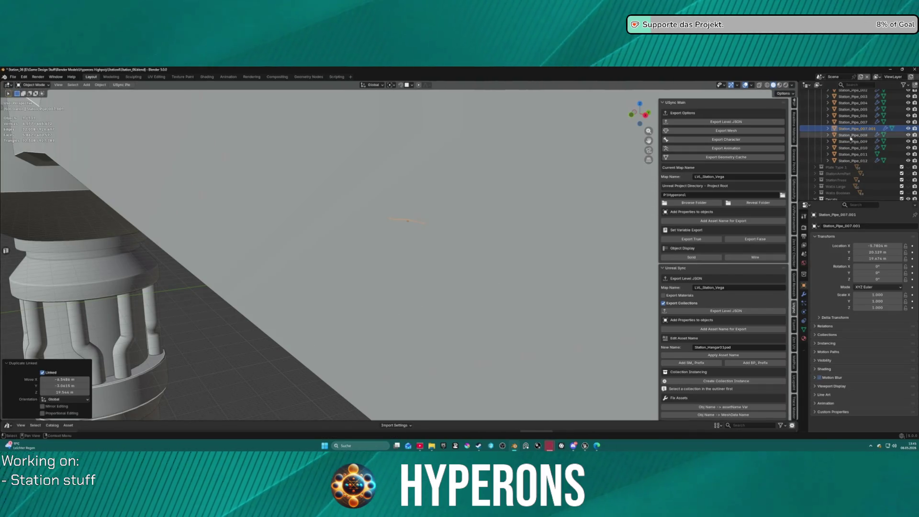
mouse_move(857, 130)
left_mouse_down()
mouse_move(863, 163)
mouse_move(829, 158)
left_mouse_up()
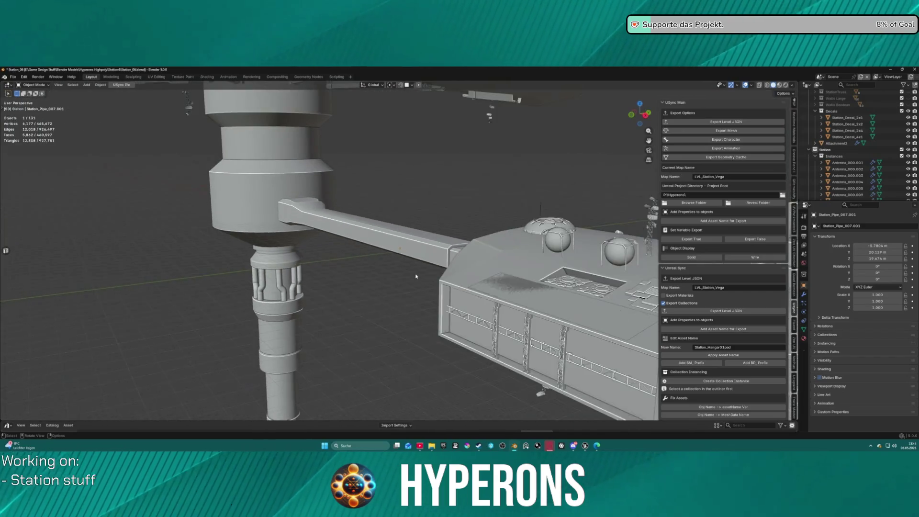
scroll(473, 271, "down", 5)
left_click_drag(472, 271, 320, 289)
scroll(320, 288, "up", 6)
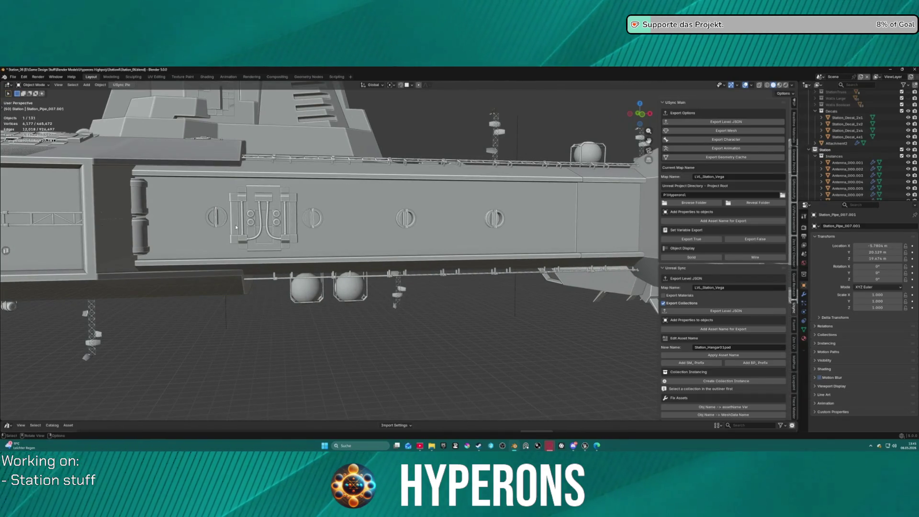
Step: Move the duplicate pipe onto the hull and scale it
key("g")
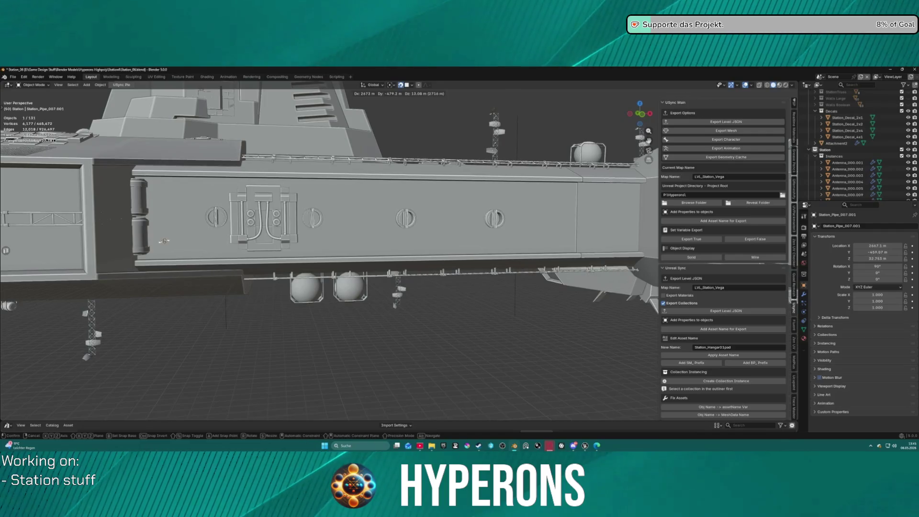
left_click(179, 223)
left_click_drag(179, 223, 448, 190)
scroll(447, 190, "up", 5)
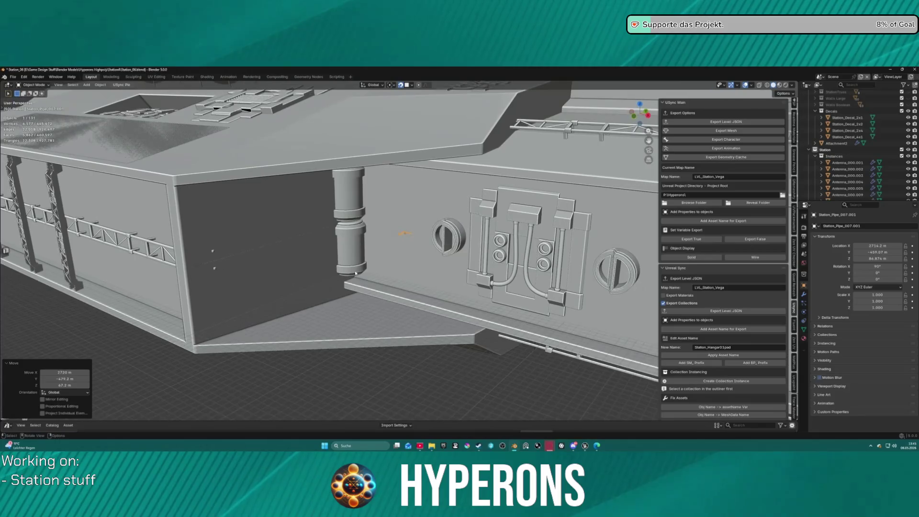
key("s")
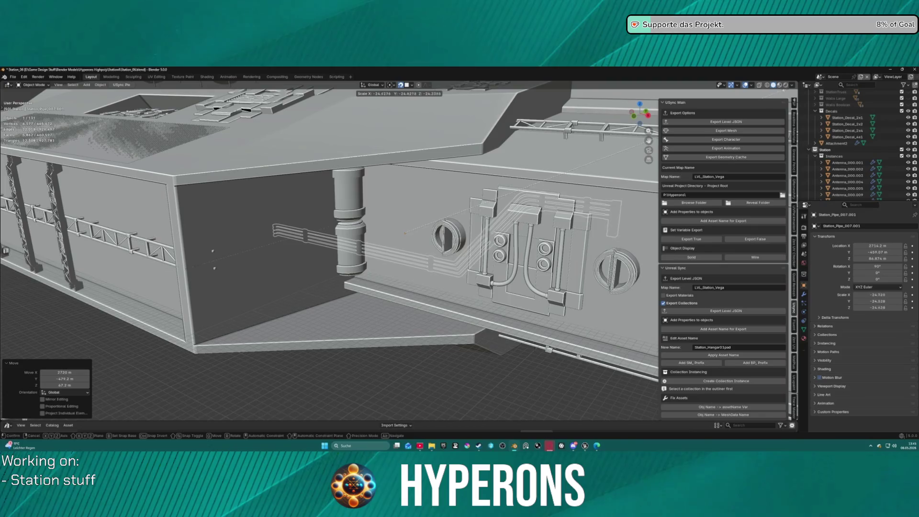
key("Return")
scroll(271, 166, "down", 8)
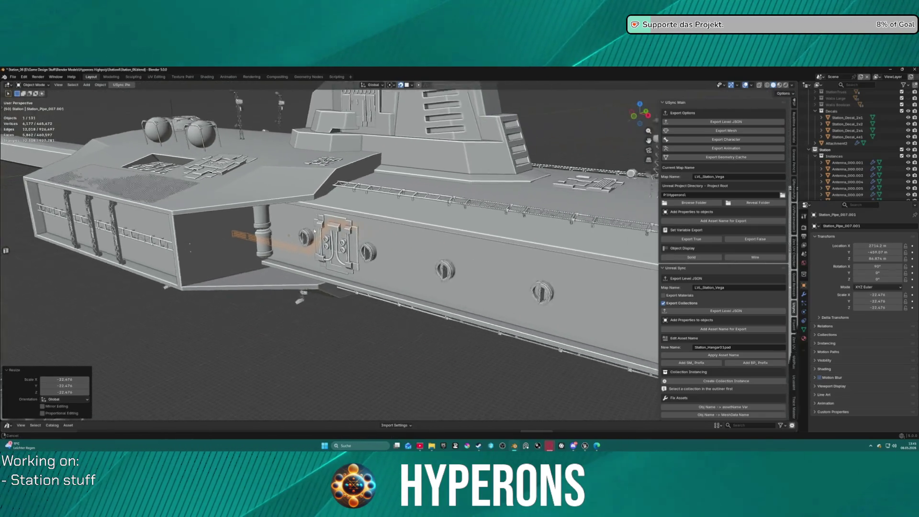
mouse_move(271, 167)
left_mouse_down()
mouse_move(144, 148)
mouse_move(253, 154)
left_mouse_up()
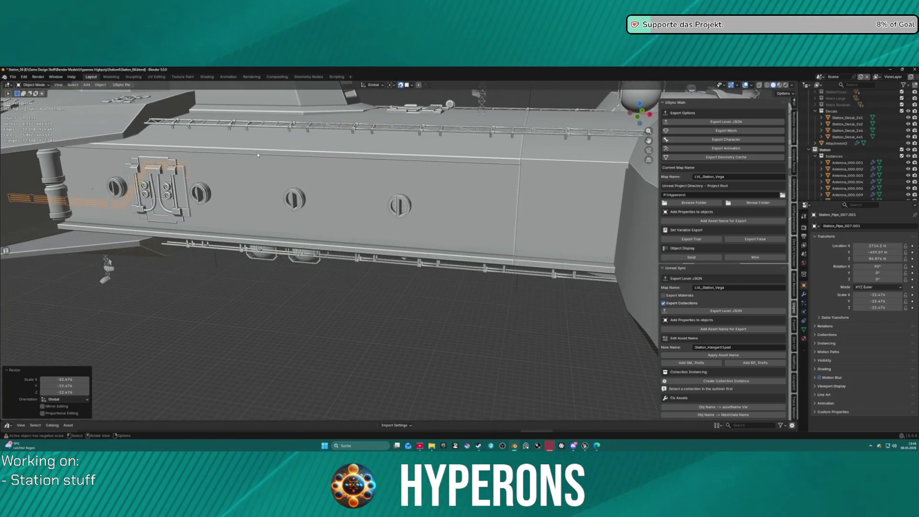
key("q")
left_click(252, 165)
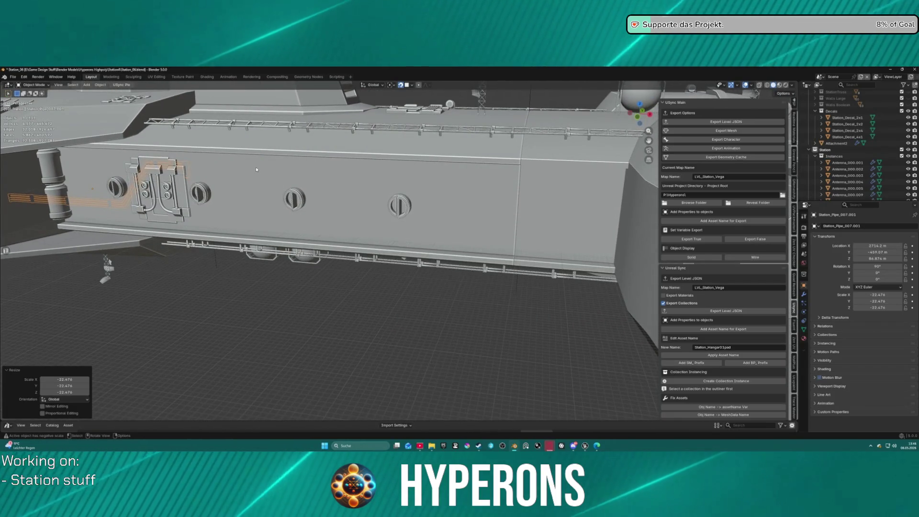
Step: Reposition the pipe along the hull and resize it to 1.537 scale
key("g")
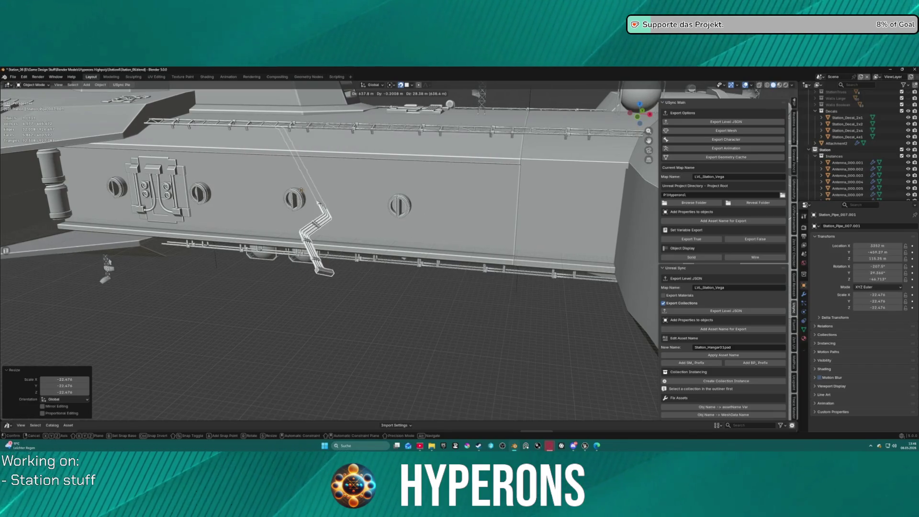
left_click(302, 191)
key("s")
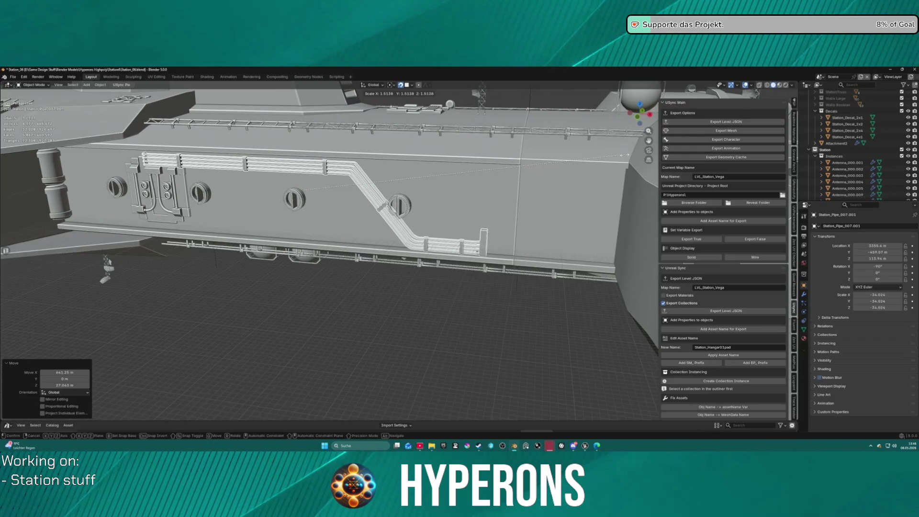
left_click(631, 158)
key("g")
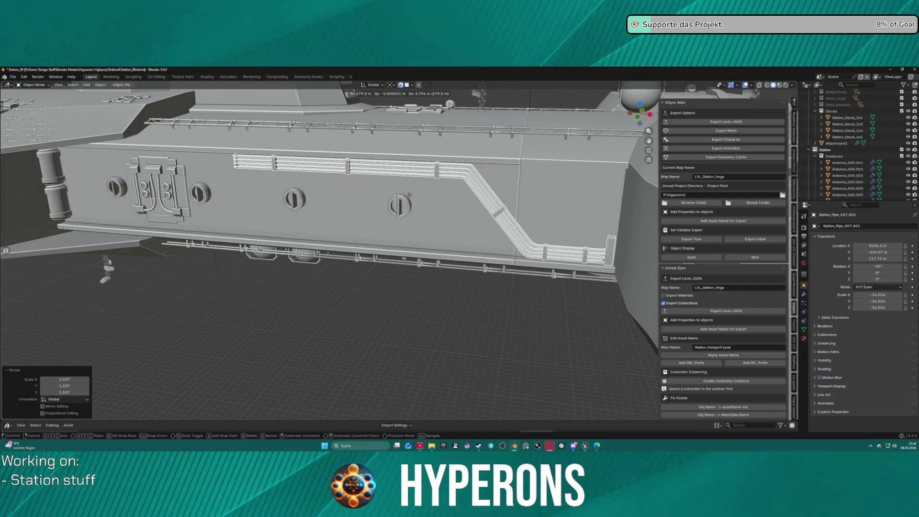
left_click(410, 195)
Step: Inspect the pipe from a lower view, then duplicate the run as Station_Pipe_007.002
scroll(428, 191, "down", 8)
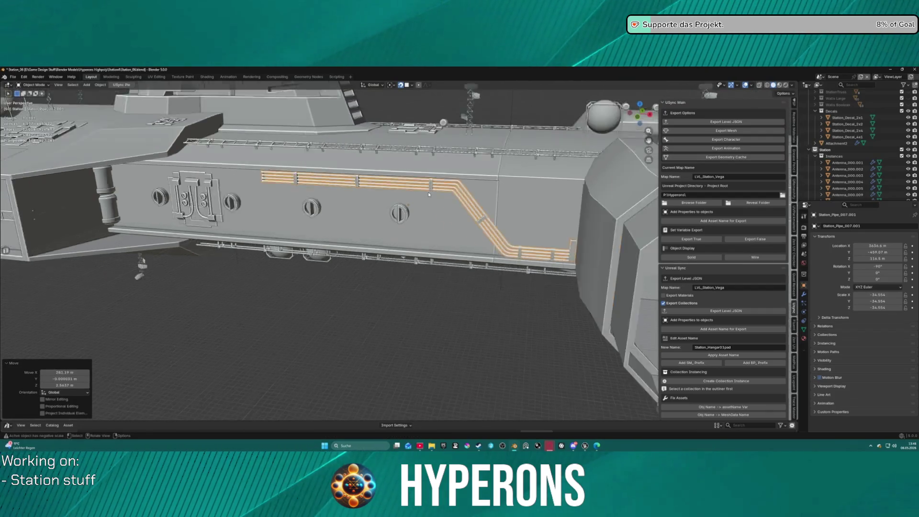
scroll(401, 228, "up", 10)
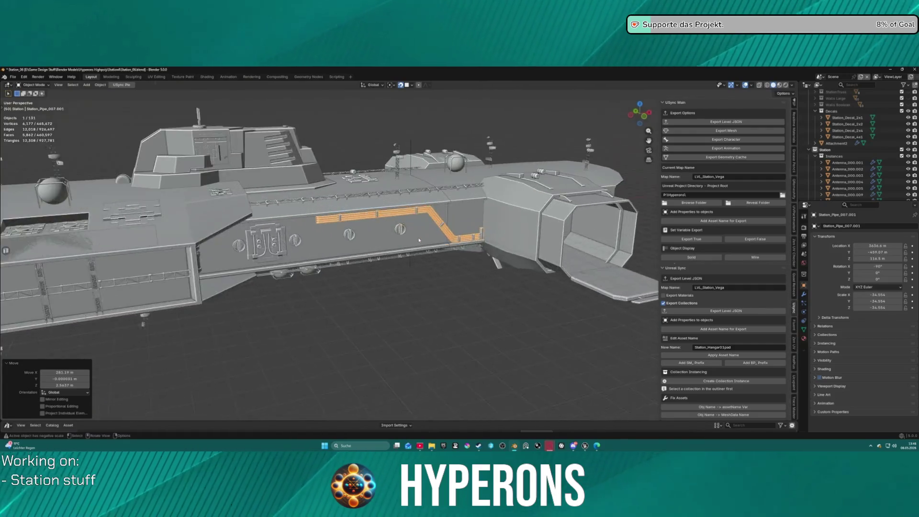
mouse_move(458, 224)
left_mouse_down()
mouse_move(465, 193)
mouse_move(436, 212)
mouse_move(447, 207)
left_mouse_up()
scroll(447, 208, "down", 5)
scroll(446, 204, "up", 4)
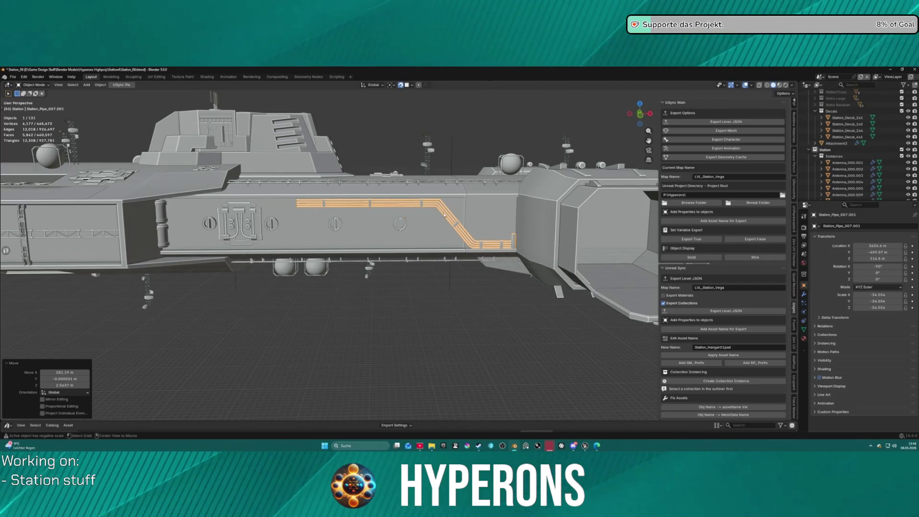
key("shift+d")
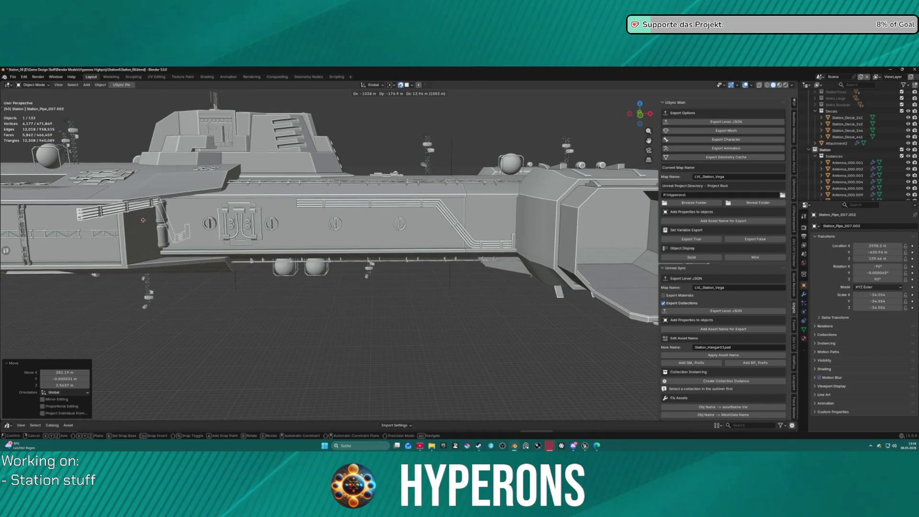
Step: Shrink the first linked pipe copy to about 0.34, flip it 180° on X, and set it on the wall
left_click(141, 233)
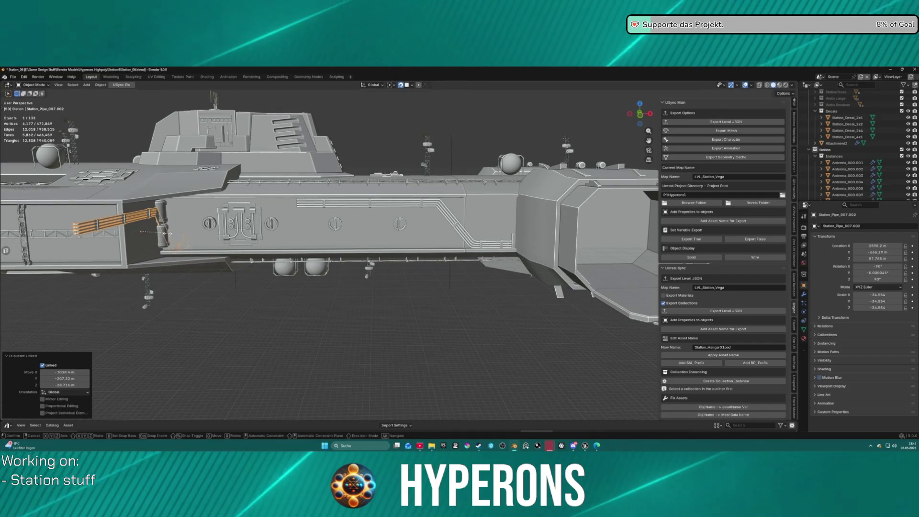
key("s")
left_click(152, 232)
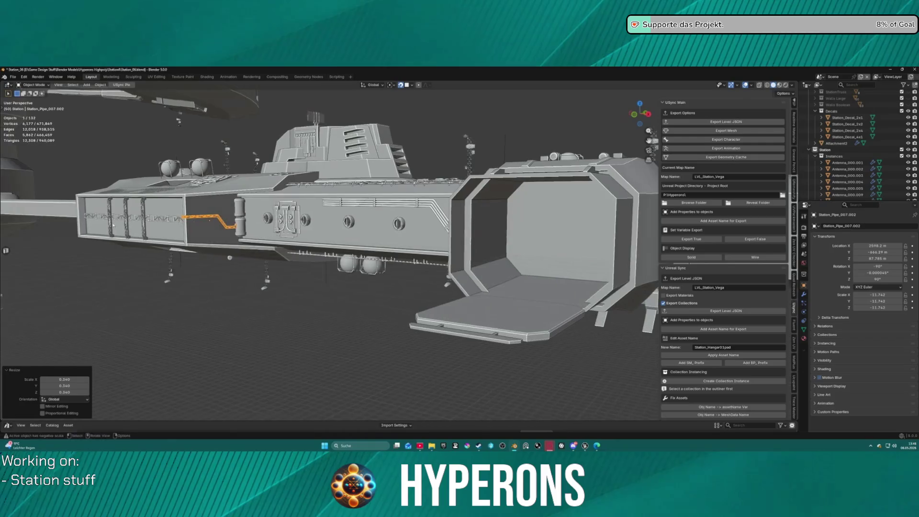
scroll(432, 205, "up", 6)
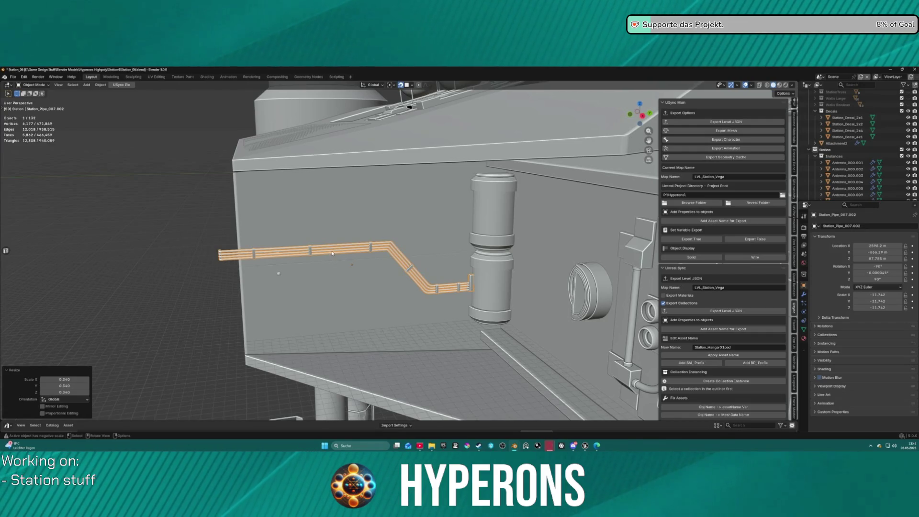
key("r")
key("x")
type("180")
key("Return")
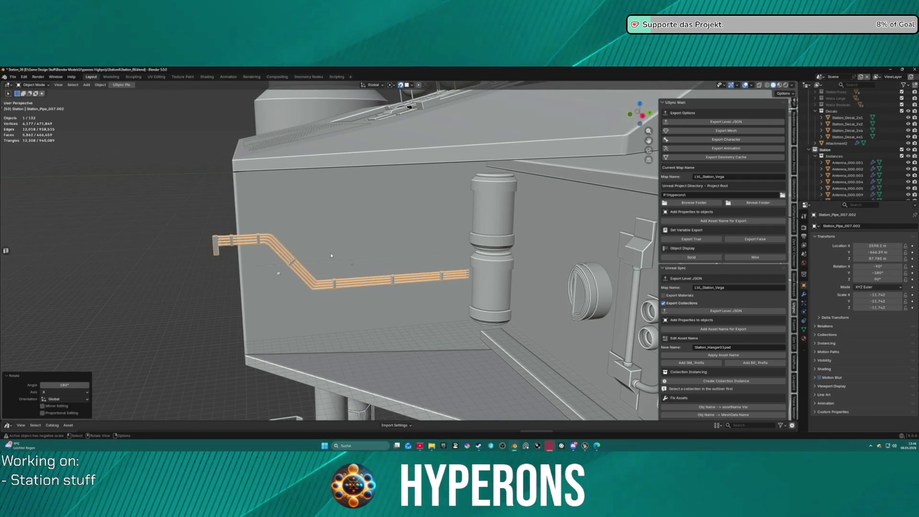
key("g")
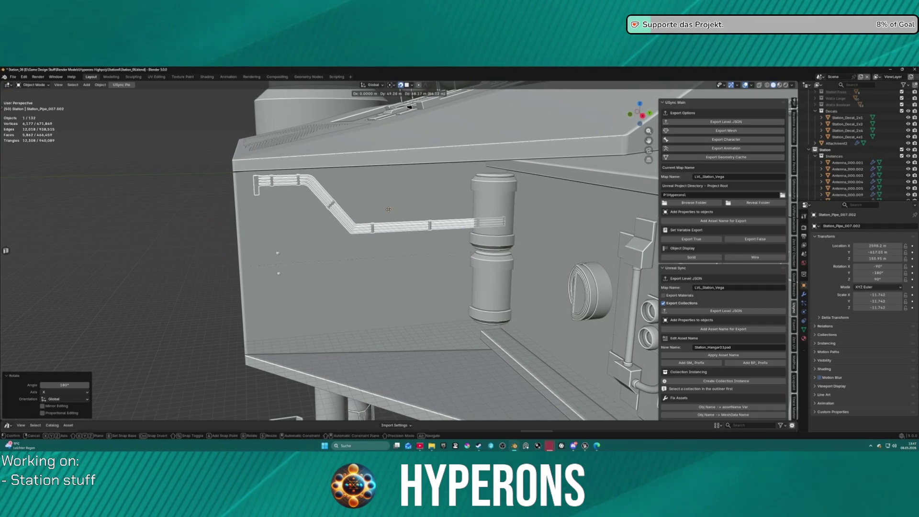
left_click(378, 210)
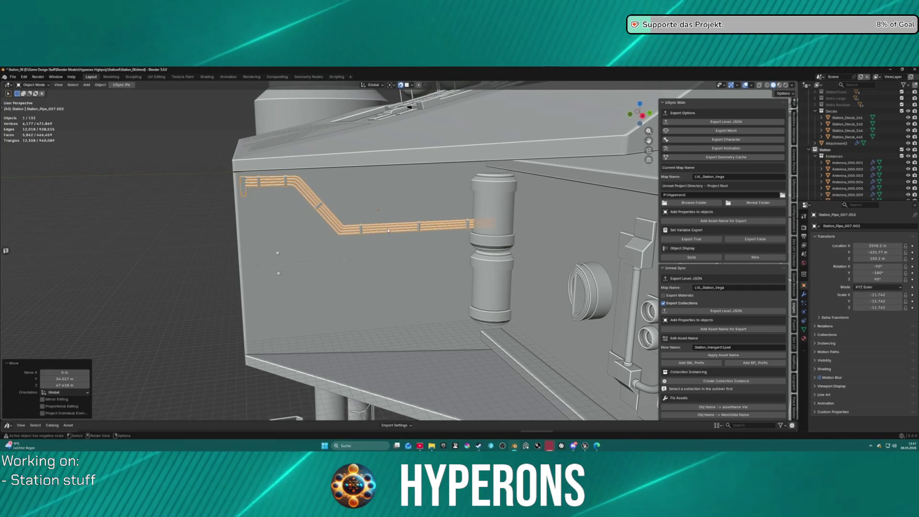
Step: Place a second linked pipe copy lower on the hull wall
key("shift+d")
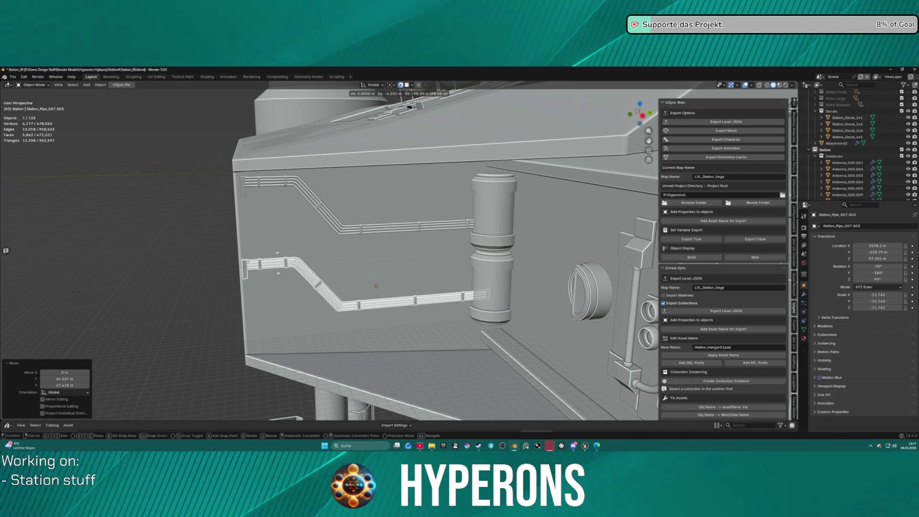
left_click(376, 285)
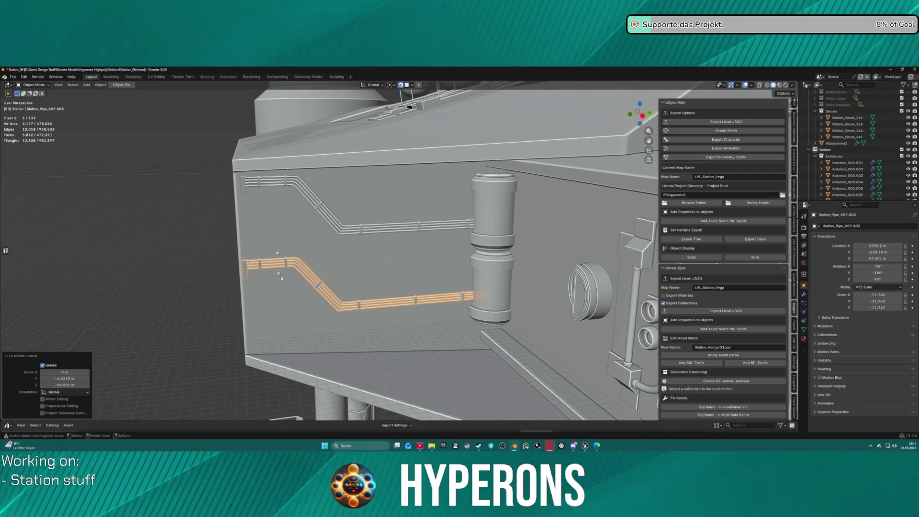
scroll(288, 280, "down", 5)
mouse_move(287, 281)
left_mouse_down()
mouse_move(381, 257)
mouse_move(428, 198)
mouse_move(380, 215)
mouse_move(378, 252)
mouse_move(414, 245)
left_mouse_up()
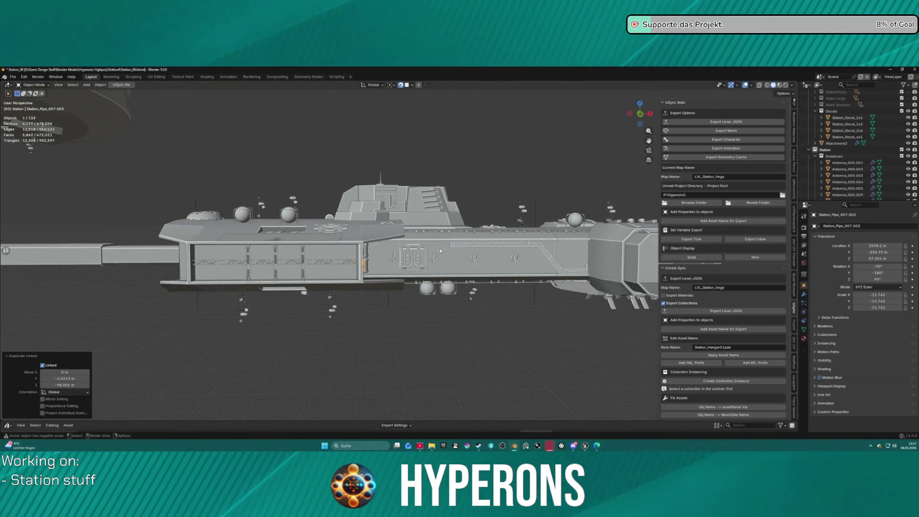
Step: Select Station_Pipe_009 in the Outliner and frame the view on it
scroll(441, 251, "down", 2)
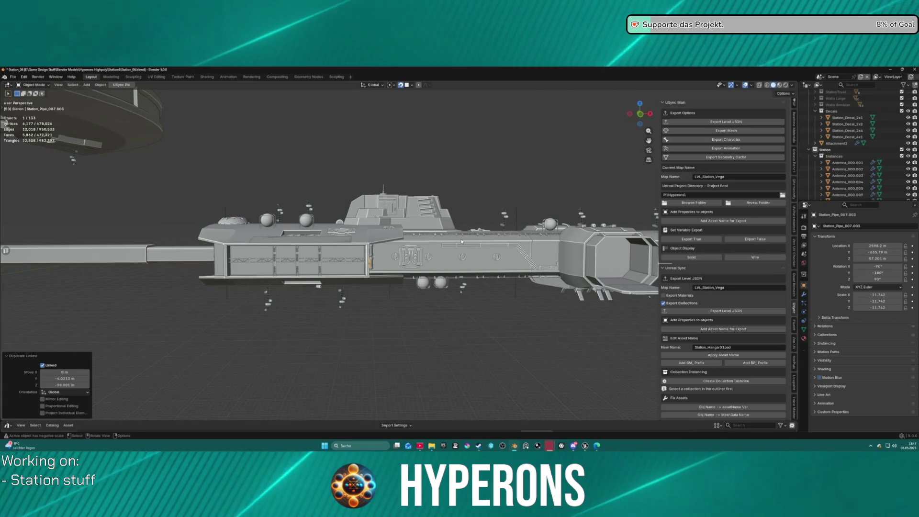
scroll(462, 241, "up", 3)
mouse_move(473, 242)
left_mouse_down()
mouse_move(596, 216)
mouse_move(574, 268)
mouse_move(591, 321)
mouse_move(595, 211)
mouse_move(528, 251)
mouse_move(431, 241)
mouse_move(483, 258)
left_mouse_up()
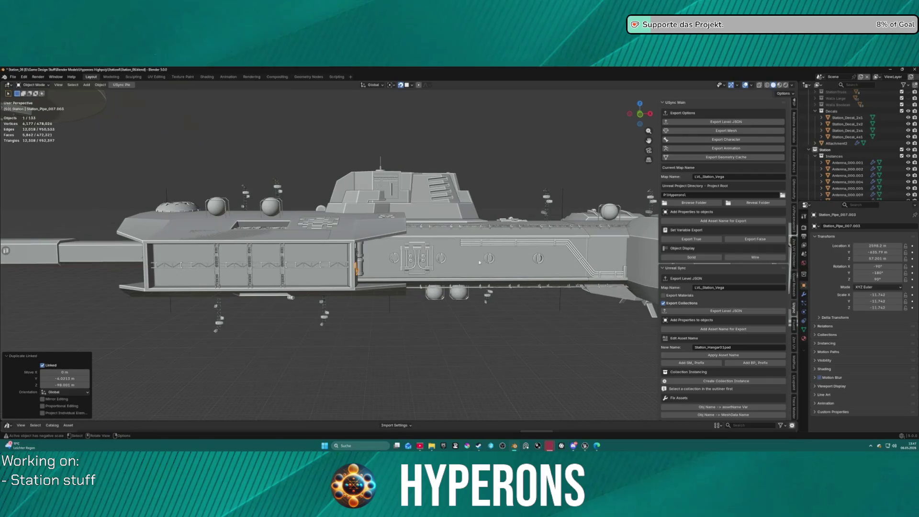
left_click_drag(402, 301, 423, 276)
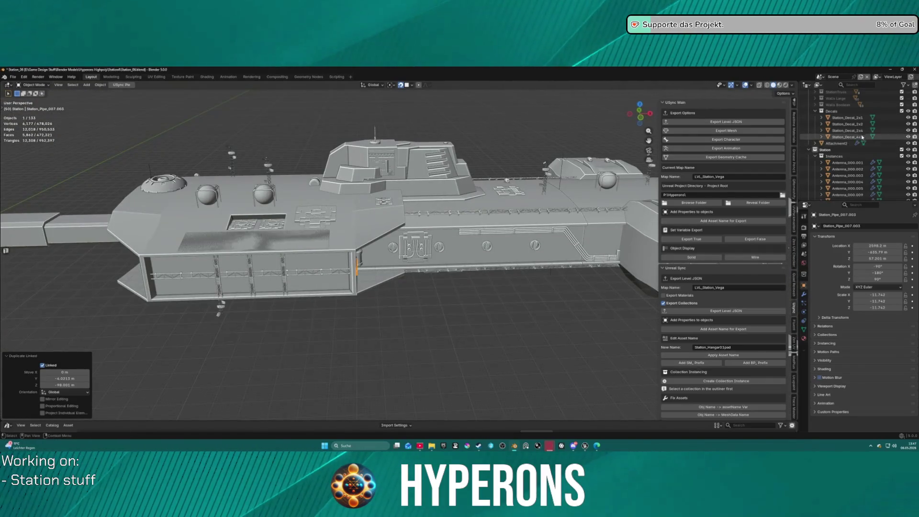
scroll(857, 131, "down", 5)
scroll(857, 132, "up", 2)
left_click(859, 179)
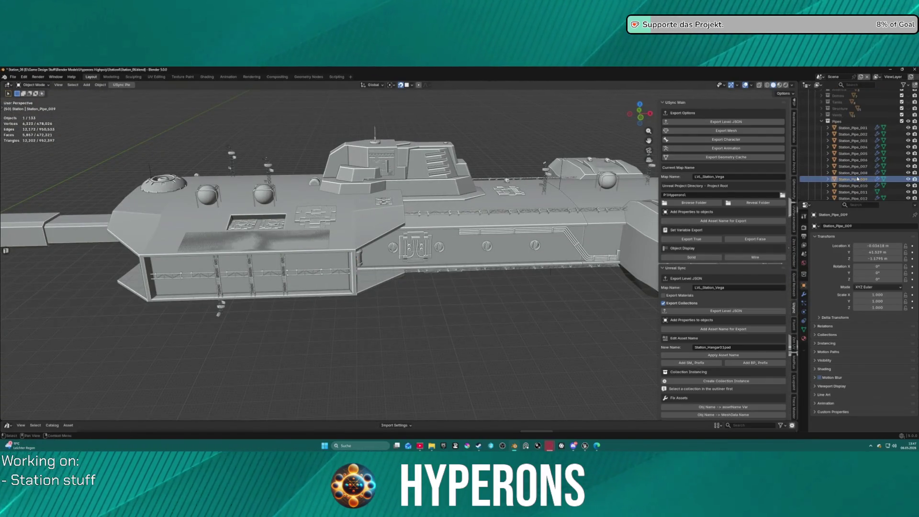
scroll(858, 179, "down", 3)
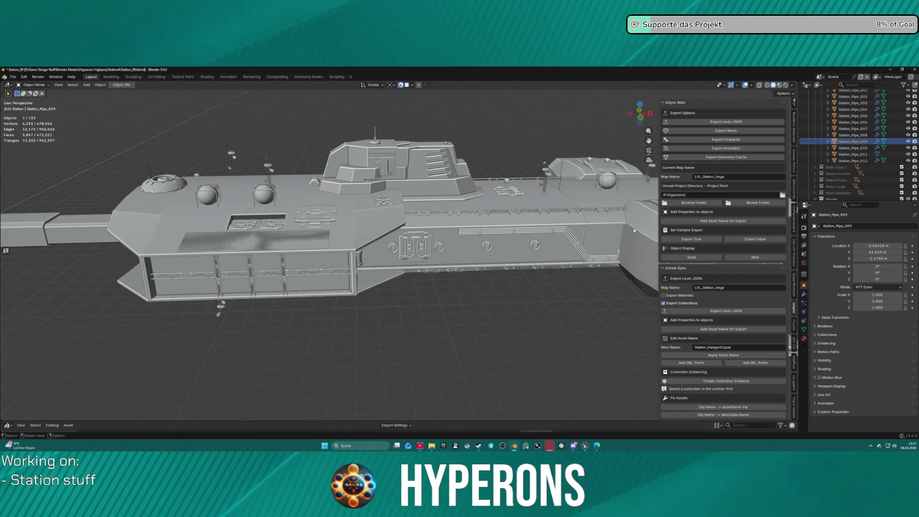
key("KP_Decimal")
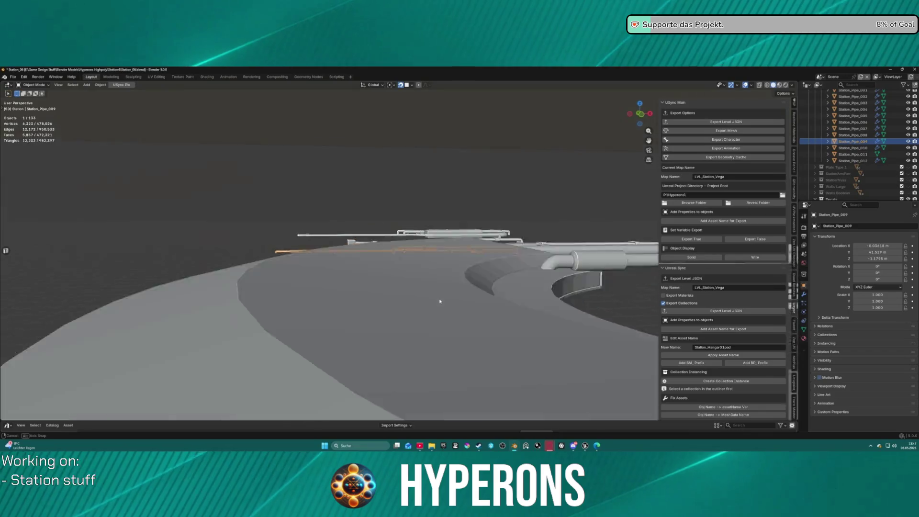
mouse_move(440, 301)
left_mouse_down()
mouse_move(525, 304)
mouse_move(465, 287)
mouse_move(443, 263)
mouse_move(223, 263)
left_mouse_up()
Step: Select the Attachment2 ring, frame it, hide it, and delete it
left_click(437, 211)
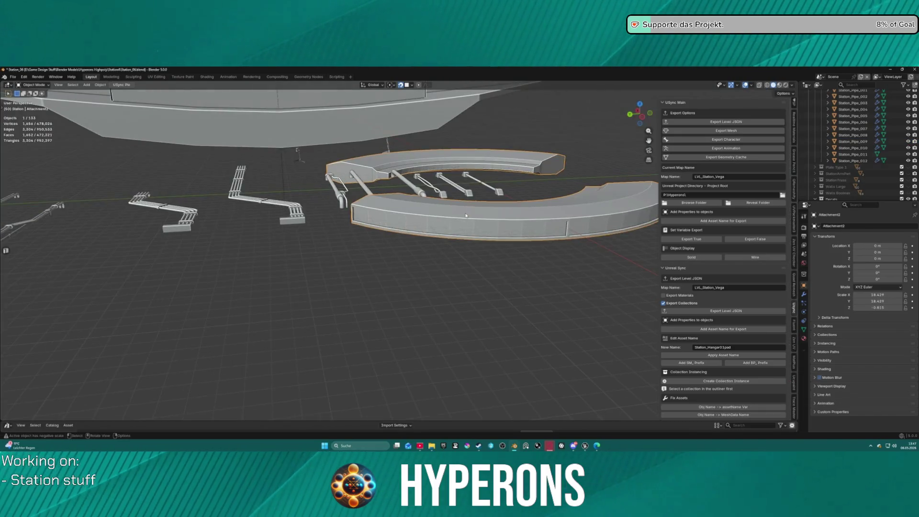
mouse_move(469, 216)
left_mouse_down()
mouse_move(386, 207)
mouse_move(404, 207)
mouse_move(403, 229)
mouse_move(404, 219)
left_mouse_up()
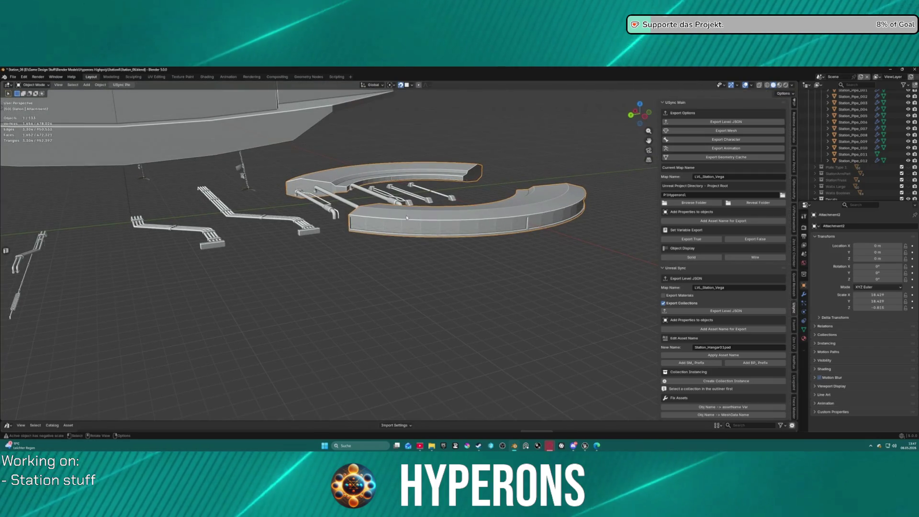
left_click_drag(472, 185, 428, 201)
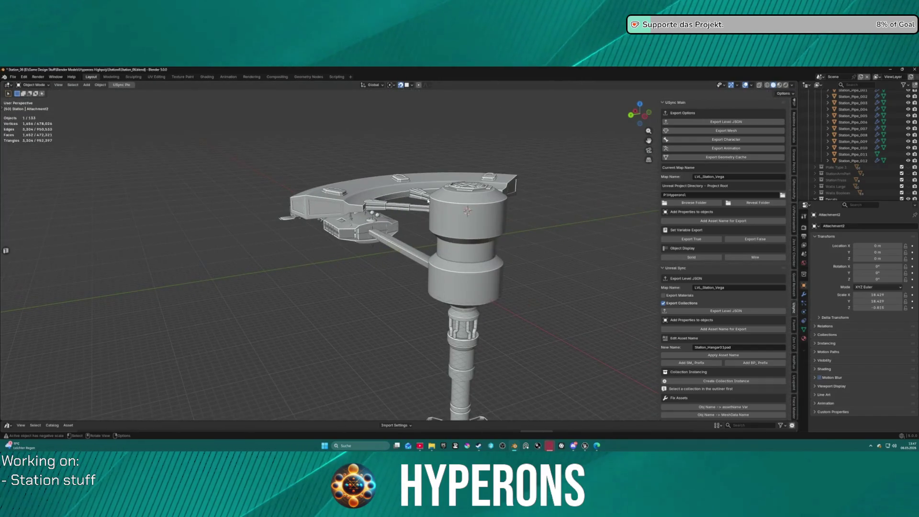
key("KP_Decimal")
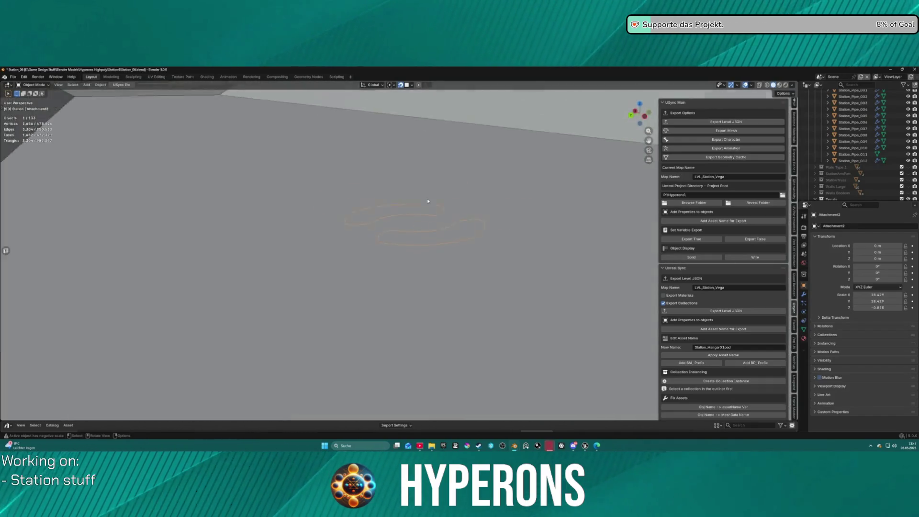
scroll(900, 144, "down", 10)
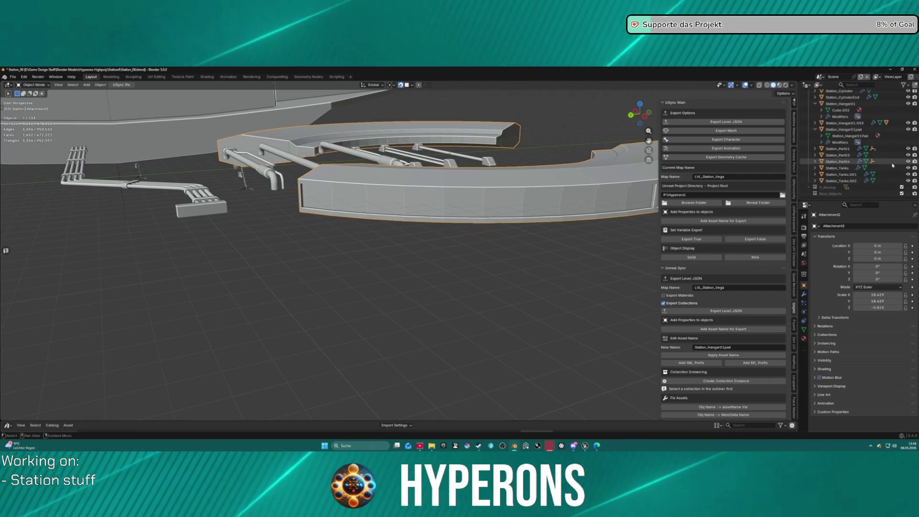
scroll(893, 163, "down", 10)
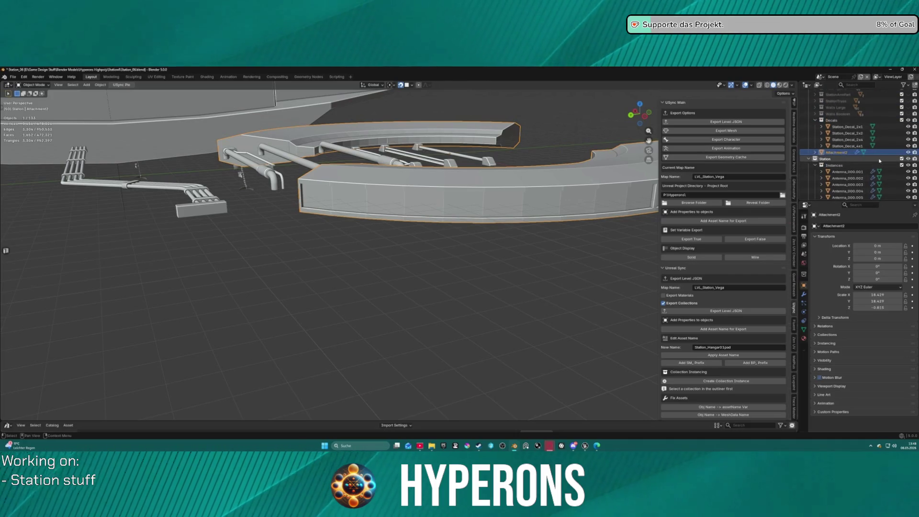
left_click(909, 153)
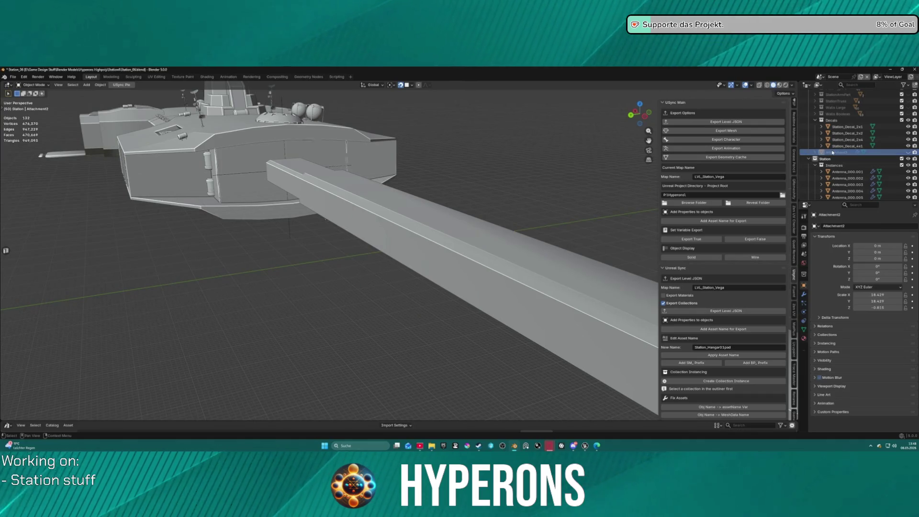
key("Delete")
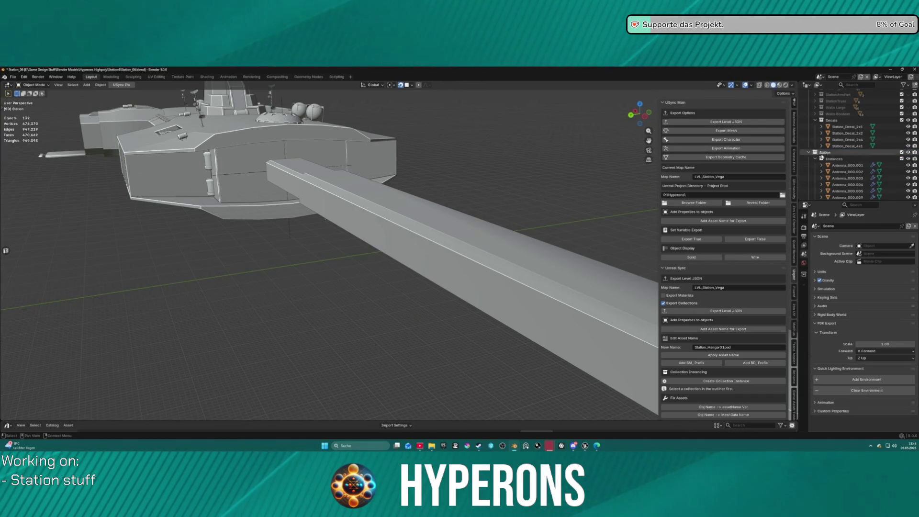
mouse_move(525, 202)
left_mouse_down()
mouse_move(379, 216)
mouse_move(349, 202)
mouse_move(360, 186)
mouse_move(349, 184)
mouse_move(358, 185)
left_mouse_up()
left_click(411, 154)
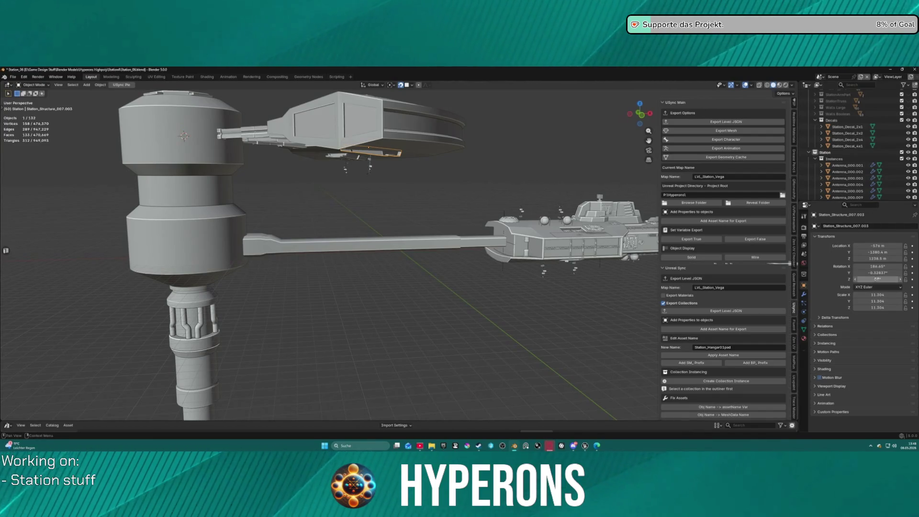
left_click(888, 288)
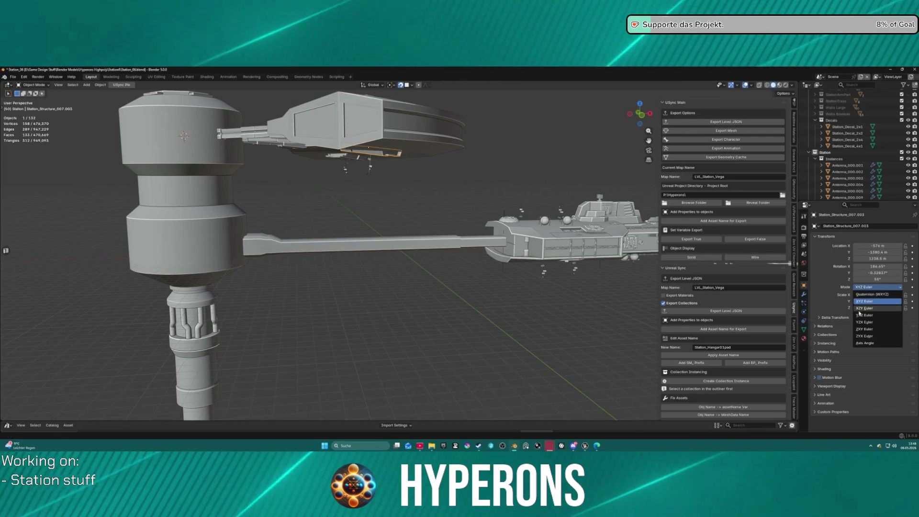
key("Escape")
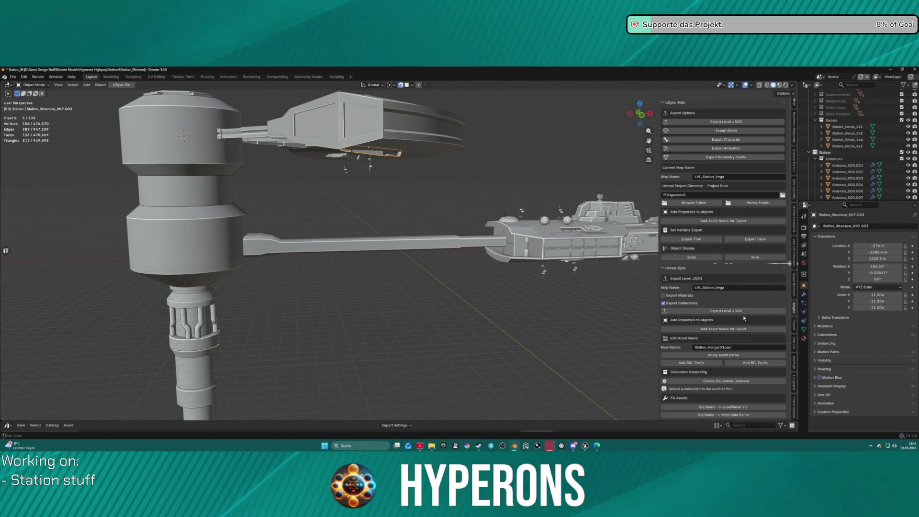
scroll(563, 281, "down", 5)
key("KP_Decimal")
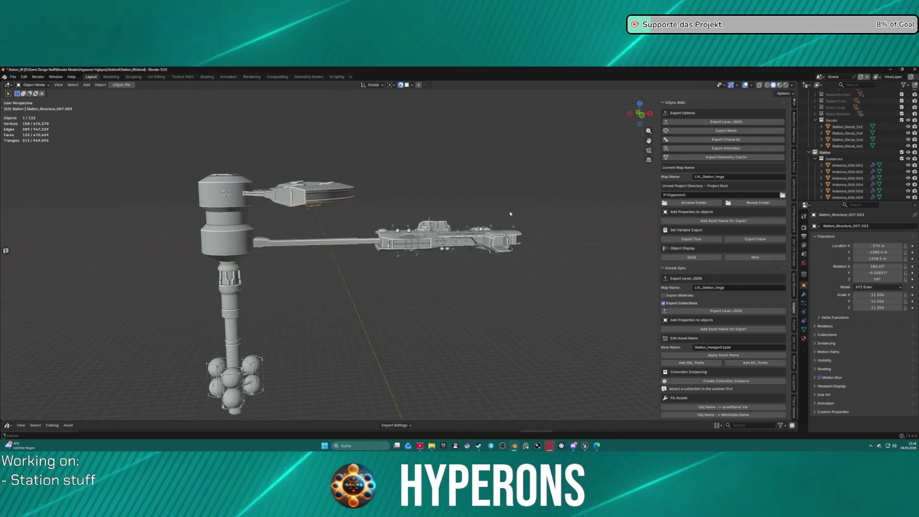
scroll(406, 203, "up", 2)
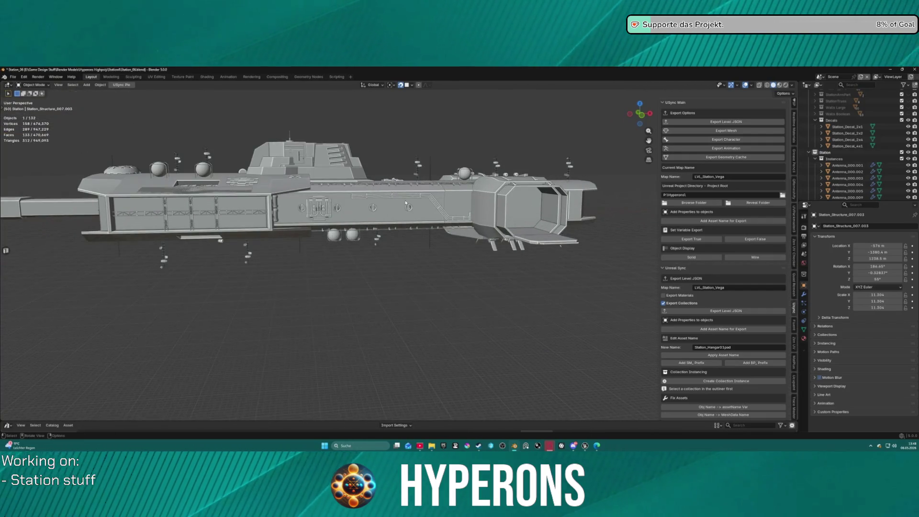
left_click(365, 196)
Step: Add the second hull pipe to the selection and mark both pipes for level export
scroll(365, 196, "up", 3)
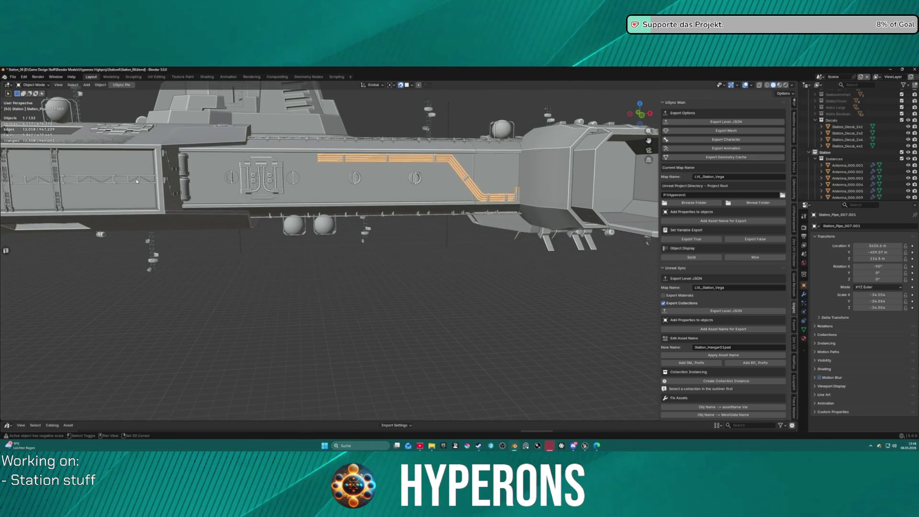
left_click(168, 166, "shift")
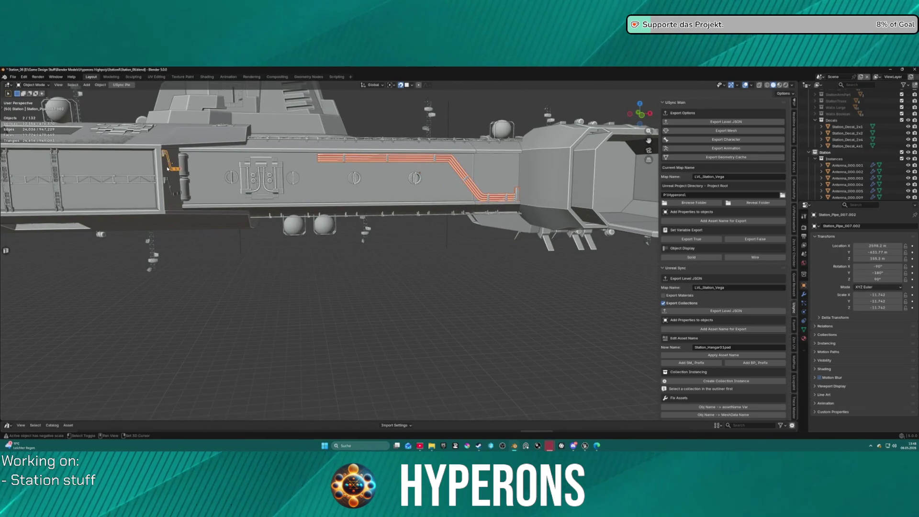
scroll(705, 329, "down", 15)
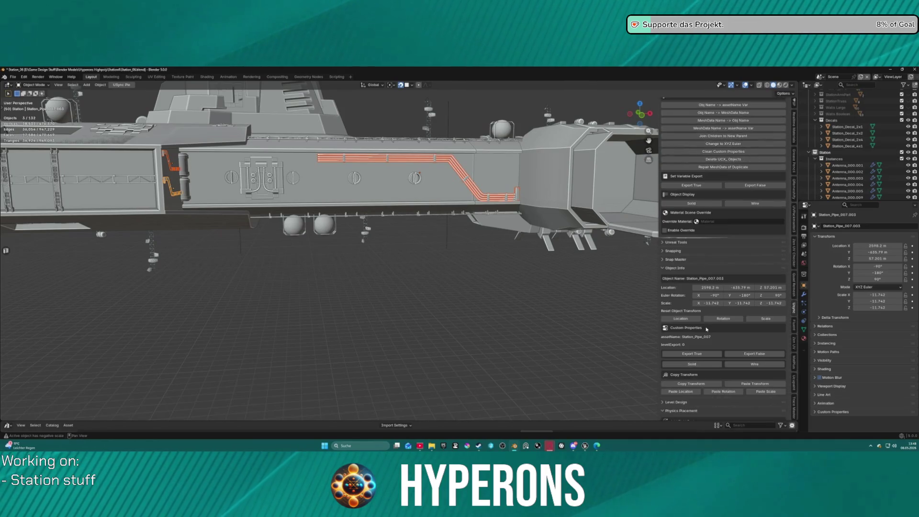
left_click(705, 329)
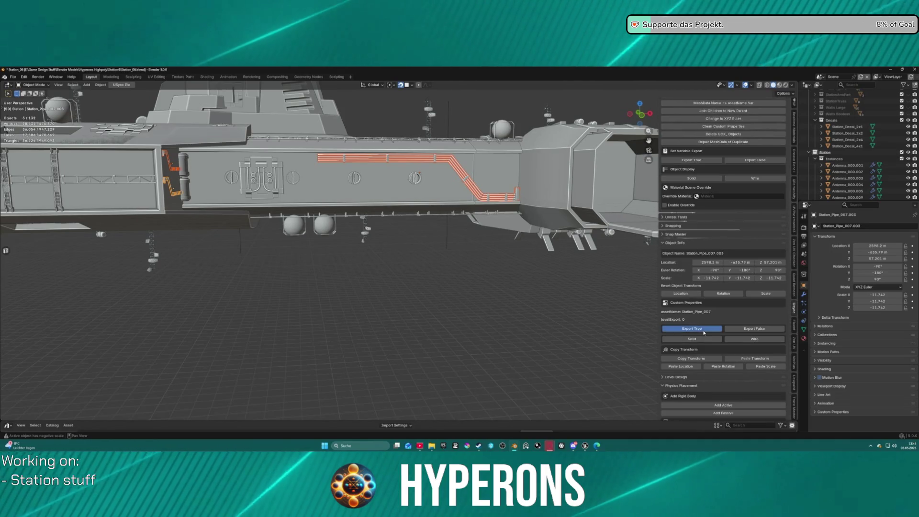
Step: Deselect everything, orbit around the station, and select the small antenna below the hull
left_click(523, 276)
mouse_move(523, 276)
left_mouse_down()
mouse_move(506, 330)
mouse_move(452, 281)
mouse_move(406, 282)
mouse_move(435, 281)
left_mouse_up()
left_click(375, 273)
scroll(435, 281, "up", 3)
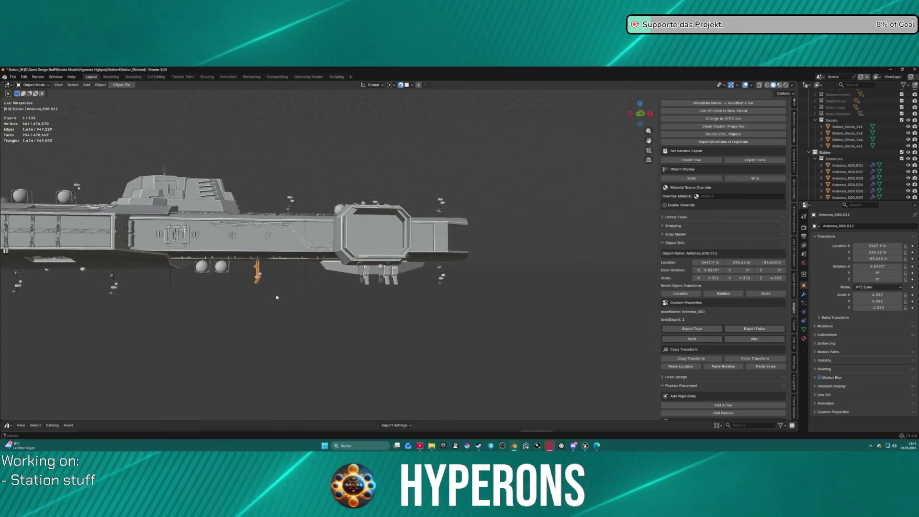
Step: Select the small bent pipe piece Station_Pipe_012 and frame the view on it
mouse_move(454, 244)
left_mouse_down()
mouse_move(468, 243)
mouse_move(375, 235)
mouse_move(536, 216)
left_mouse_up()
scroll(863, 150, "down", 5)
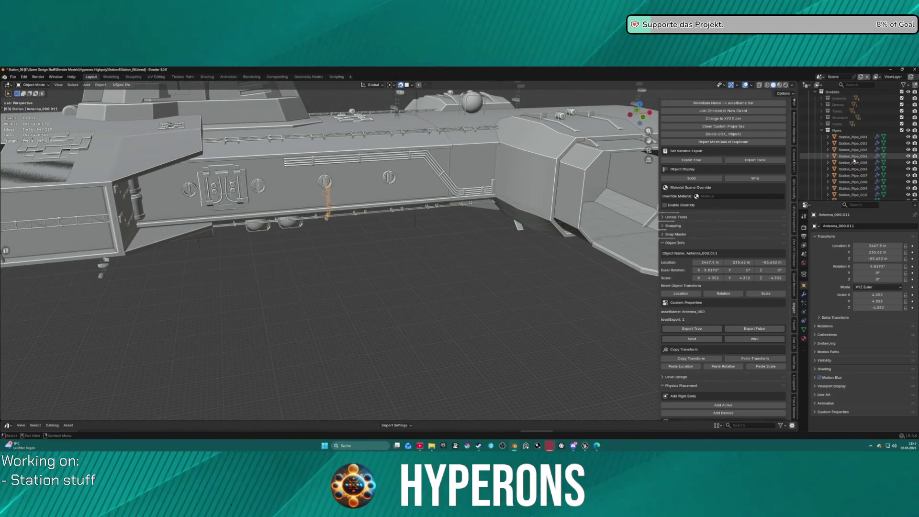
left_click(852, 163)
left_click(433, 301)
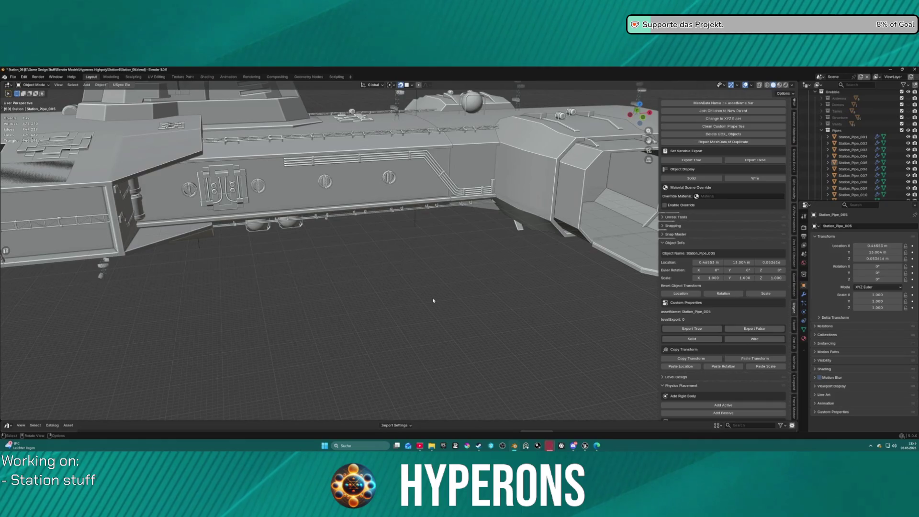
left_click(852, 156)
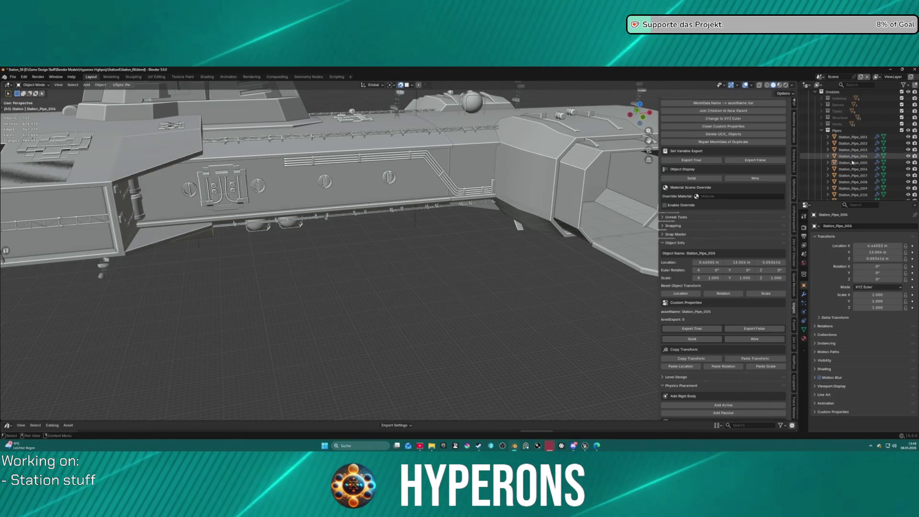
key("KP_Decimal")
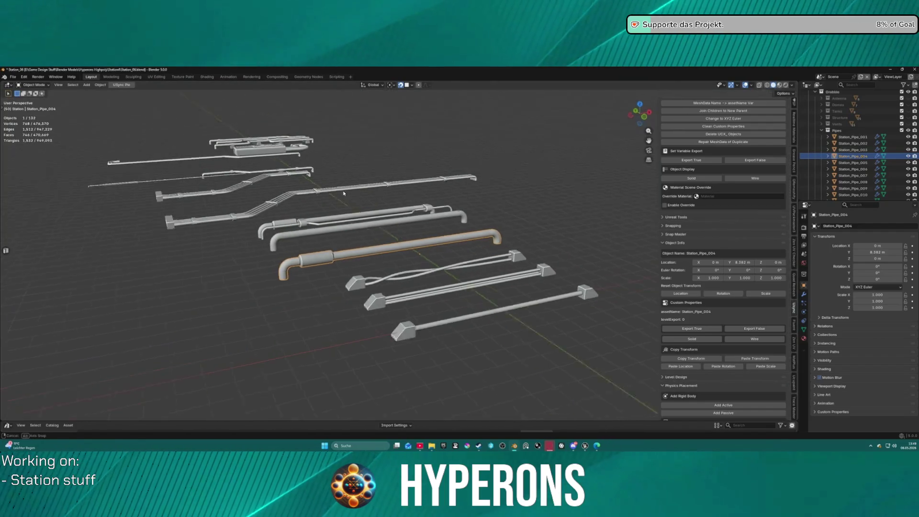
mouse_move(343, 193)
left_mouse_down()
mouse_move(476, 242)
mouse_move(504, 267)
left_mouse_up()
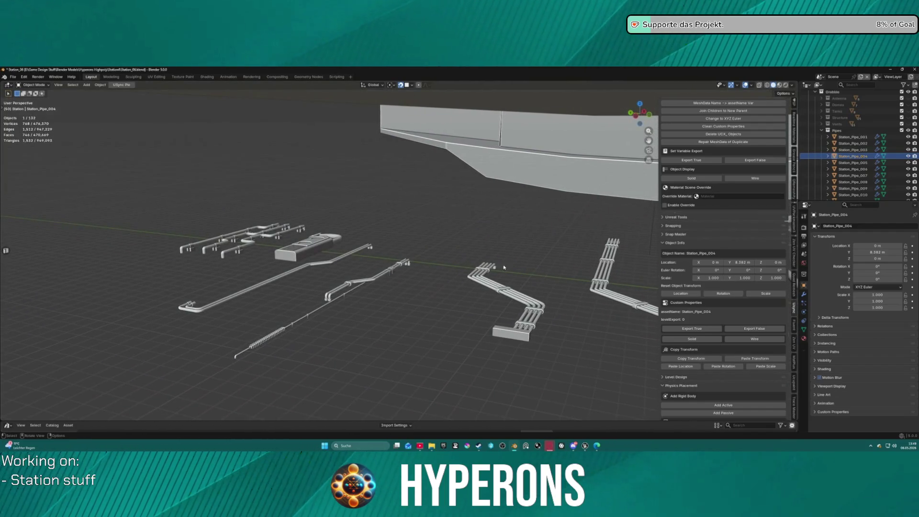
left_click(309, 253)
key("KP_Decimal")
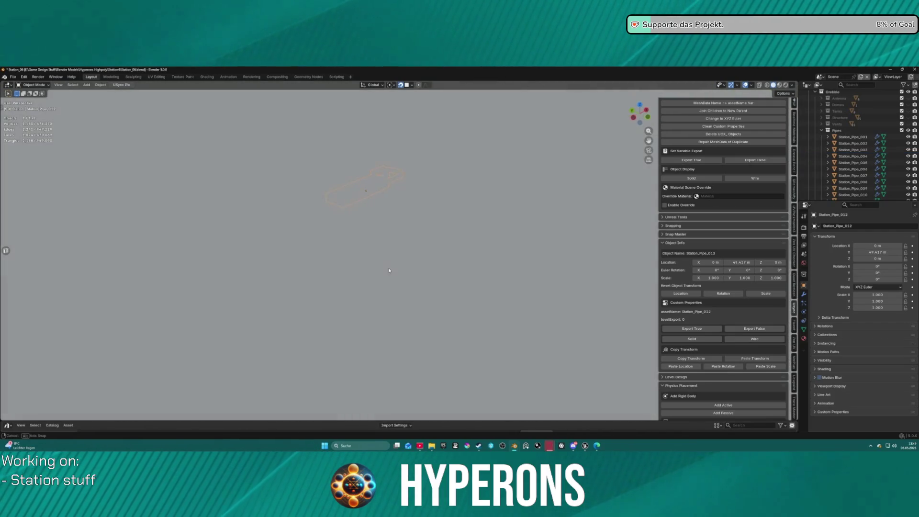
Step: Make a linked duplicate of Station_Pipe_012 in place and move it into another collection
key("shift+d")
right_click(391, 261)
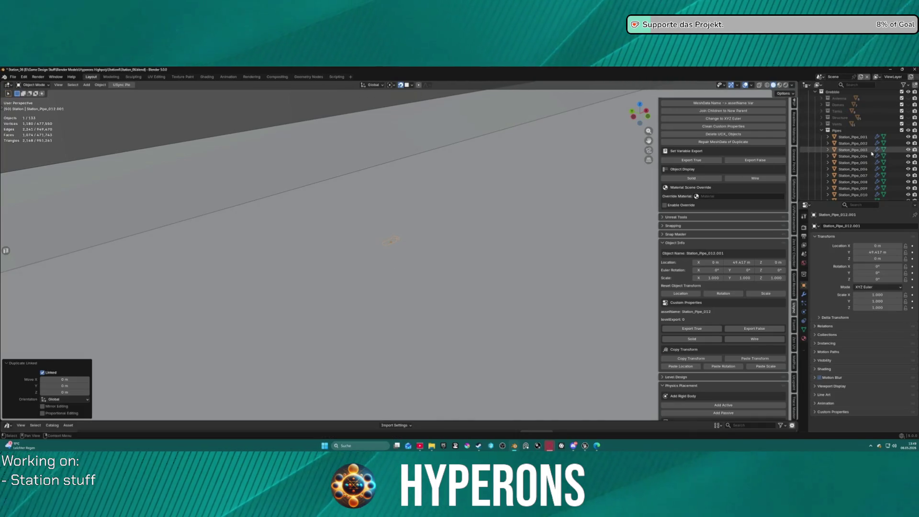
scroll(871, 154, "down", 4)
mouse_move(872, 153)
left_mouse_down()
mouse_move(838, 196)
mouse_move(833, 130)
left_mouse_up()
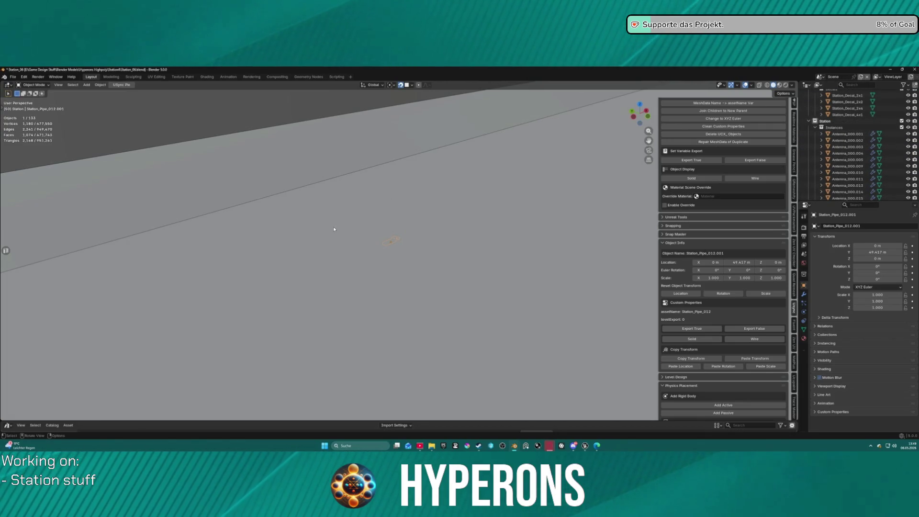
scroll(344, 228, "down", 10)
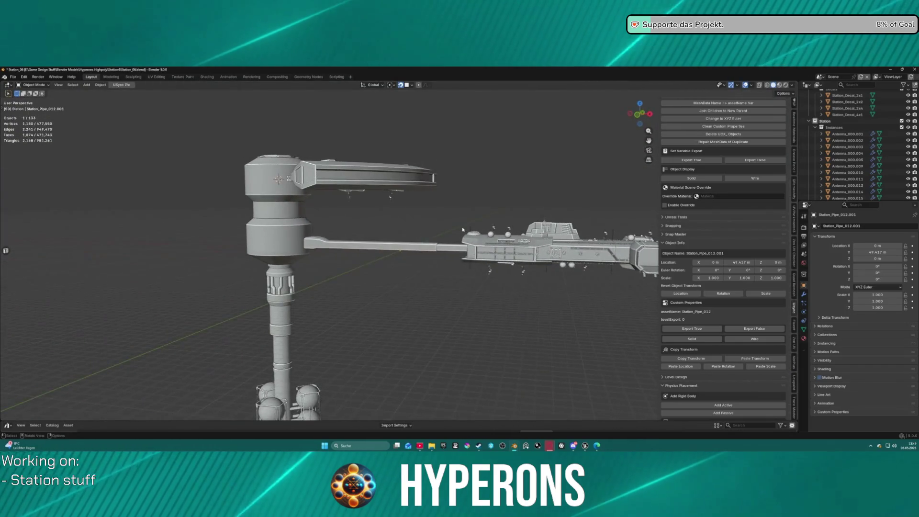
scroll(462, 229, "up", 10)
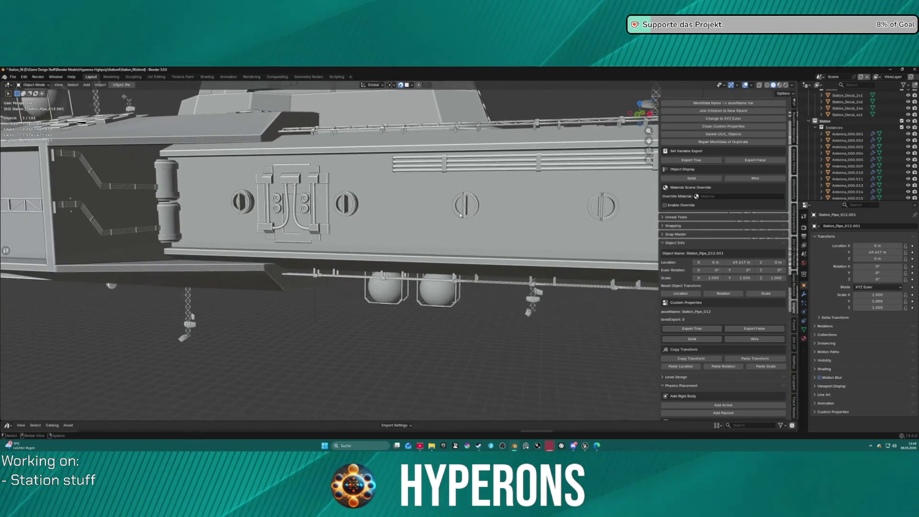
Step: Move the copy onto the hull panel, scale it to 19.567, and start a second copy
key("g")
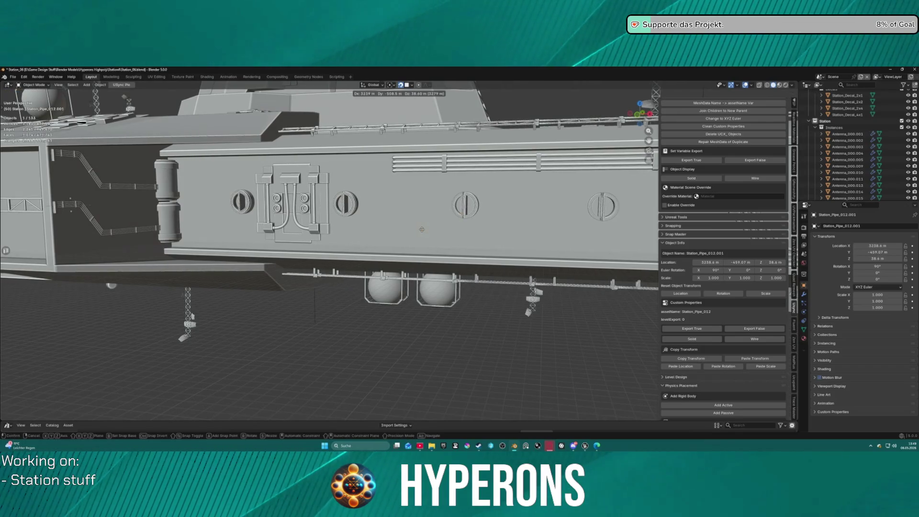
left_click(422, 229)
key("s")
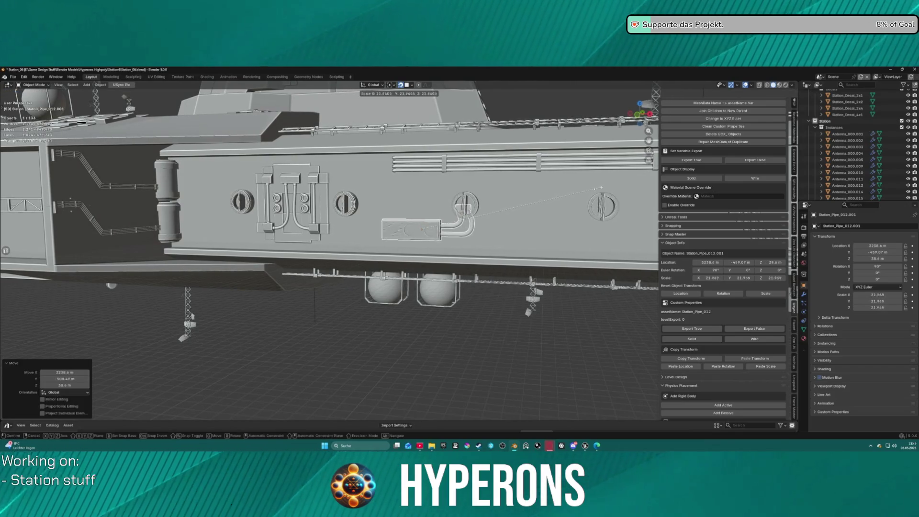
left_click(577, 193)
key("g")
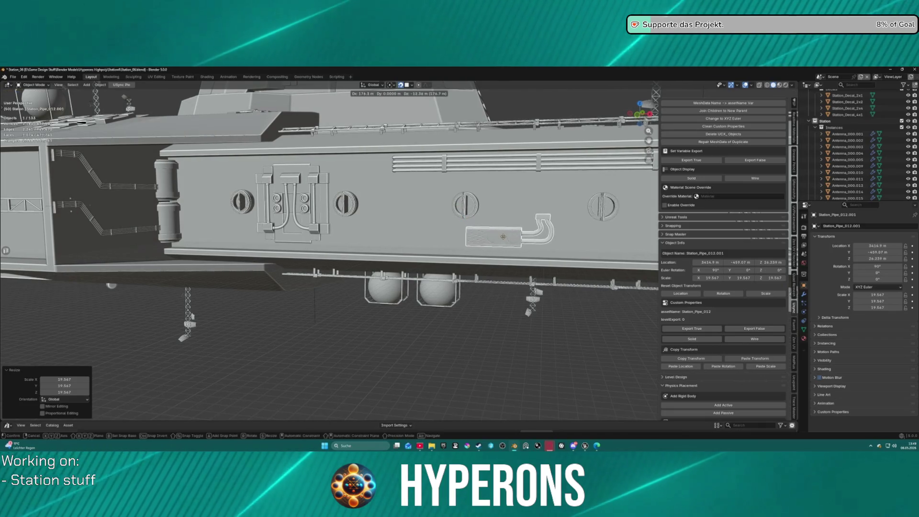
left_click(515, 226)
scroll(561, 219, "down", 5)
mouse_move(561, 218)
left_mouse_down()
mouse_move(560, 208)
mouse_move(527, 234)
left_mouse_up()
scroll(527, 234, "up", 4)
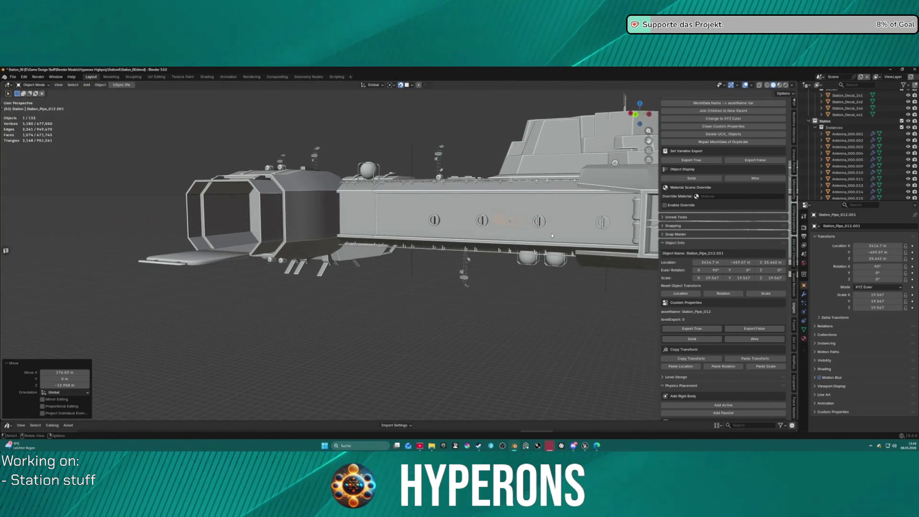
key("shift+d")
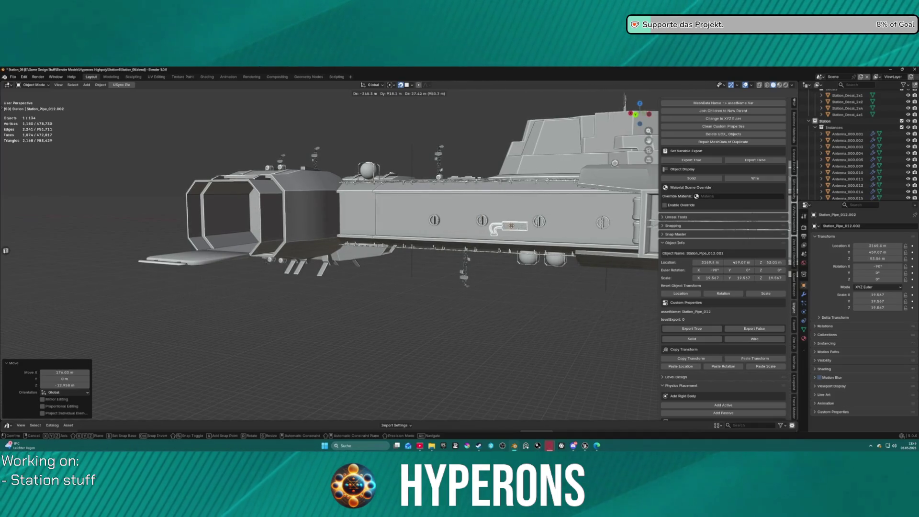
Step: Set the second pipe copy on the hull, rotate it (rxy0), and fix it in place
left_click(512, 228)
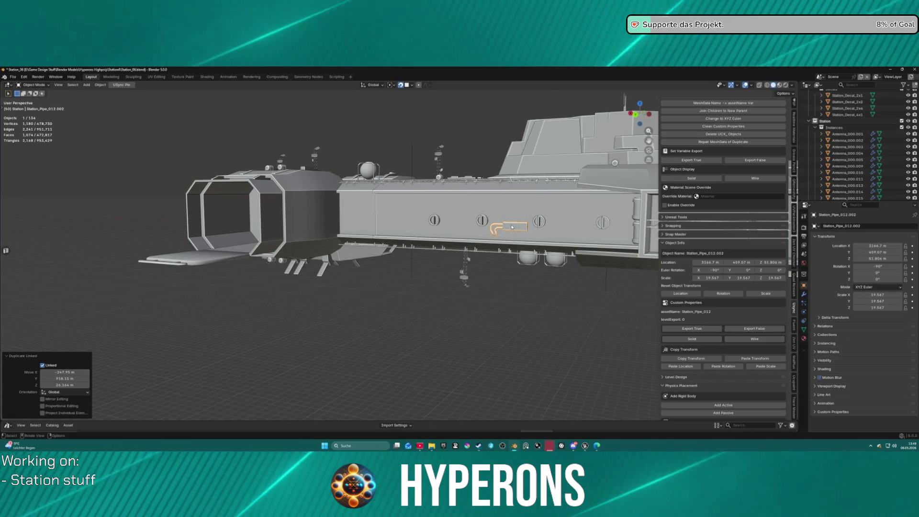
type("rxy")
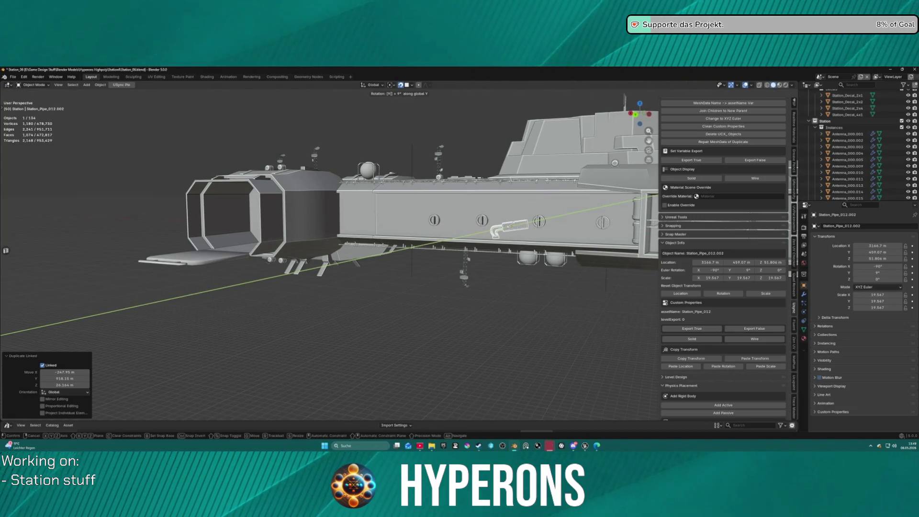
type("0")
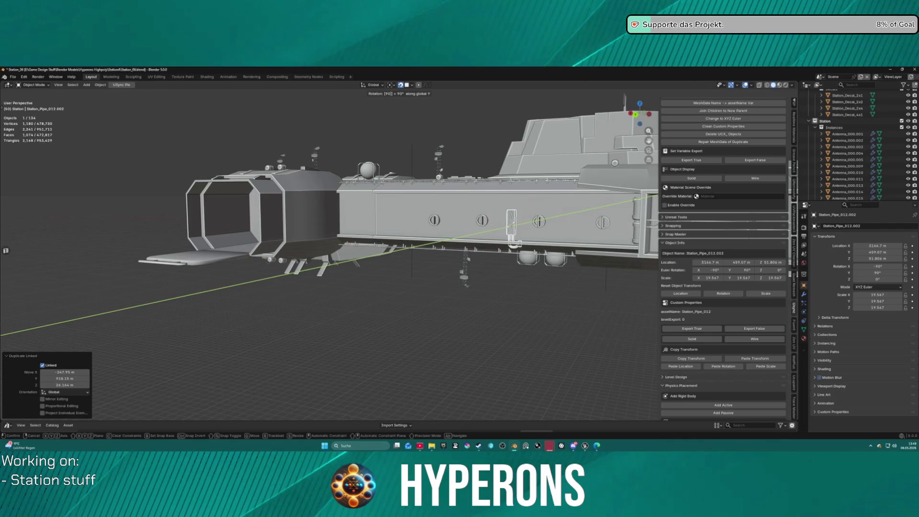
key("Return")
key("g")
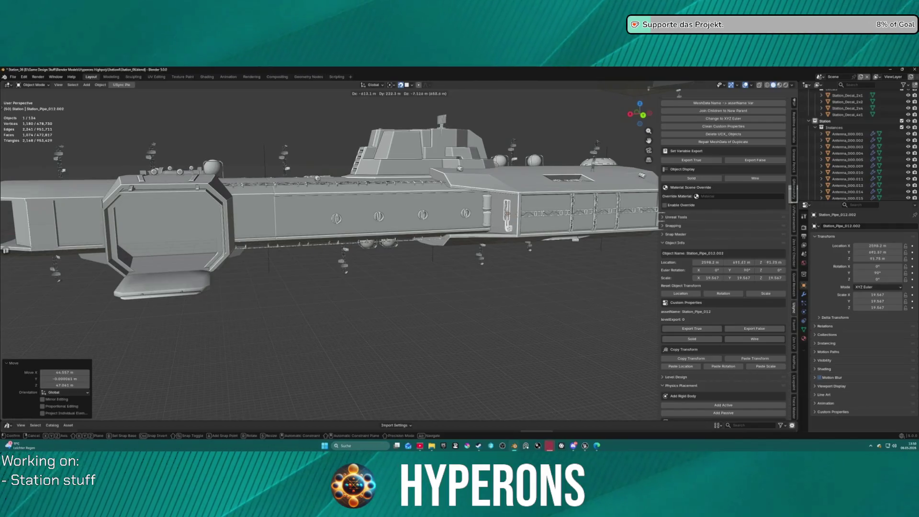
left_click(503, 214)
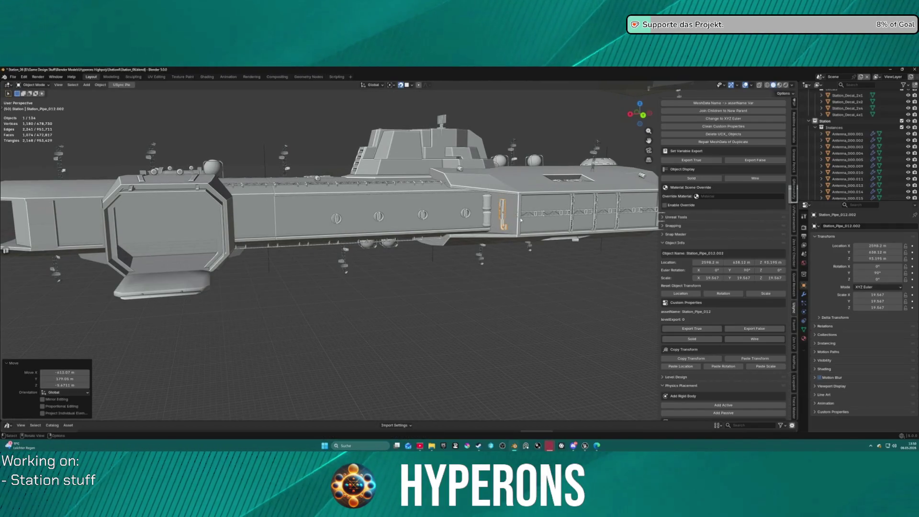
Step: Zoom around the hull, then switch to the Unreal Editor from the taskbar
scroll(422, 215, "down", 4)
scroll(524, 143, "up", 5)
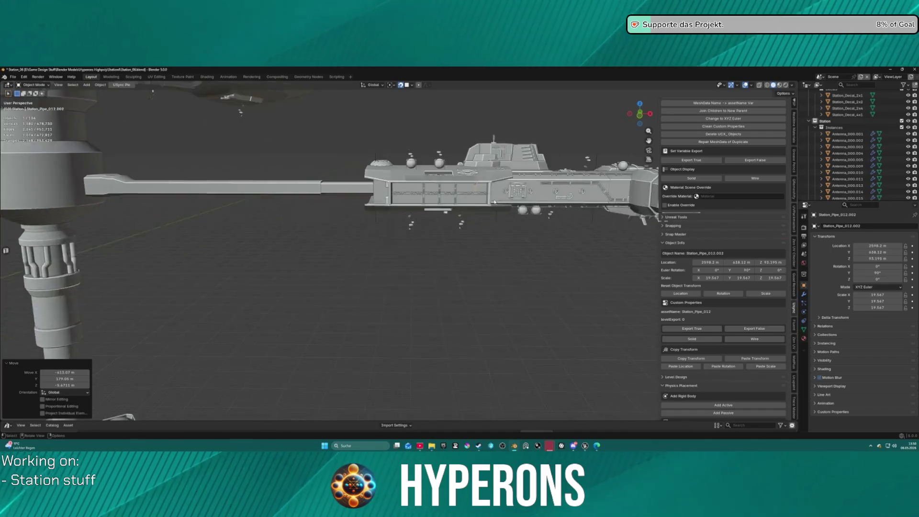
scroll(524, 144, "down", 5)
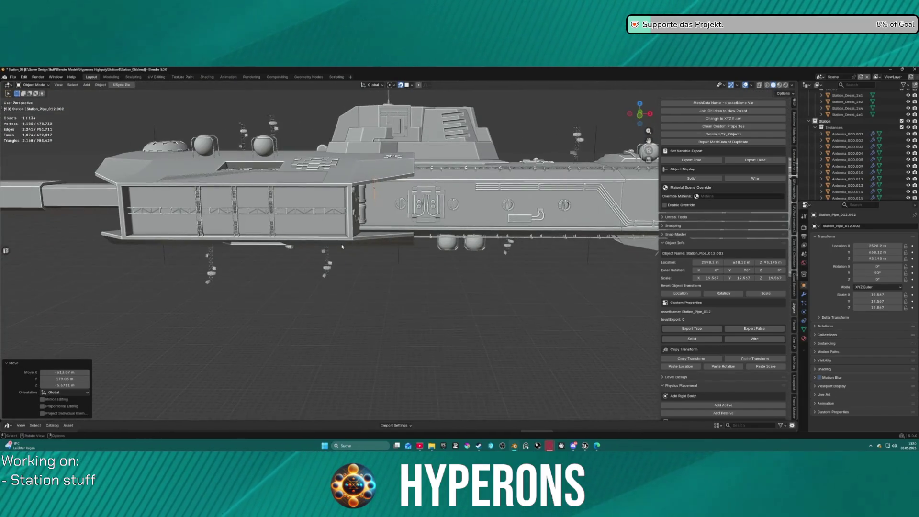
scroll(342, 211, "up", 2)
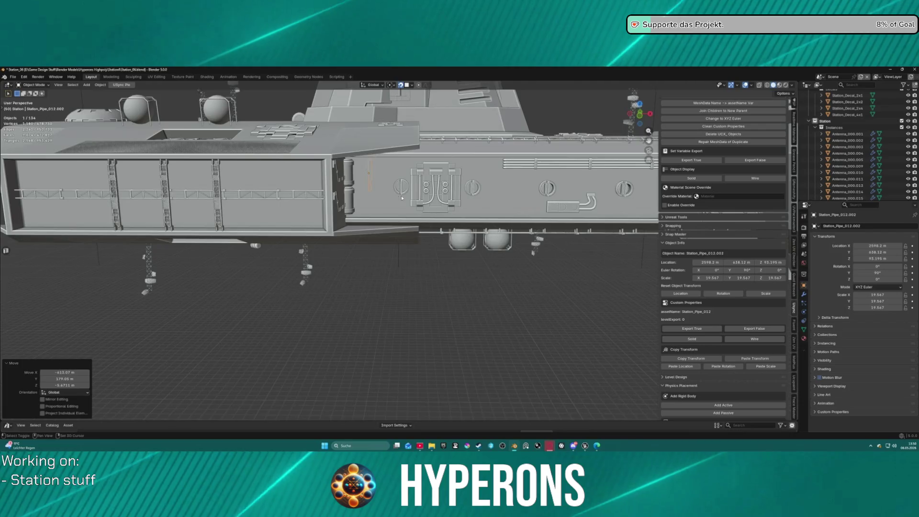
scroll(406, 221, "up", 1)
scroll(411, 224, "right", 3)
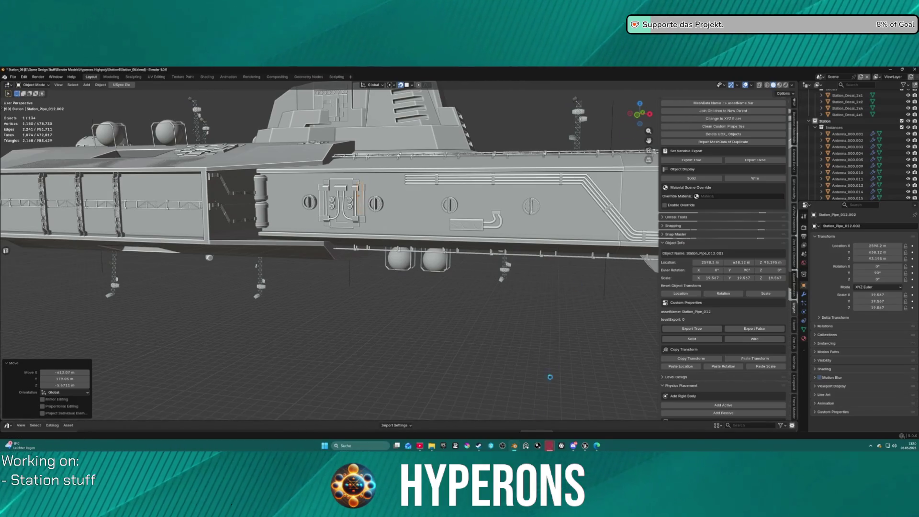
mouse_move(584, 446)
left_click(548, 420)
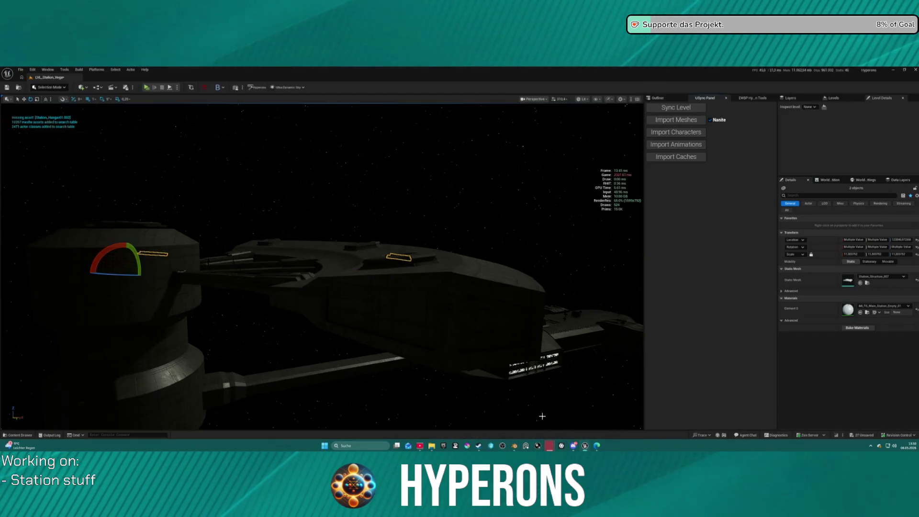
Step: Orbit to the station's lit hangar side, deselect both objects, and switch back to Blender's Station_06 file
left_click_drag(423, 222, 423, 222)
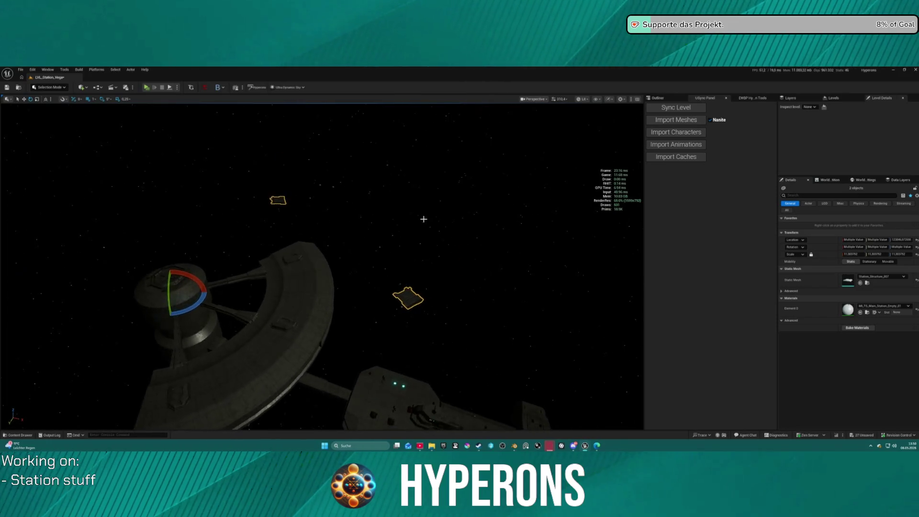
left_click(423, 245)
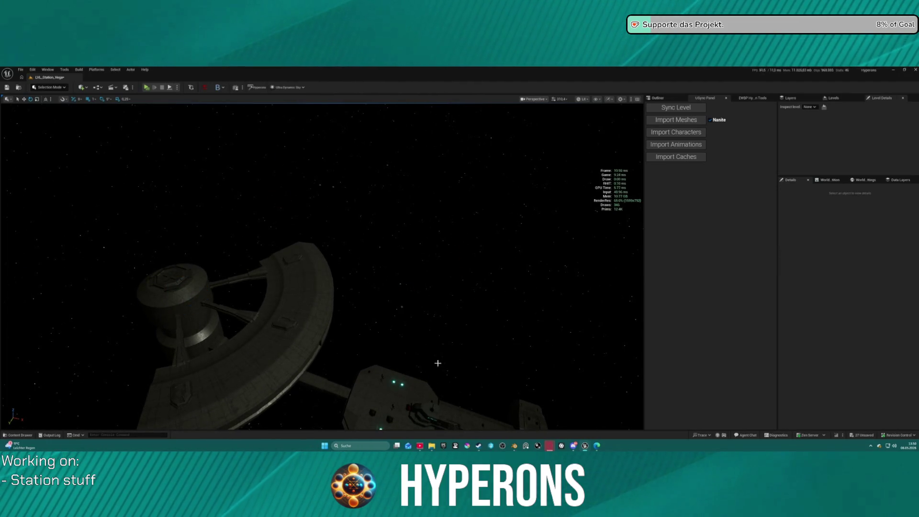
mouse_move(515, 446)
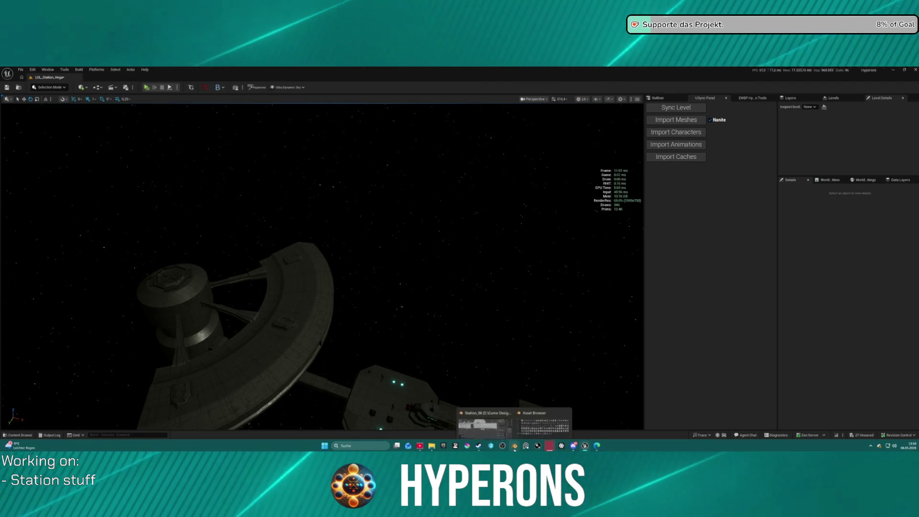
left_click(486, 431)
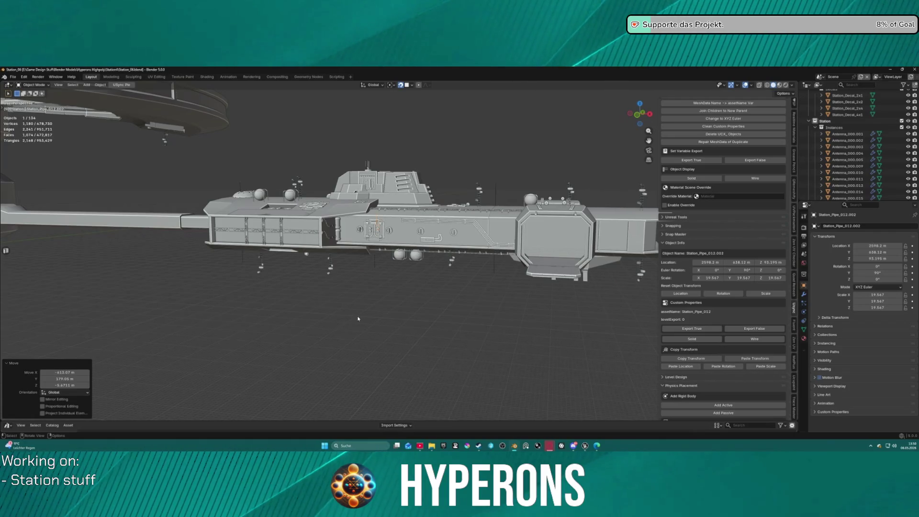
Step: Dismiss the Object menu, orbit to the tower, and select Station_Structure_007.003
right_click(378, 319)
mouse_move(371, 331)
key("Escape")
mouse_move(406, 331)
left_mouse_down()
mouse_move(271, 262)
mouse_move(384, 249)
left_mouse_up()
scroll(383, 249, "up", 3)
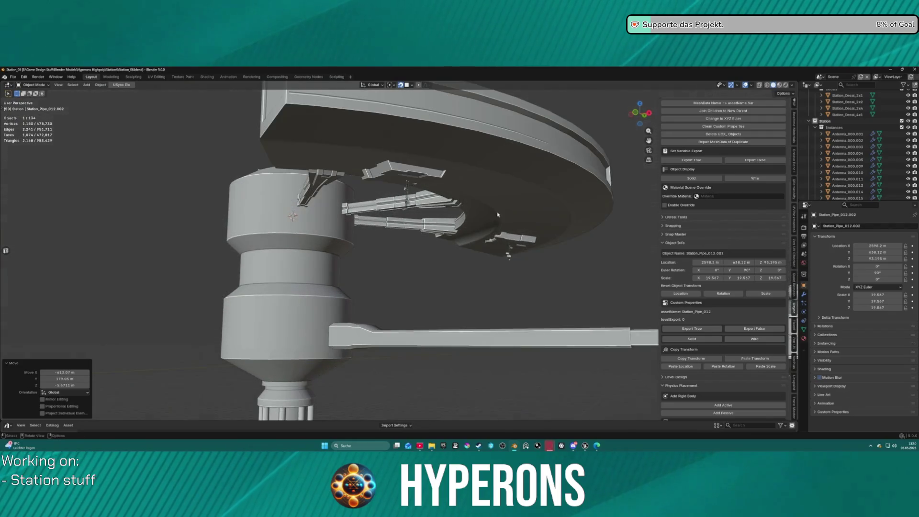
left_click(509, 242)
left_click(456, 221)
mouse_move(456, 221)
left_mouse_down()
mouse_move(554, 262)
mouse_move(411, 189)
left_mouse_up()
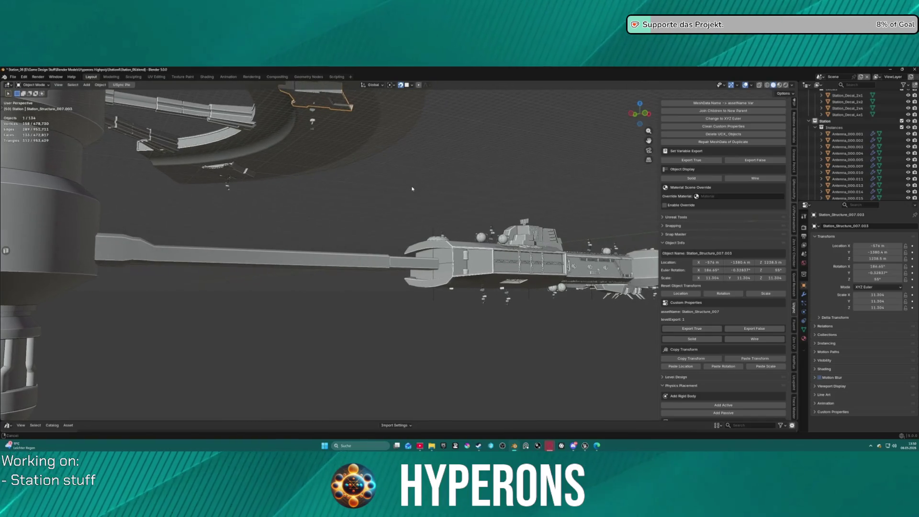
Step: Reset the selected part's rotation, then delete the misplaced ring part
scroll(389, 191, "down", 5)
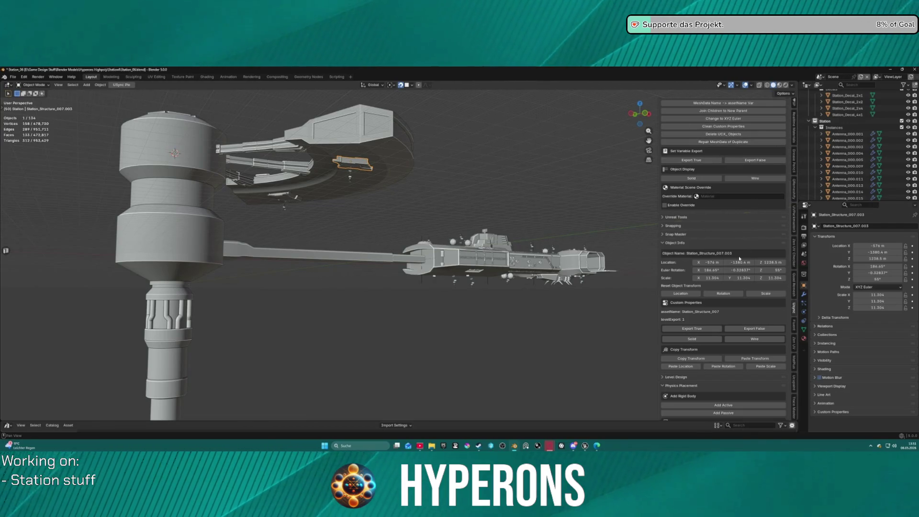
scroll(739, 258, "up", 1)
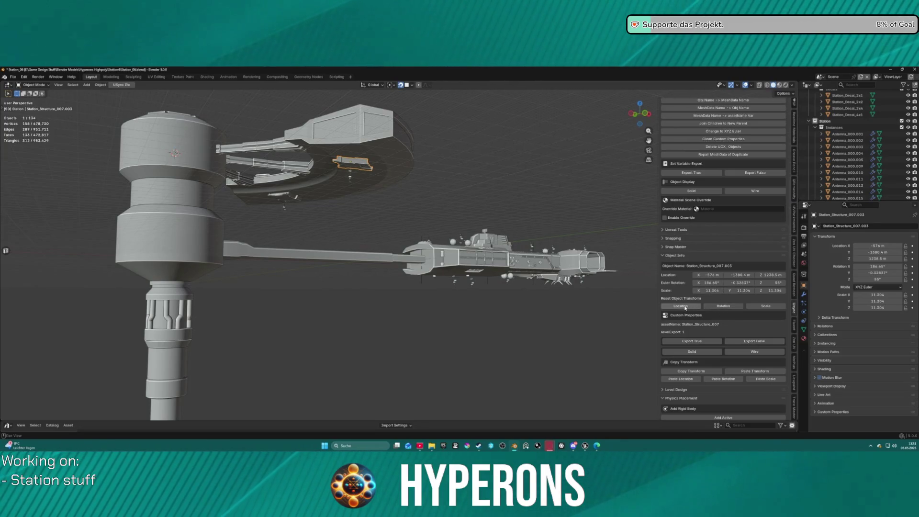
left_click(728, 308)
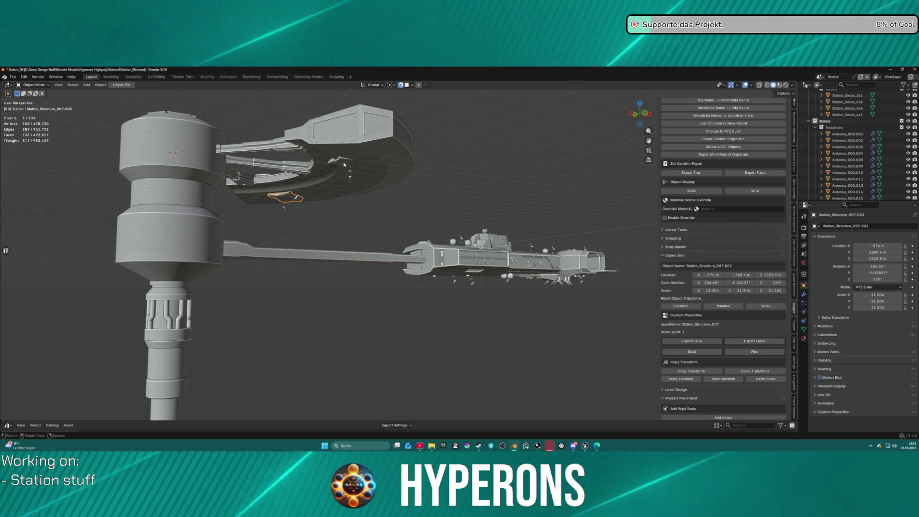
key("Delete")
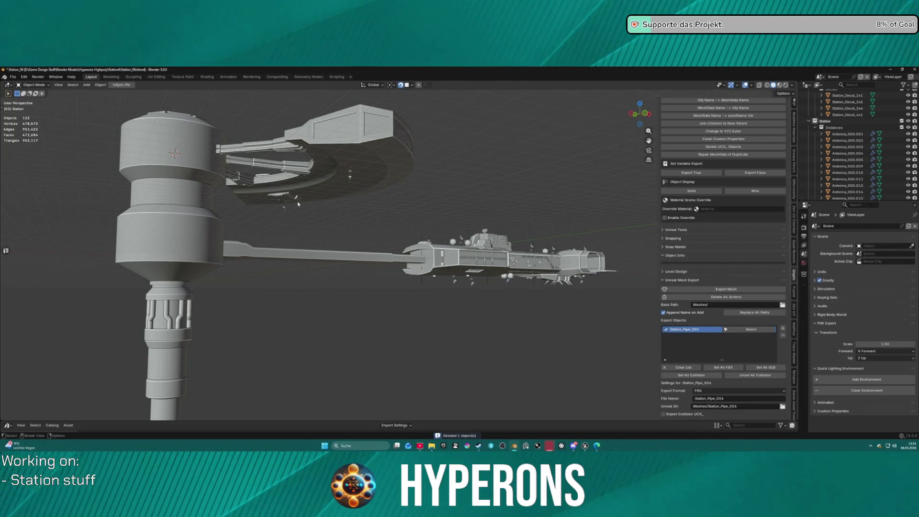
Step: Set the pivot to the 3D cursor and rotate the part under the ring -90° about Z
left_click(288, 197)
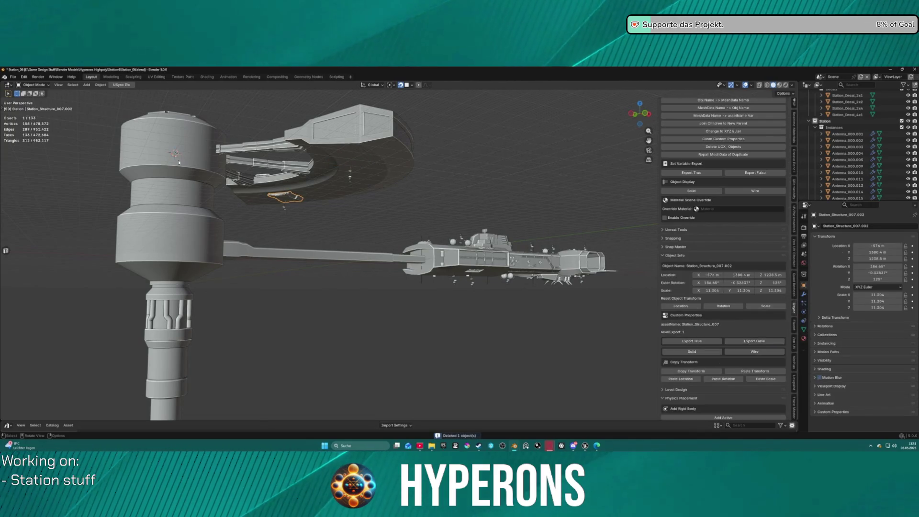
left_click(394, 86)
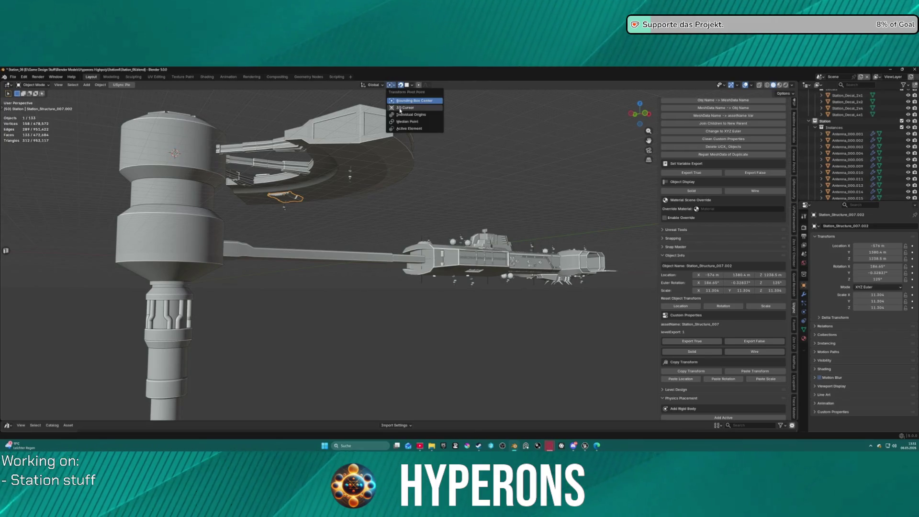
left_click(407, 109)
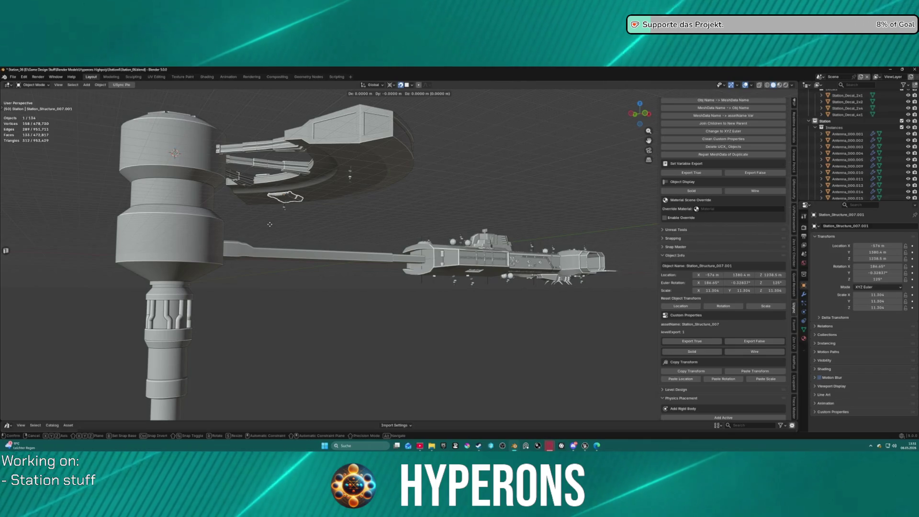
type("r")
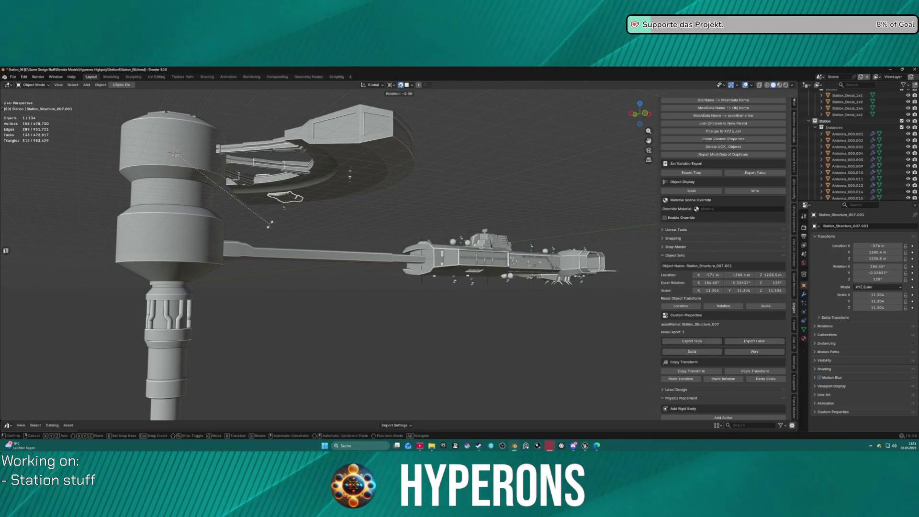
type("90z")
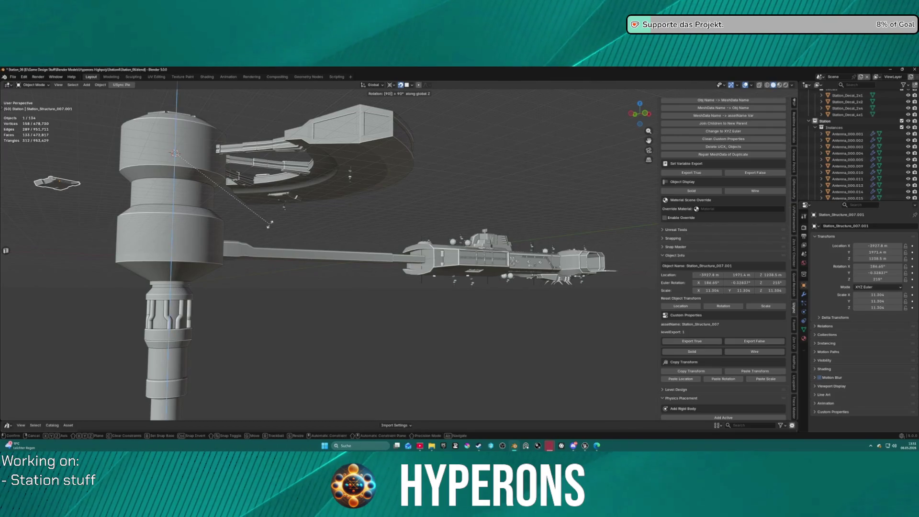
key("minus")
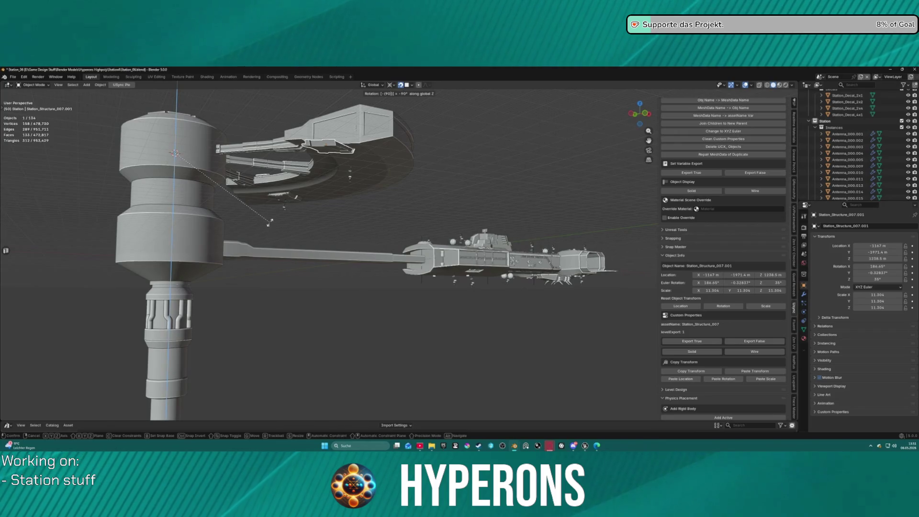
key("Return")
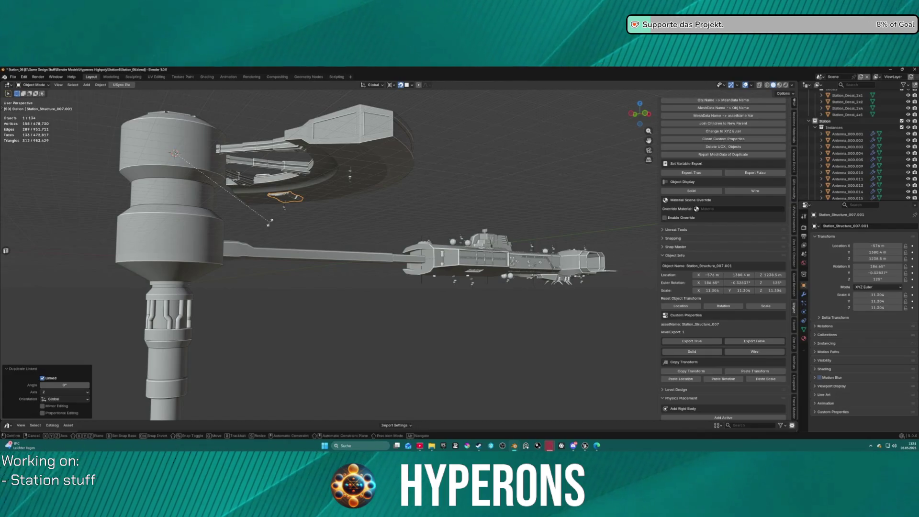
Step: Rotate the copied part again, correcting the angle to -70° about Z
key("r")
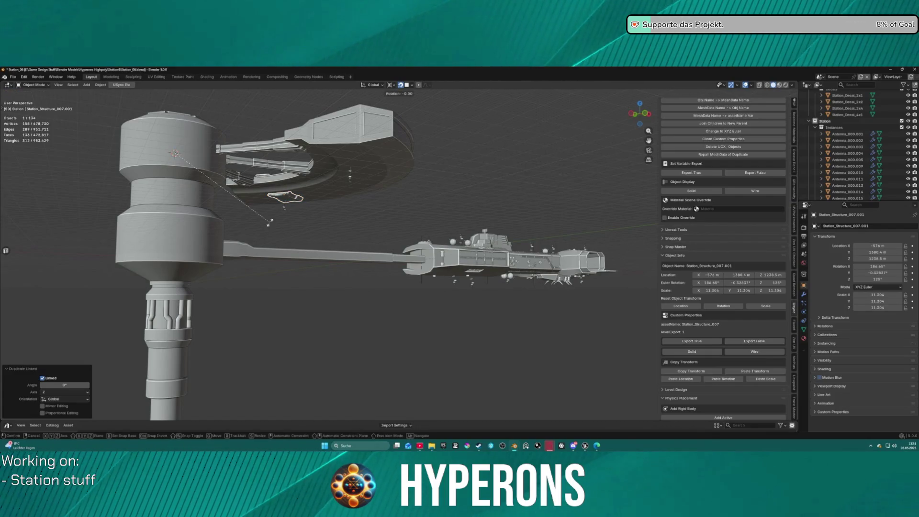
type("33")
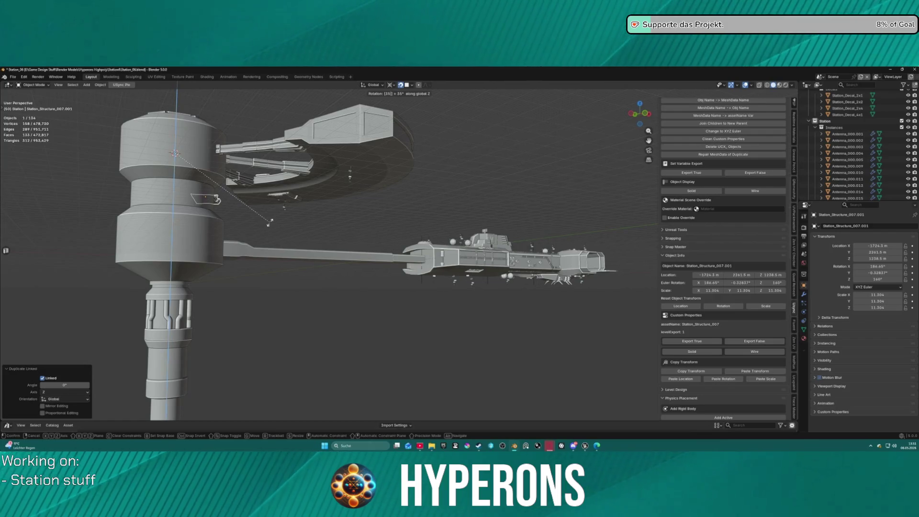
key("minus")
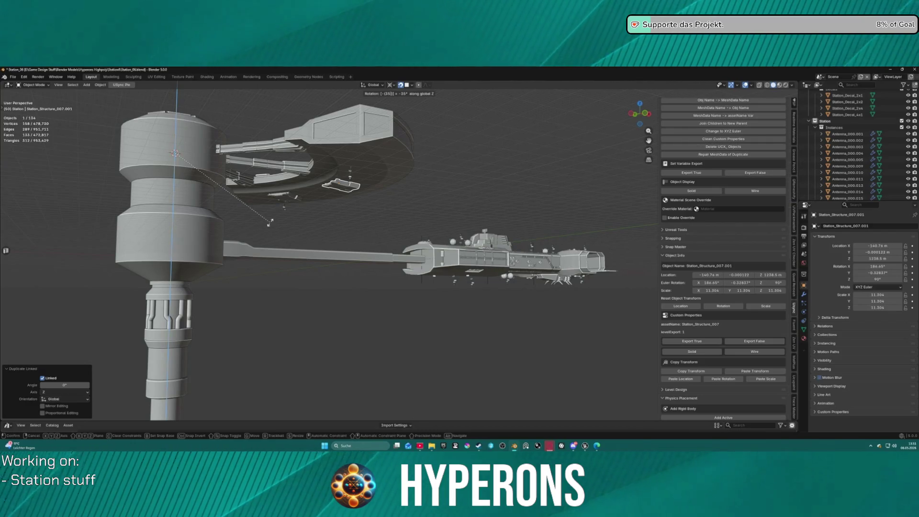
key("BackSpace")
key("BackSpace")
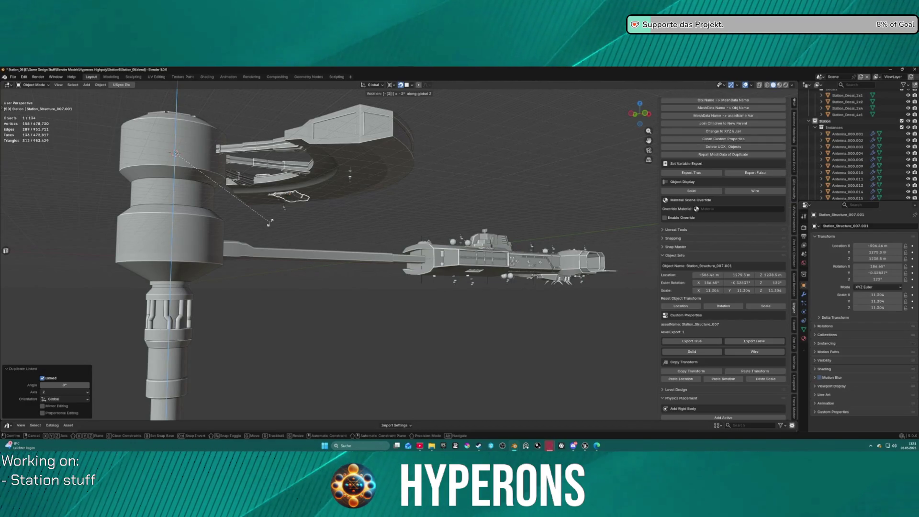
type("70")
key("Return")
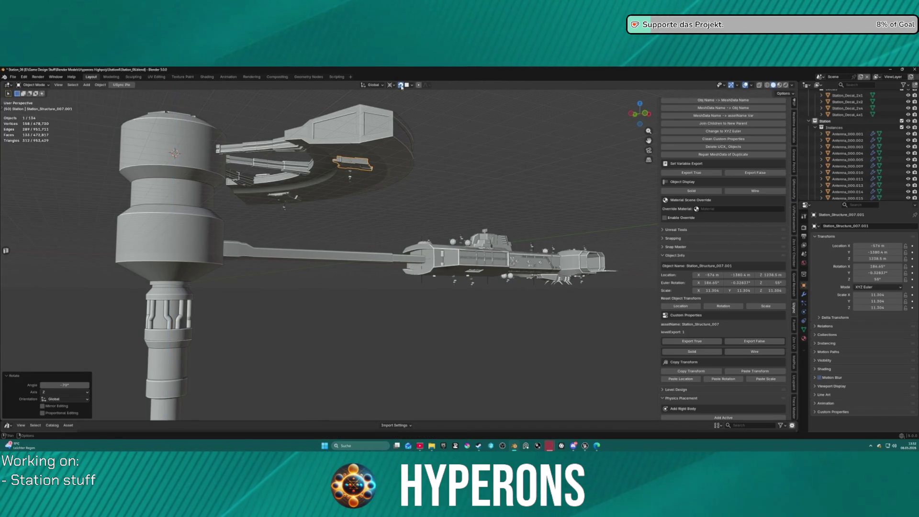
mouse_move(472, 134)
left_mouse_down()
mouse_move(449, 133)
mouse_move(476, 148)
left_mouse_up()
left_click(294, 184, "shift")
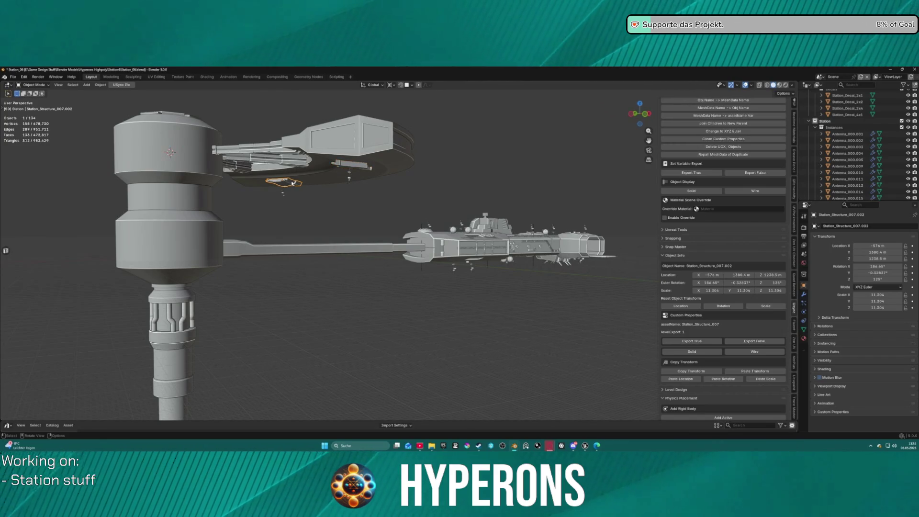
left_click(364, 165)
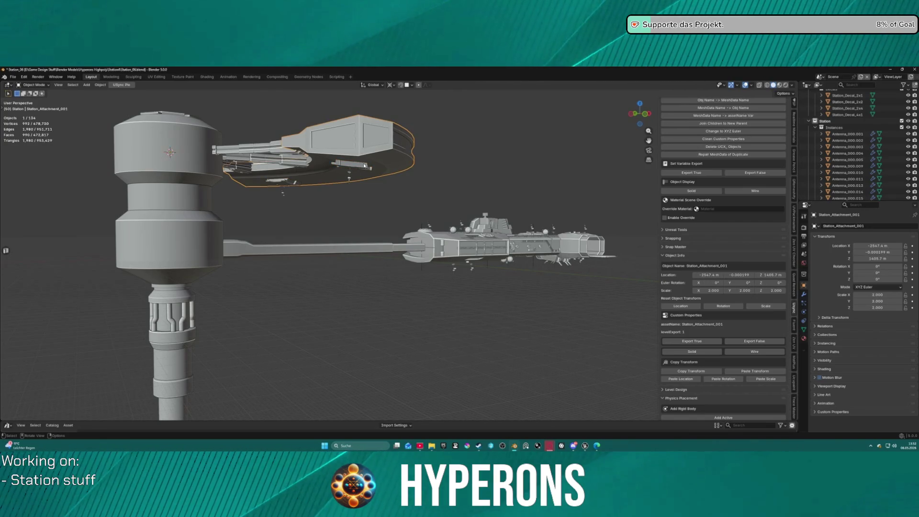
left_click(361, 166)
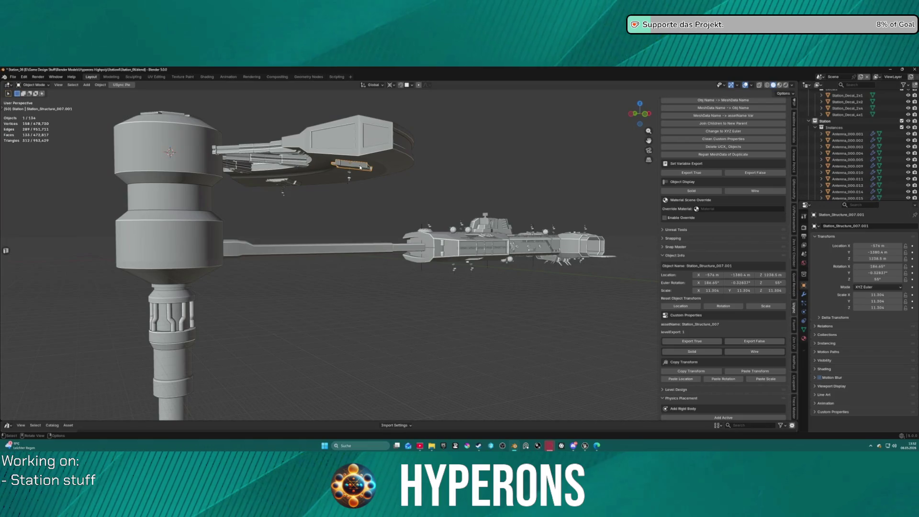
left_click(293, 183)
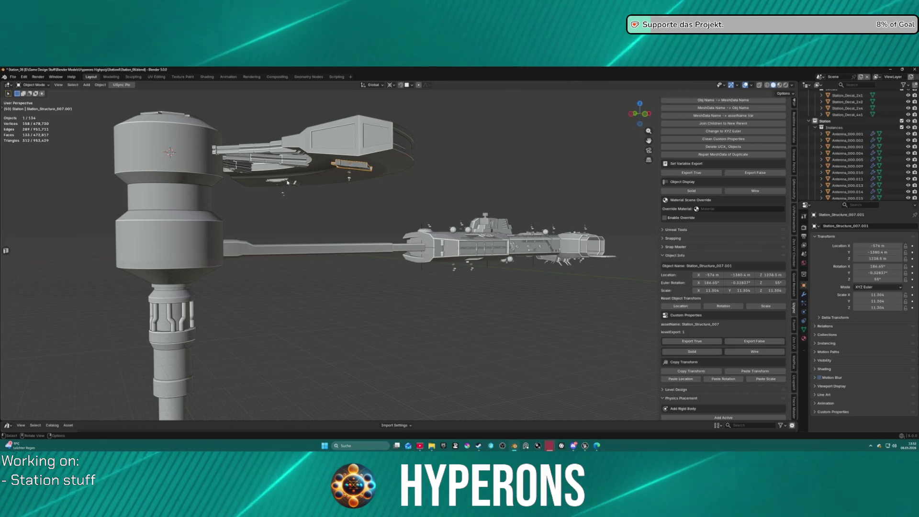
left_click(354, 166, "shift")
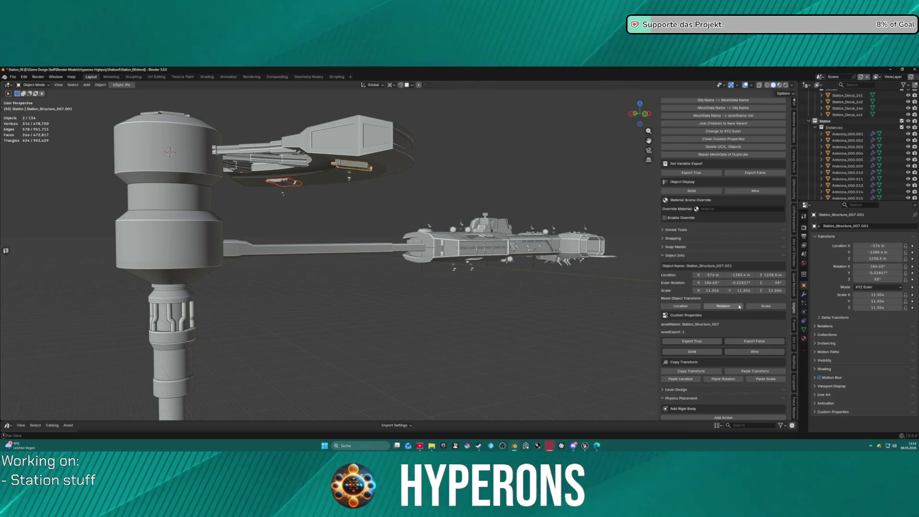
scroll(743, 309, "down", 3)
scroll(745, 311, "down", 8)
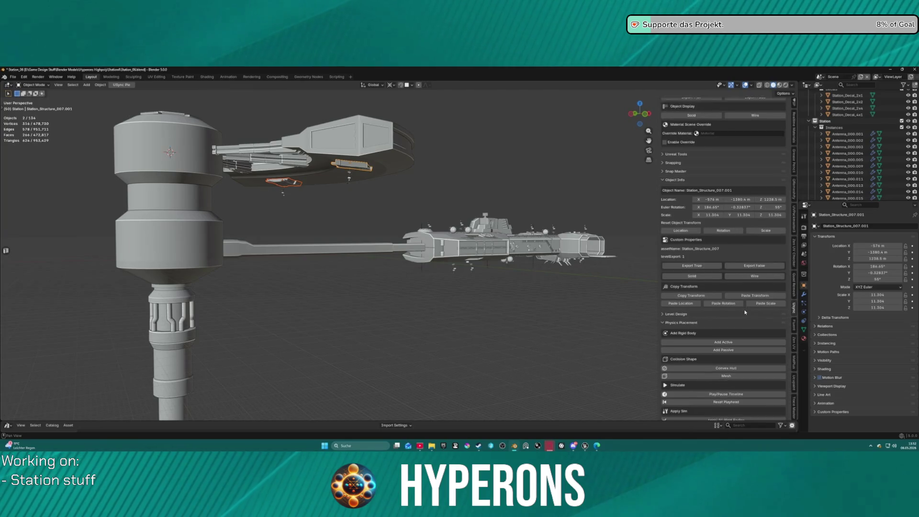
scroll(747, 311, "up", 3)
scroll(747, 308, "up", 3)
scroll(746, 309, "up", 2)
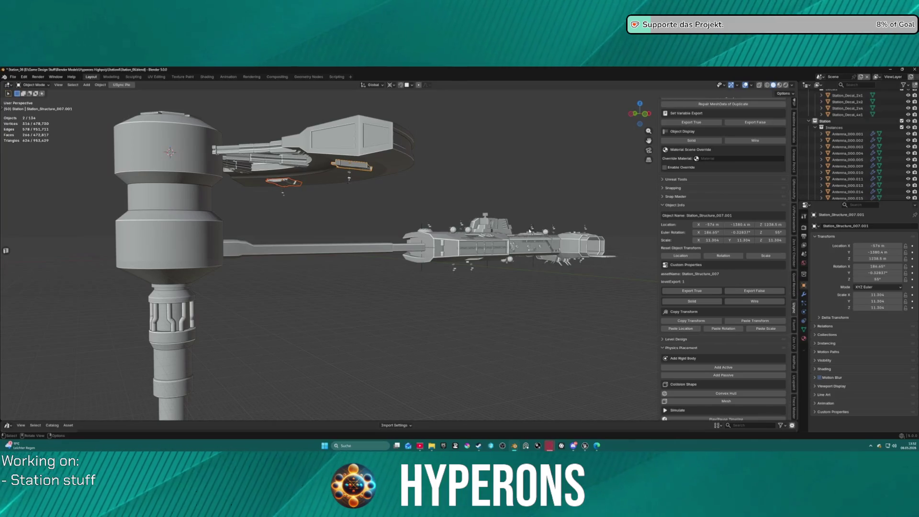
Step: Remove Station_Pipe_006 from the export list, add Station_Structure_007.001 and .002, and export them
scroll(718, 181, "down", 9)
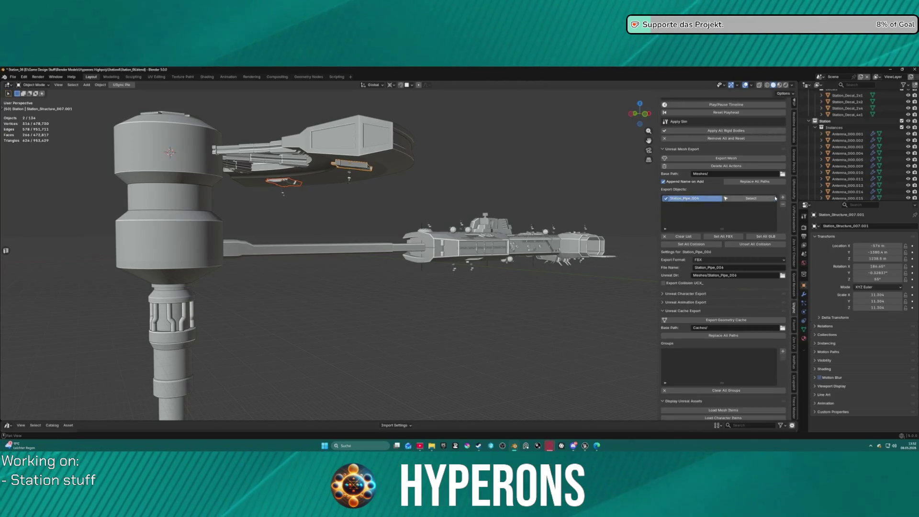
left_click(784, 204)
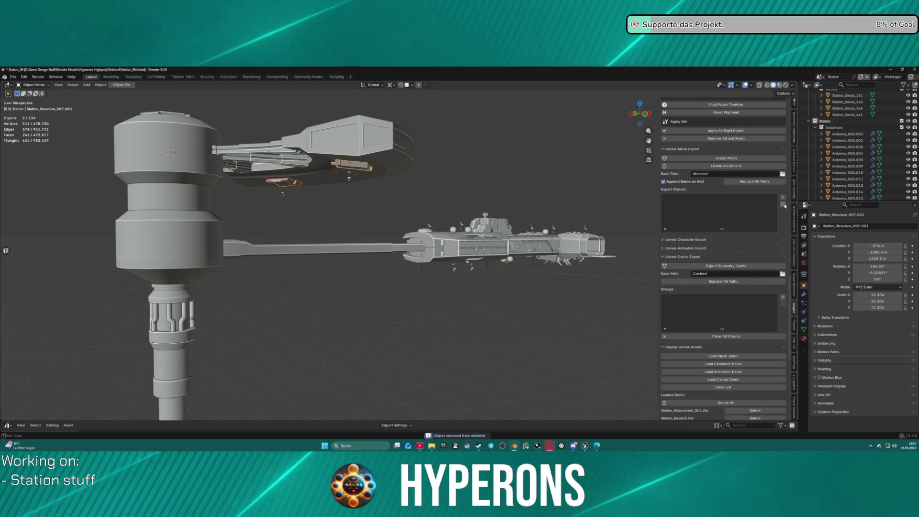
scroll(766, 215, "up", 8)
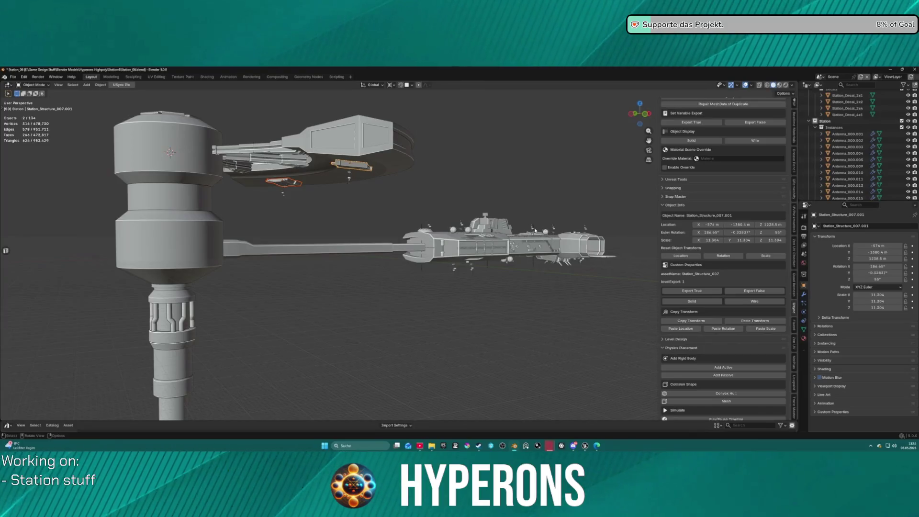
scroll(694, 182, "down", 9)
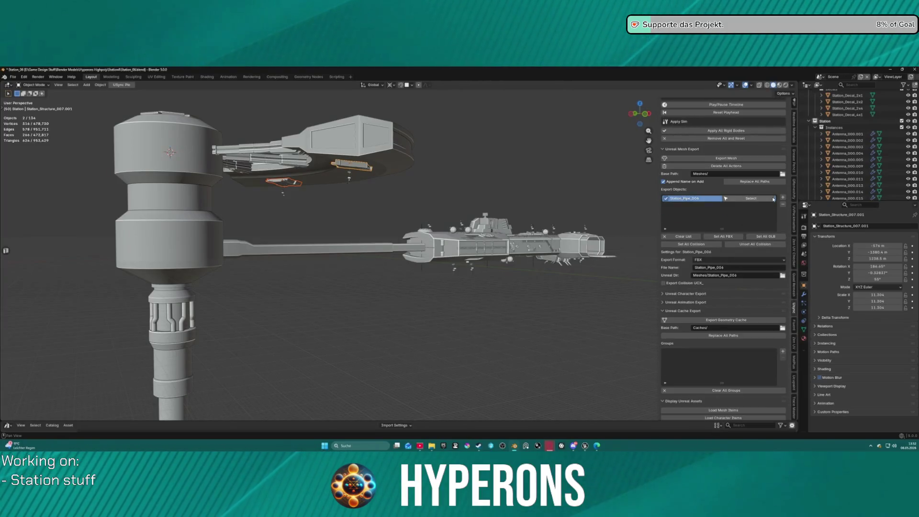
left_click(783, 205)
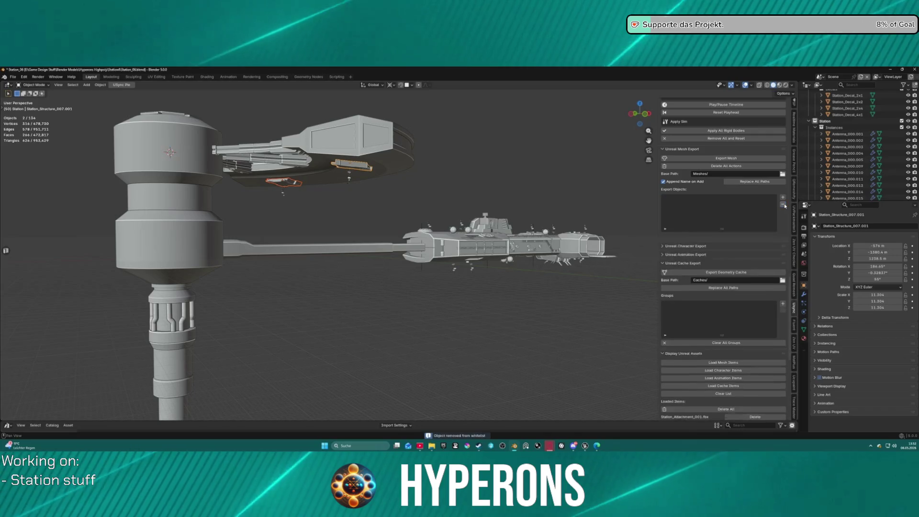
left_click(784, 198)
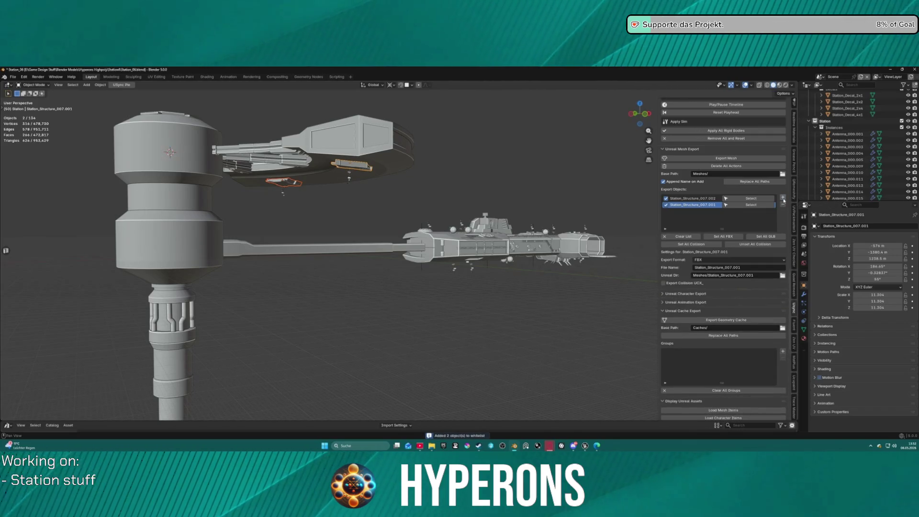
left_click(707, 160)
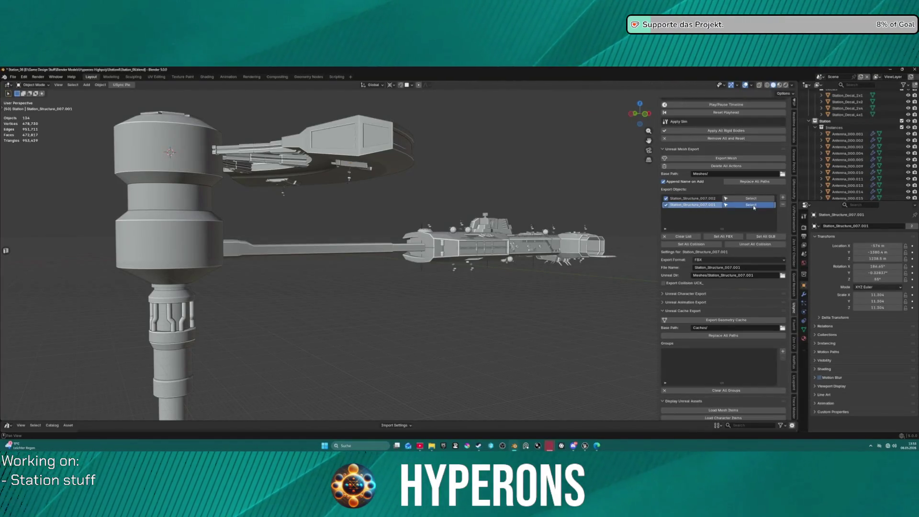
Step: Pick Station_Structure_007.002 in the export list, then clear the whole list
left_click(752, 205)
left_click(738, 199)
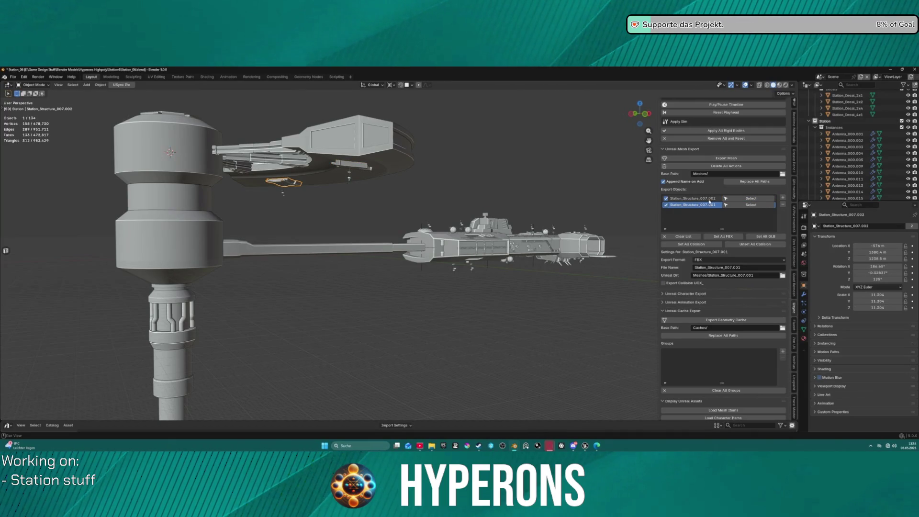
left_click(702, 198)
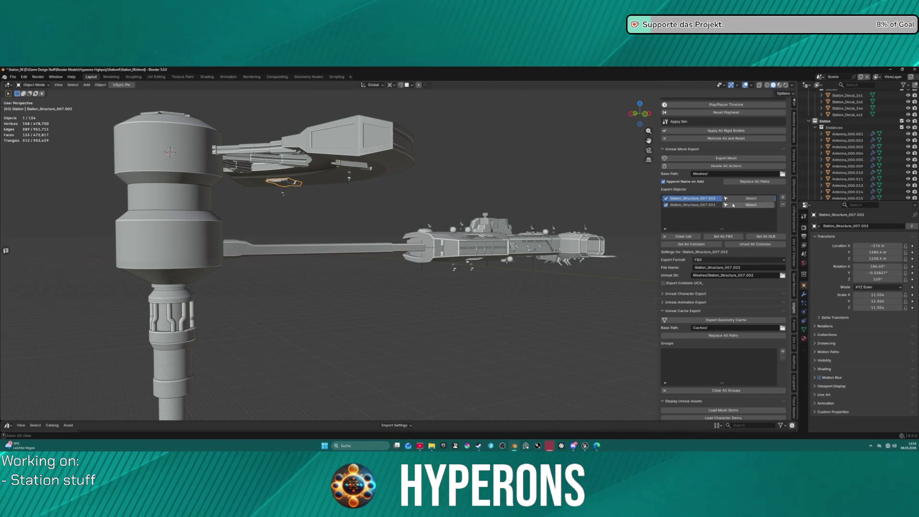
left_click(683, 237)
Step: Select Station_Structure_007.001, then enable and expand the Structure collection in the Outliner
scroll(870, 147, "down", 10)
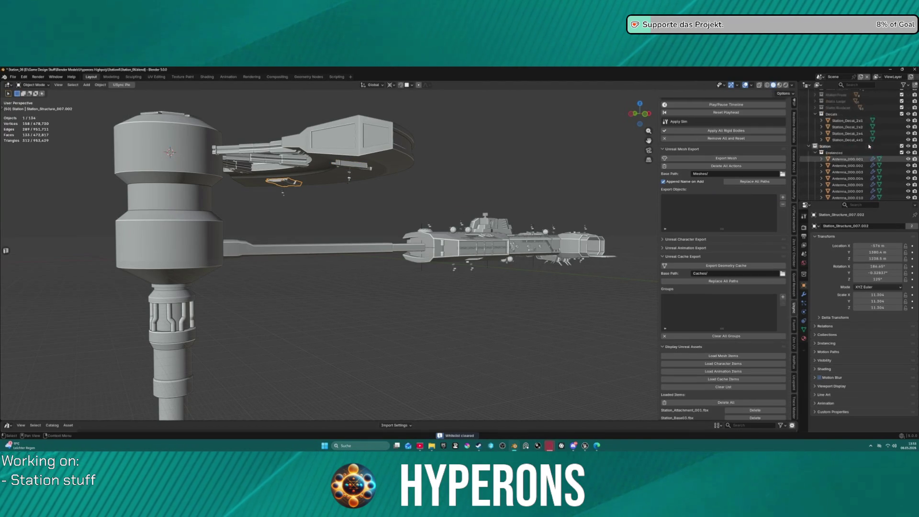
left_click(352, 168)
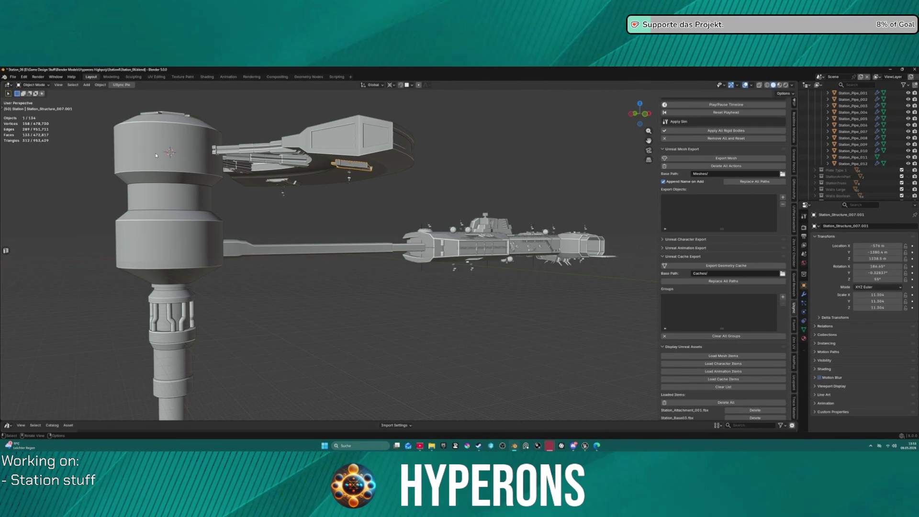
scroll(901, 138, "up", 5)
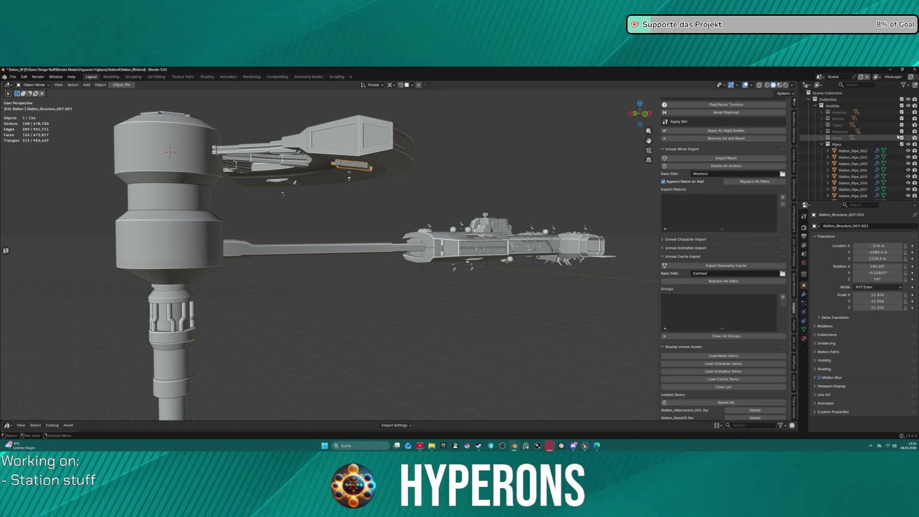
scroll(866, 140, "down", 6)
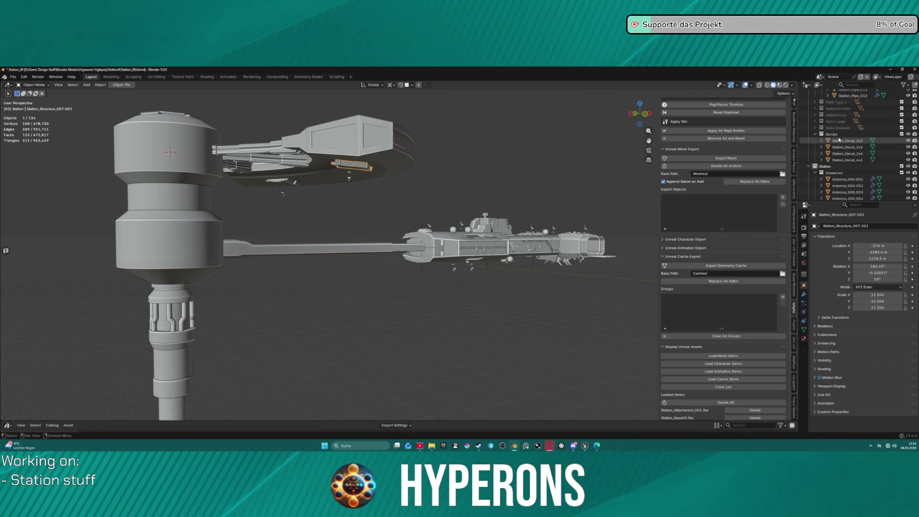
scroll(837, 134, "down", 3)
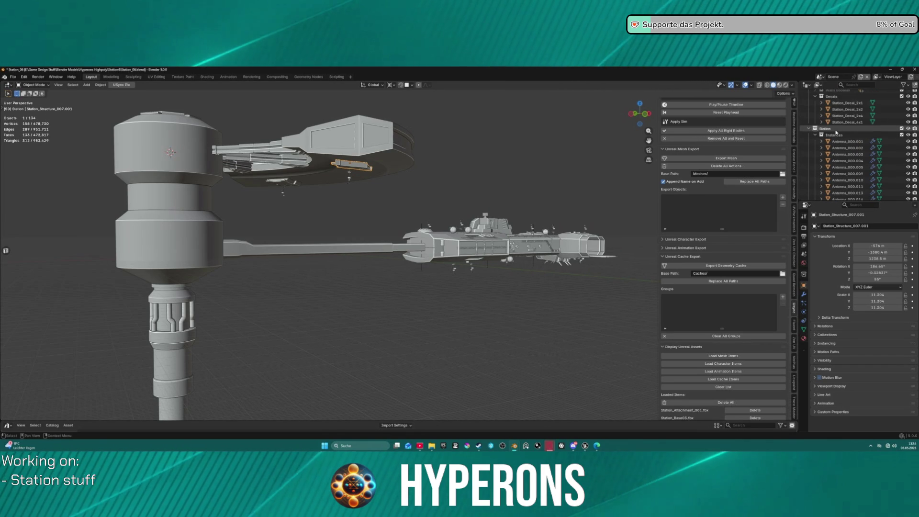
scroll(837, 134, "up", 6)
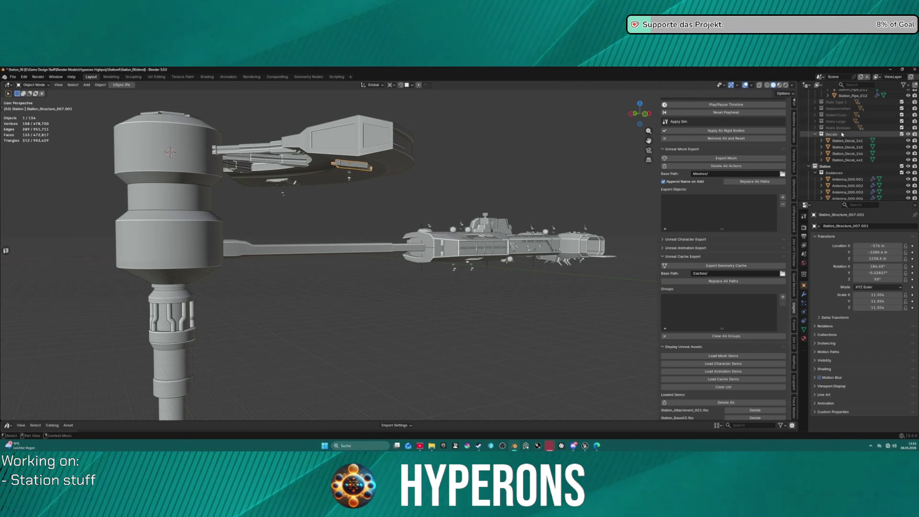
scroll(842, 135, "up", 7)
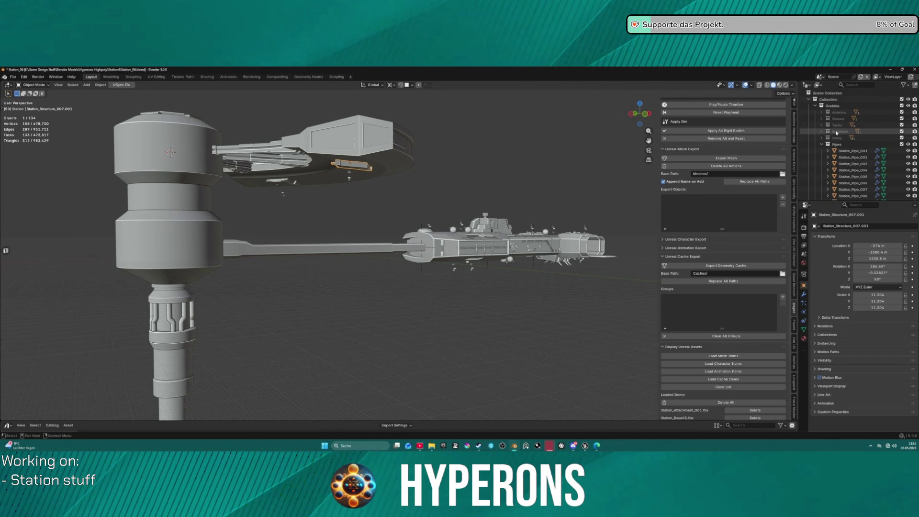
left_click(902, 131)
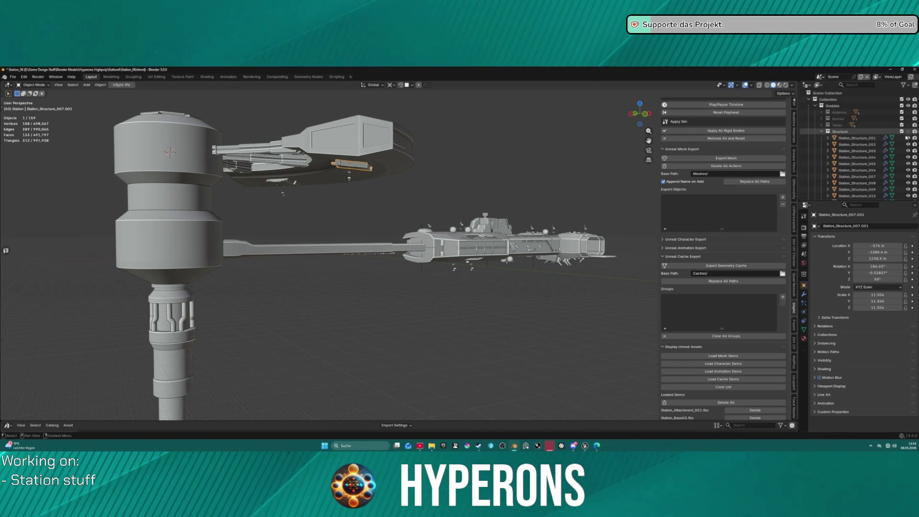
Step: Add Station_Structure_007 to the Export Objects list and export its mesh for Unreal
left_click(822, 132)
scroll(877, 148, "down", 3)
left_click(859, 139)
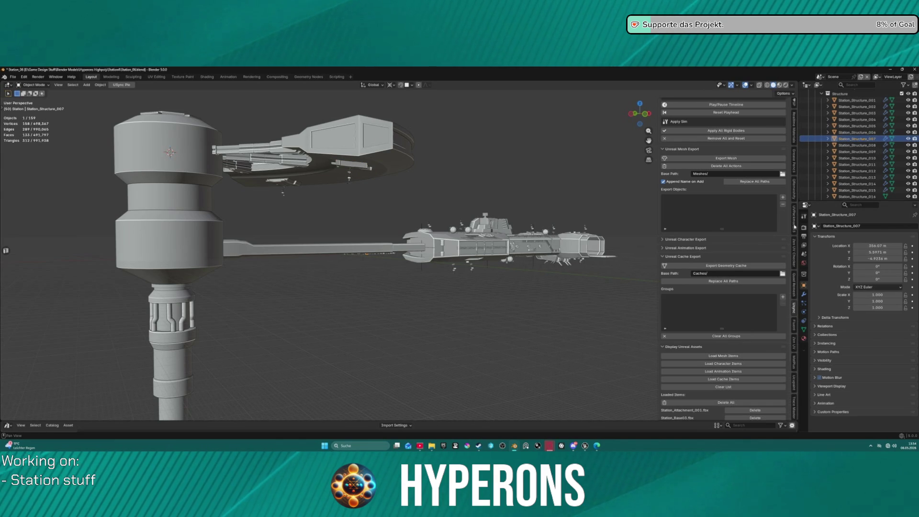
left_click(783, 198)
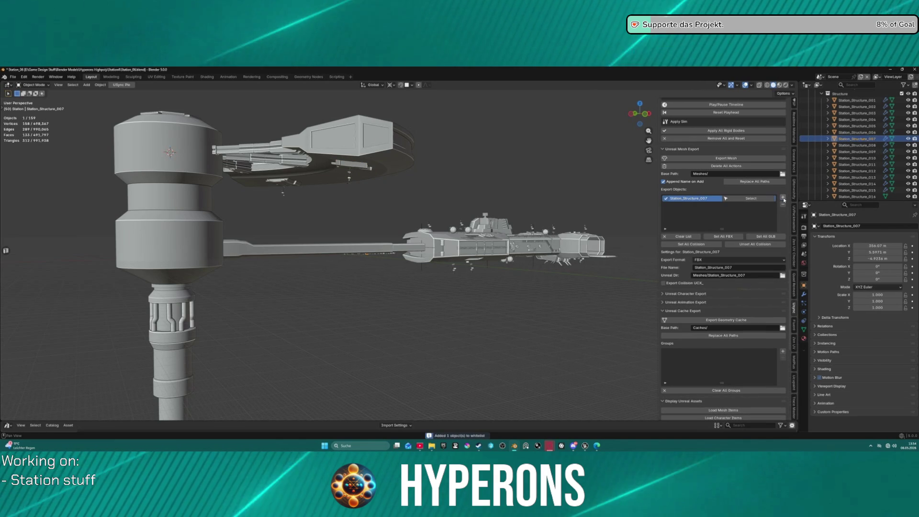
left_click(726, 158)
Step: Switch to the Unreal Editor and start importing the exported meshes into the level
mouse_move(585, 446)
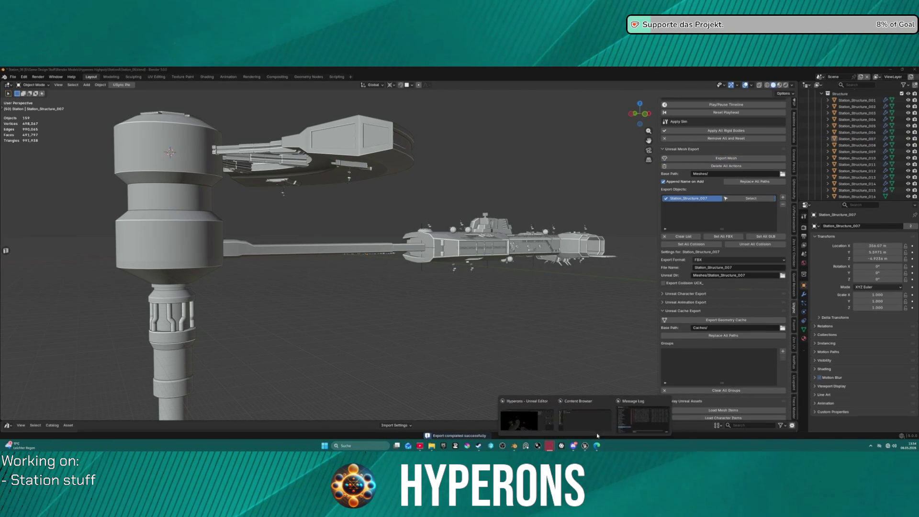
left_click(527, 415)
left_click(664, 124)
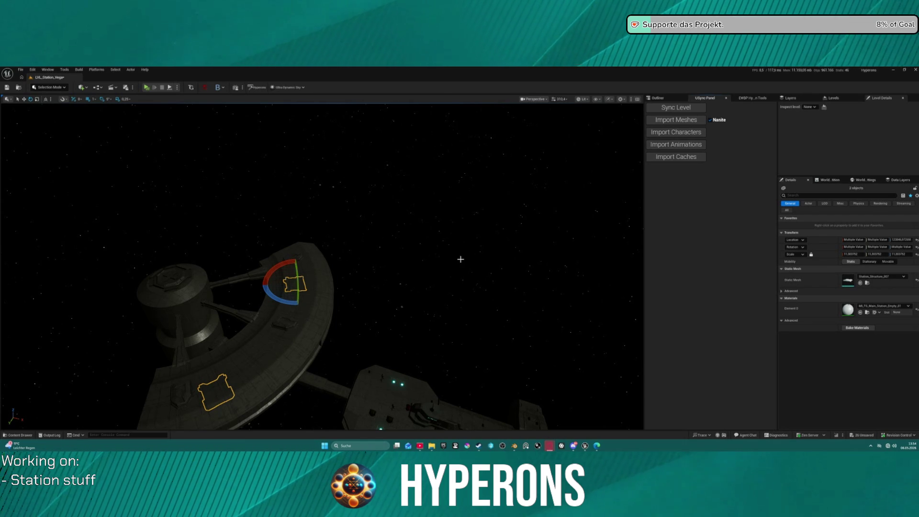
Step: Once the mesh import finishes, bring the Twitch Creator Dashboard to the front
key("alt+Tab")
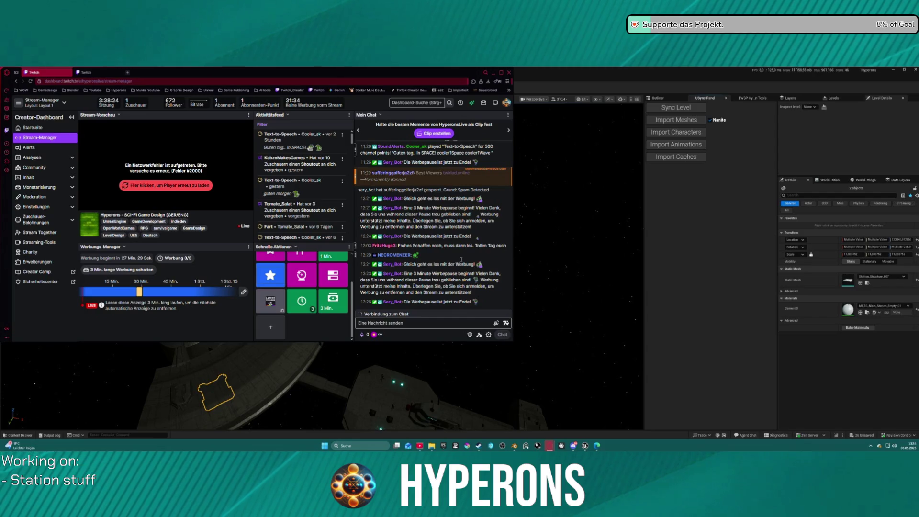
Step: Switch away from the Twitch dashboard back to the Unreal station level
key("alt+Tab")
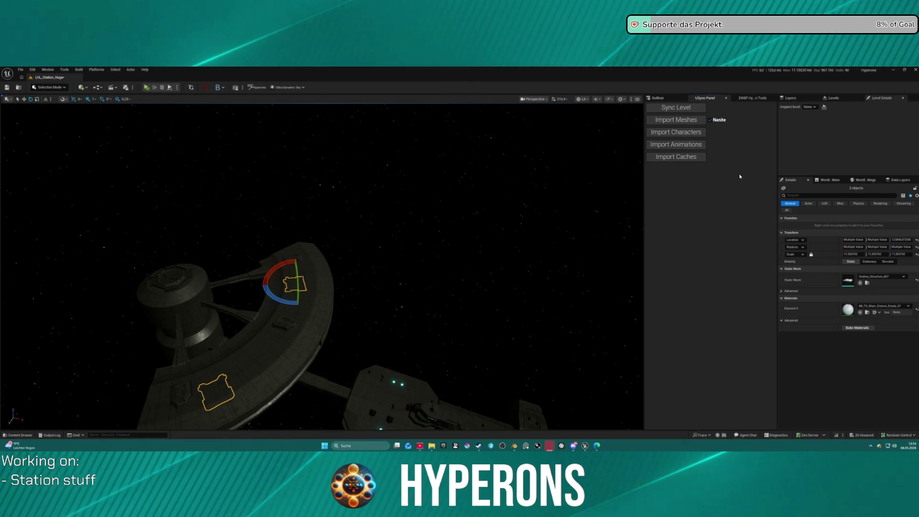
left_click_drag(413, 272, 371, 254)
key("Down")
key("Down")
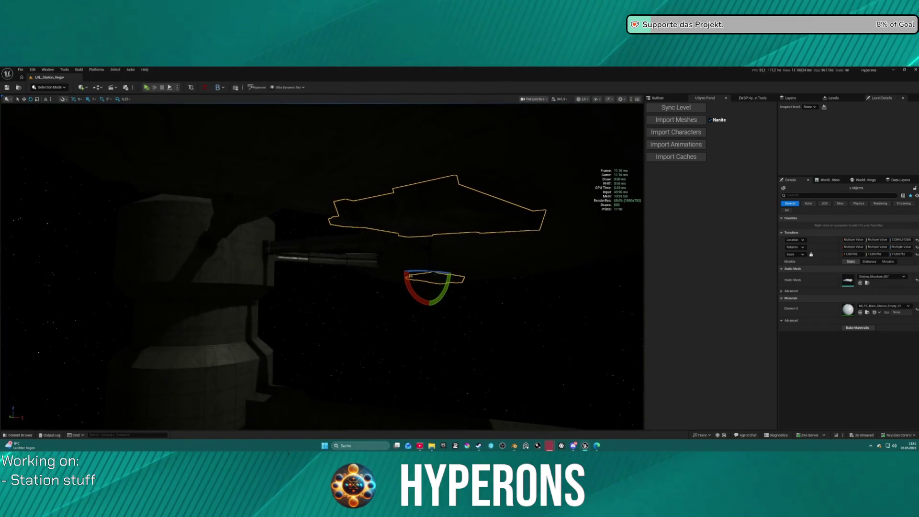
key("Down")
key("Down")
key("Down")
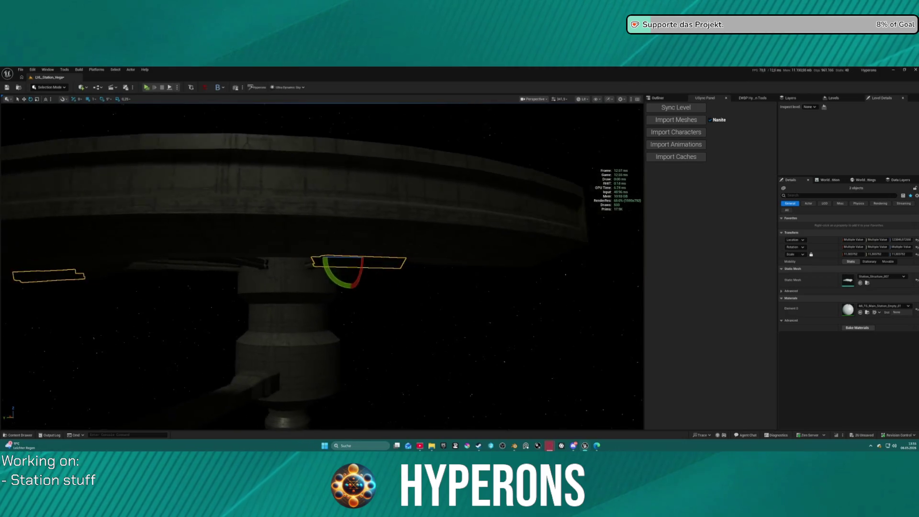
key("Up")
key("Up")
key("Up")
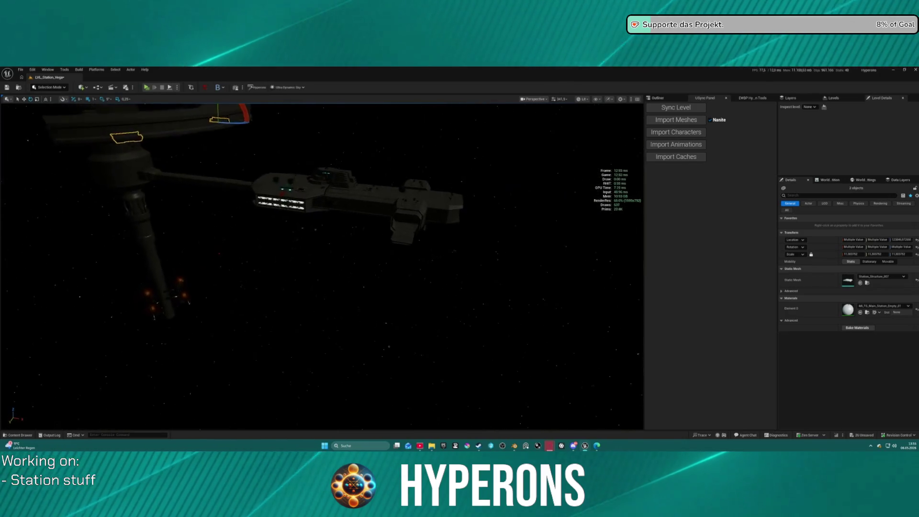
key("Left")
key("Left")
key("Left")
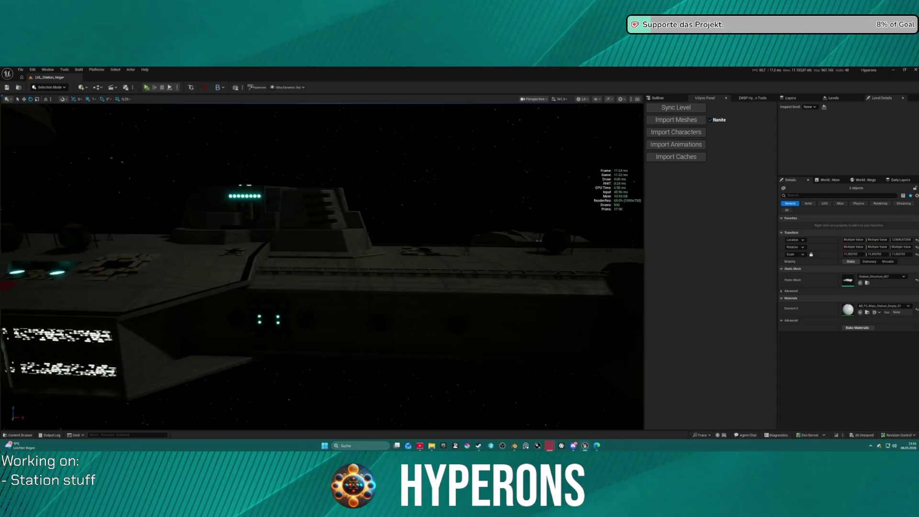
key("Up")
key("Up")
key("Up")
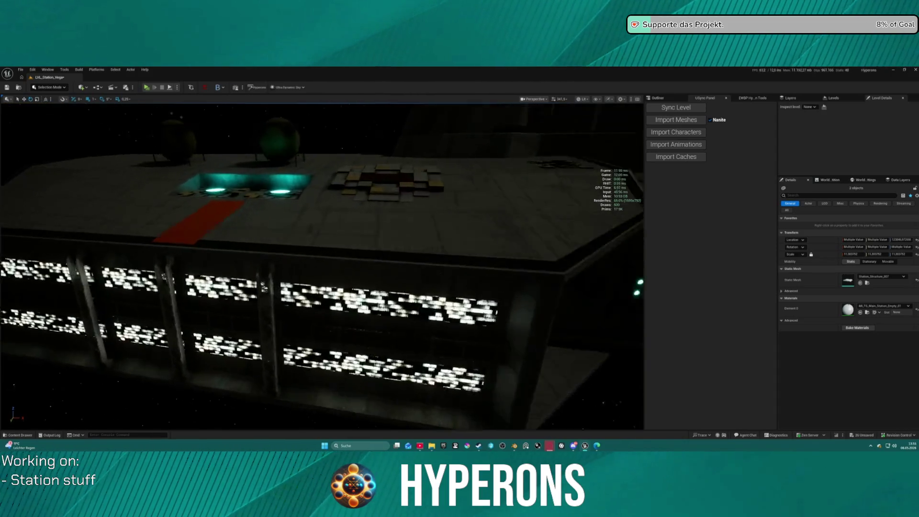
key("Up")
key("Up")
key("Up")
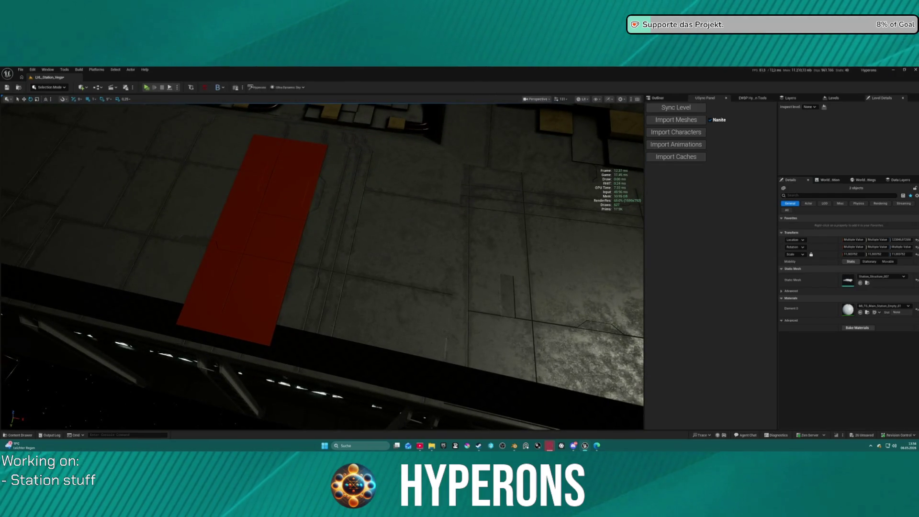
key("Down")
key("Down")
key("Down")
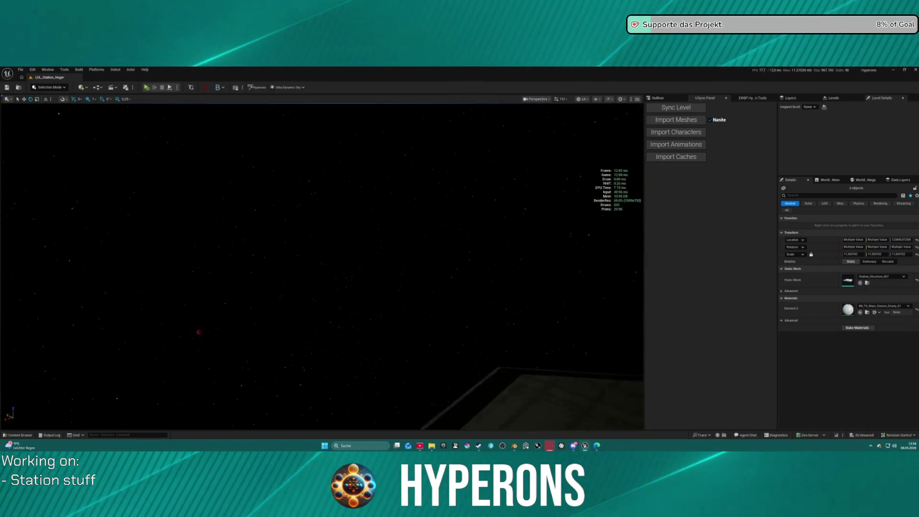
key("Up")
key("Up")
key("Up")
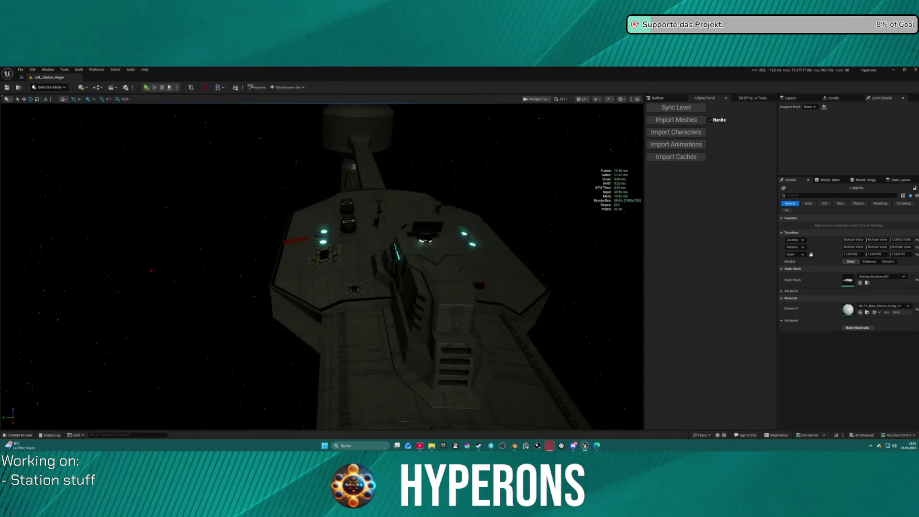
key("Up")
key("Up")
key("Up")
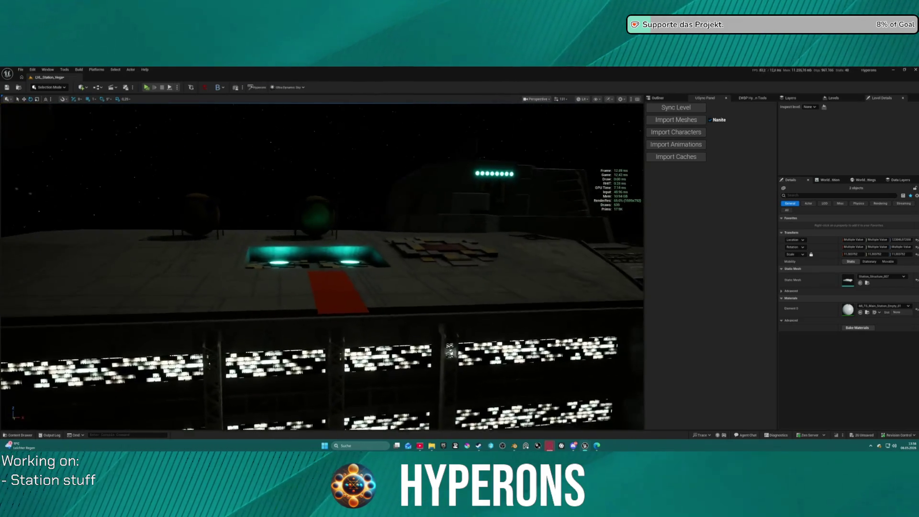
key("Down")
key("Down")
key("Down")
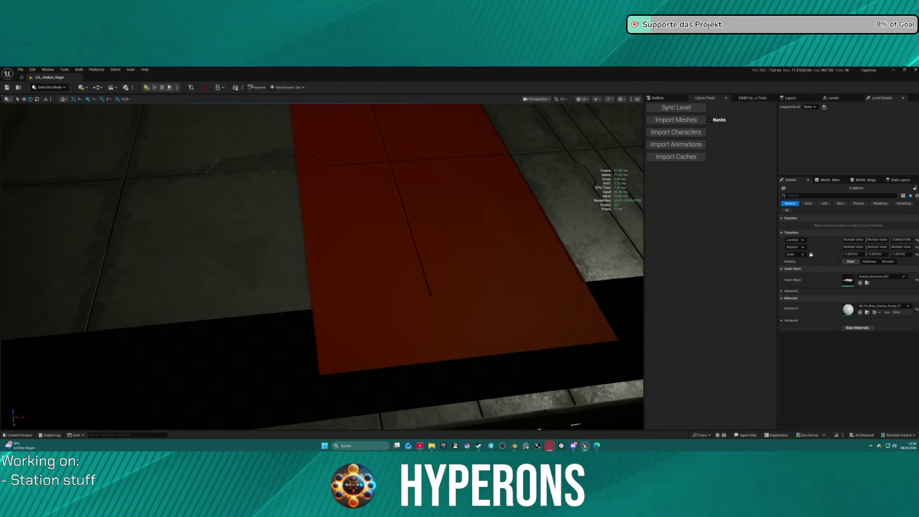
key("Down")
key("Down")
key("Down")
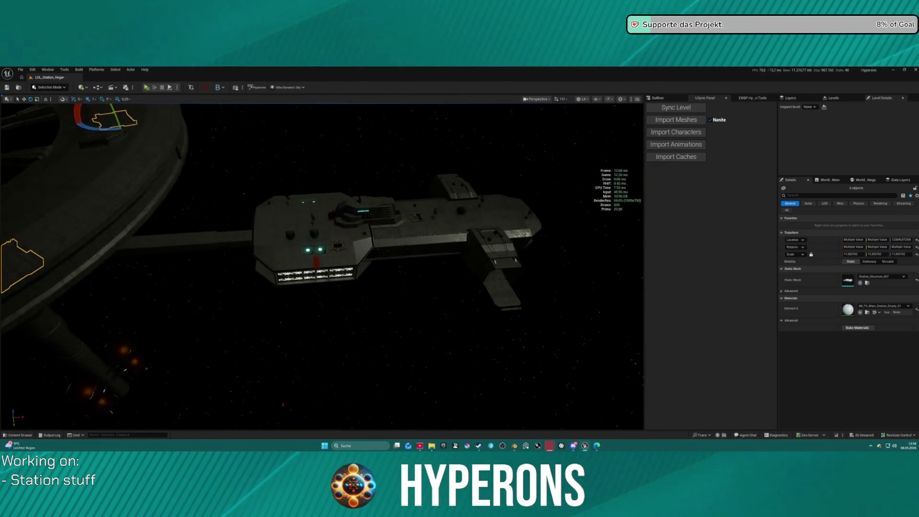
key("Up")
key("Up")
key("Up")
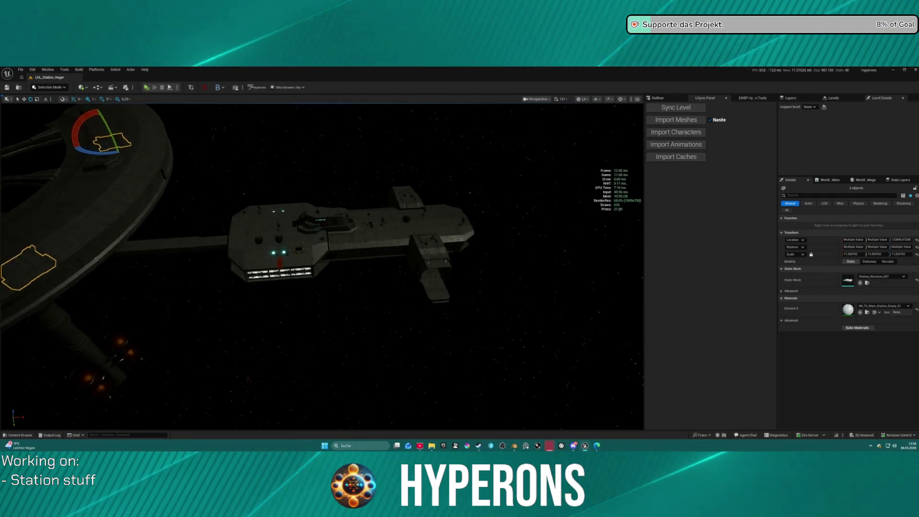
key("Up")
key("Up")
key("Up")
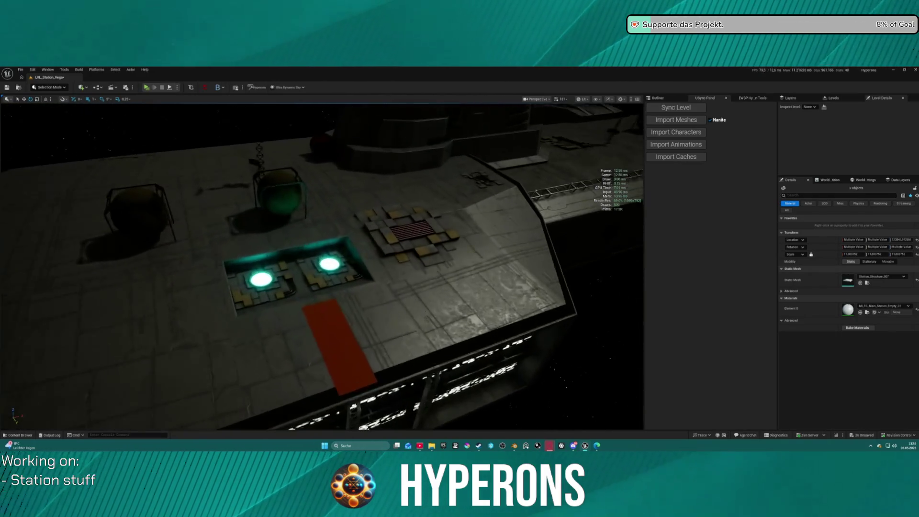
key("Down")
key("Down")
key("Down")
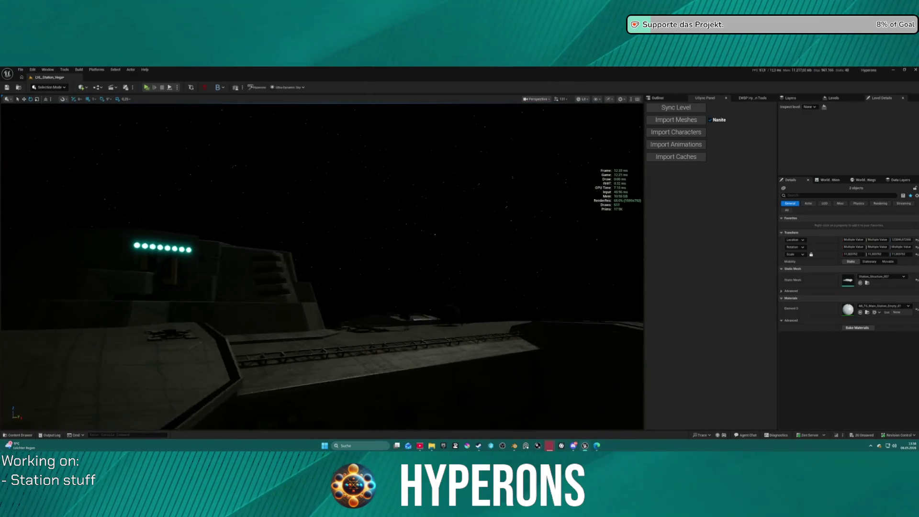
key("Down")
key("Down")
key("Down")
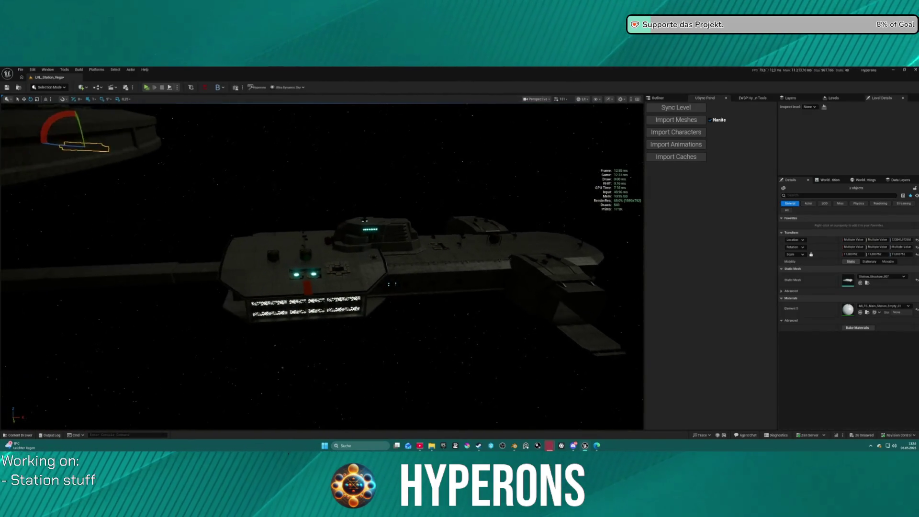
key("Right")
key("Right")
key("Right")
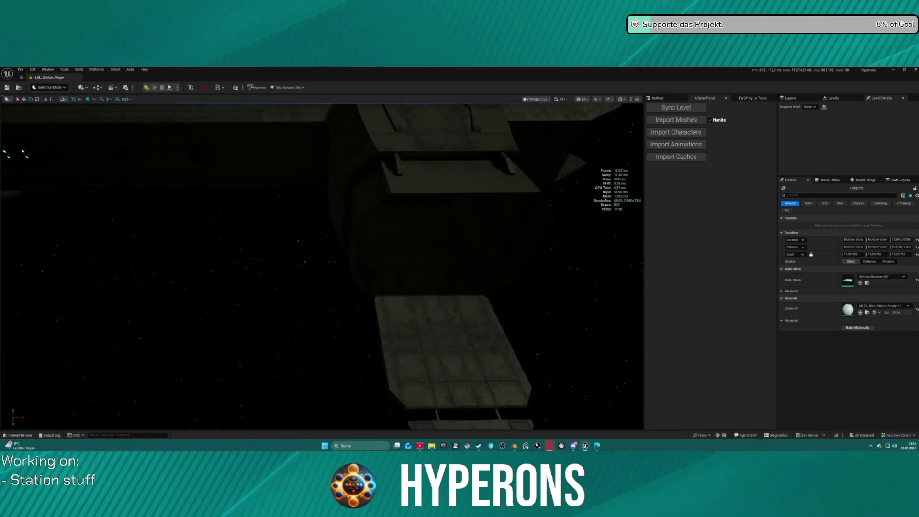
key("Up")
key("Up")
key("Up")
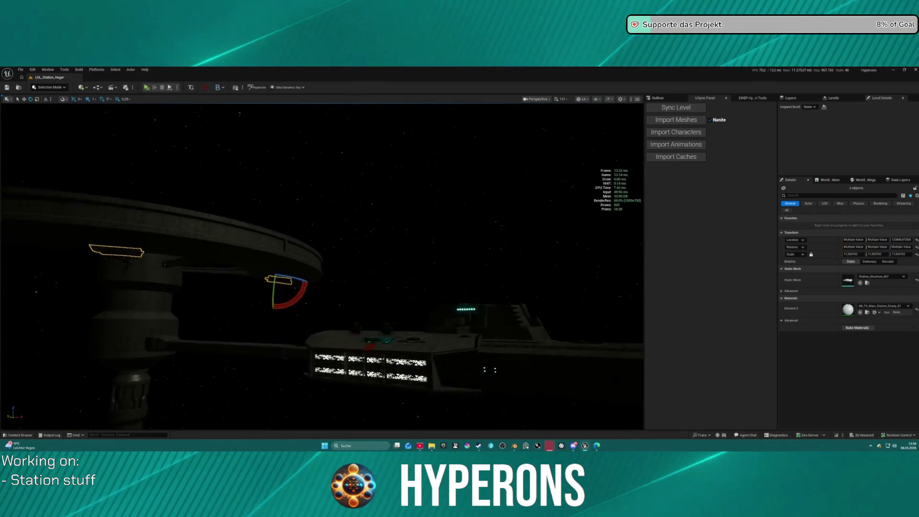
mouse_move(516, 449)
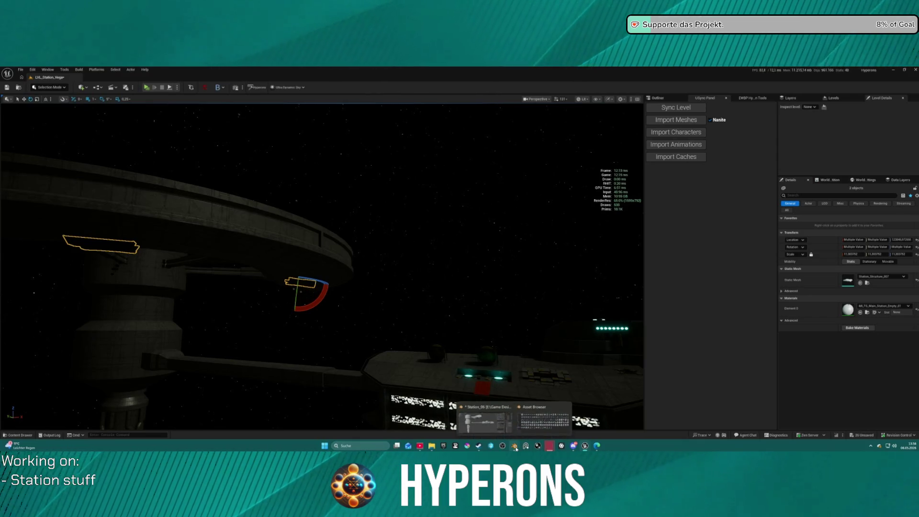
Step: In Blender, use Export Level JSON under USync Main for LVL_Station_Vega, then return to Unreal
left_click(495, 426)
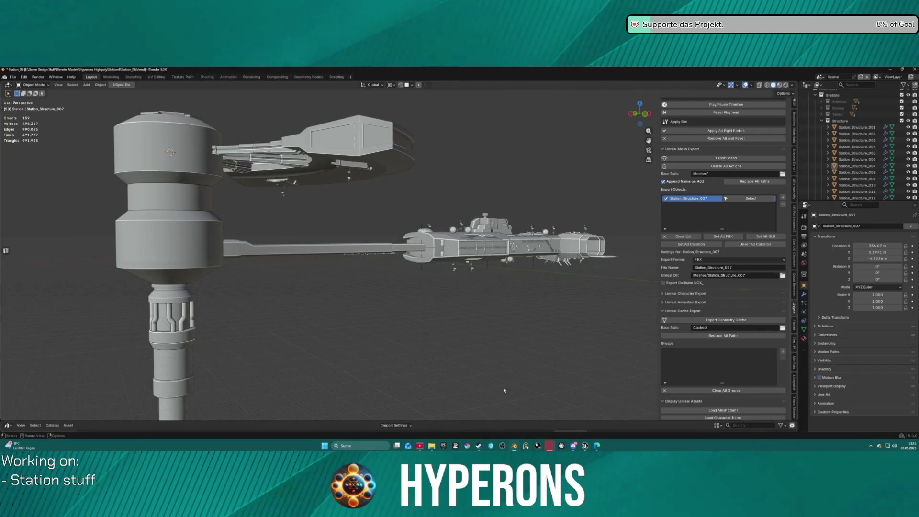
scroll(531, 309, "down", 2)
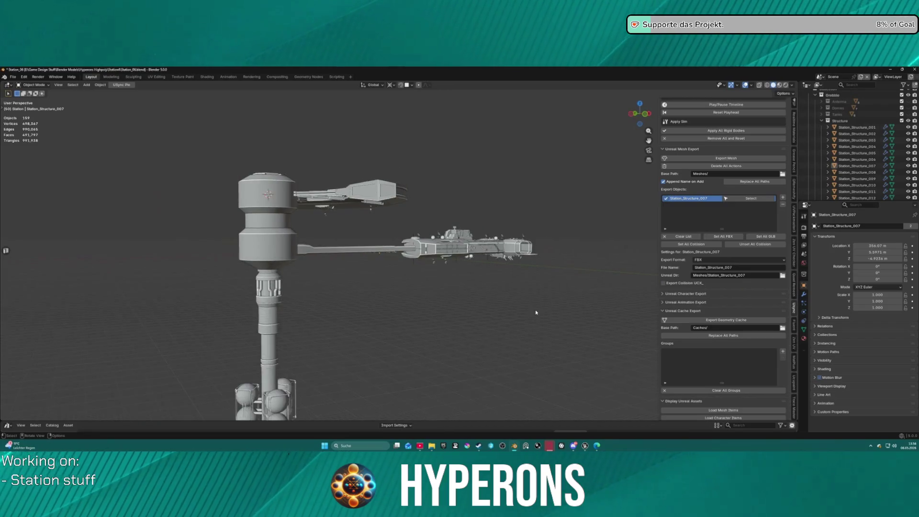
scroll(527, 297, "up", 6)
scroll(410, 259, "up", 4)
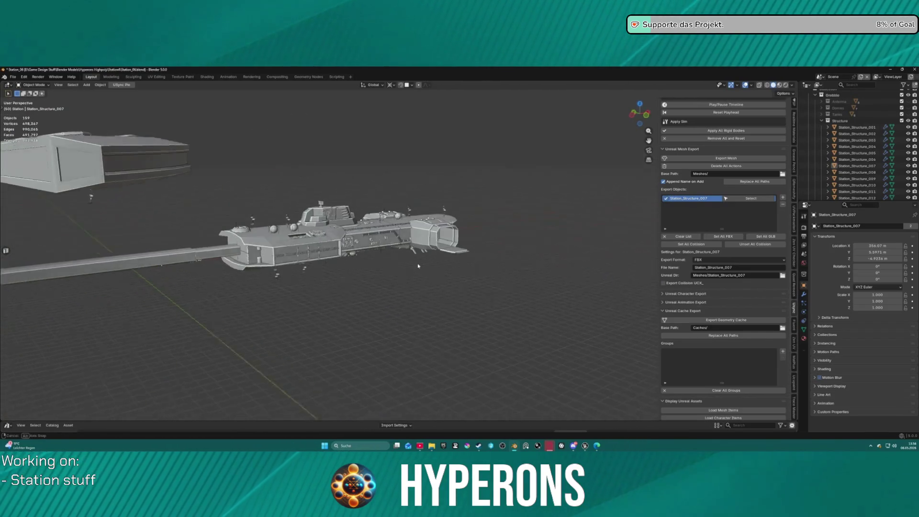
scroll(440, 225, "up", 5)
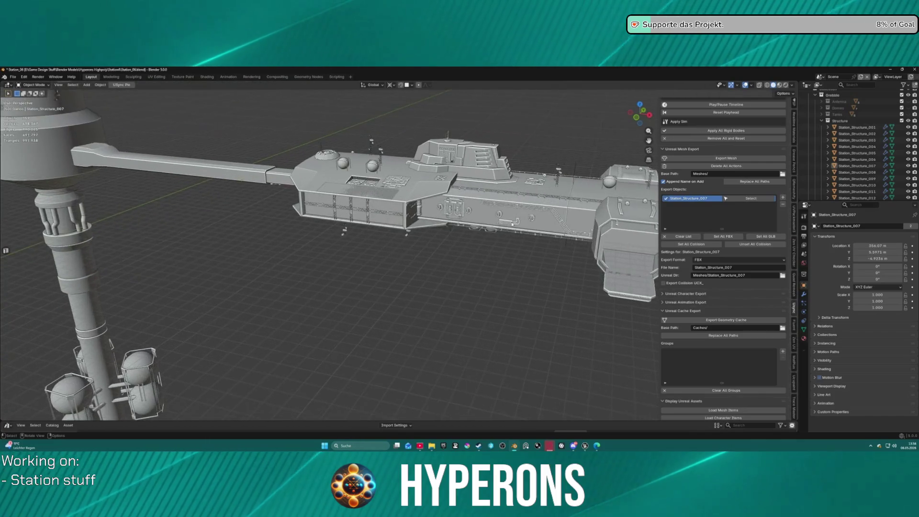
scroll(737, 133, "up", 8)
scroll(737, 133, "up", 8)
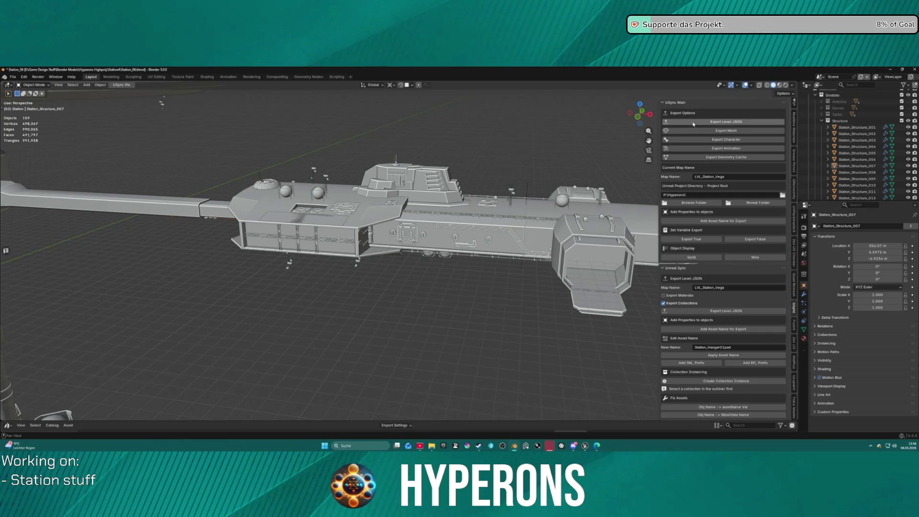
left_click(708, 122)
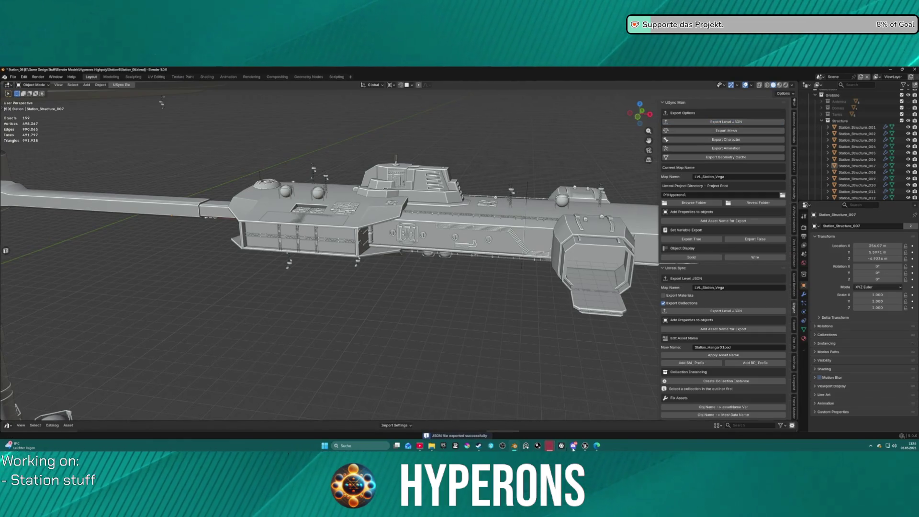
mouse_move(586, 447)
left_click(527, 414)
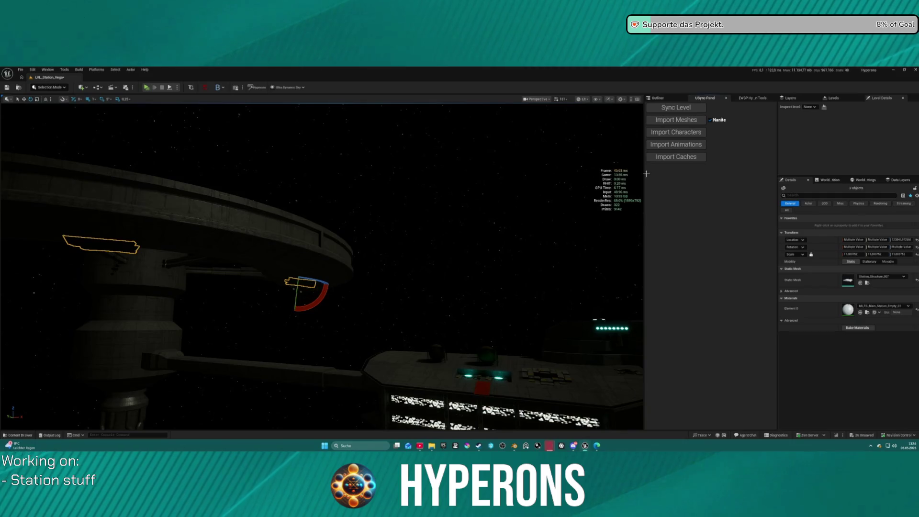
Step: Run Sync Level in the USync panel, then bring the ArtStation reference page forward
left_click(682, 108)
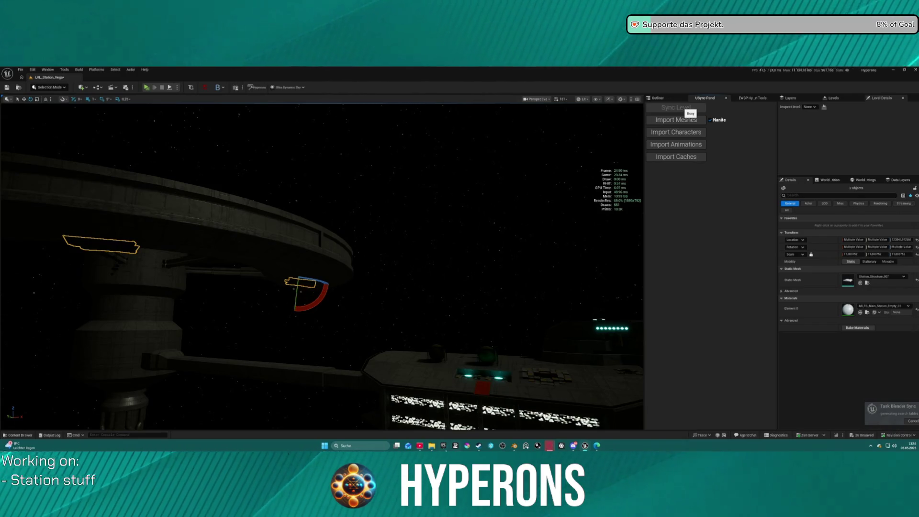
mouse_move(434, 448)
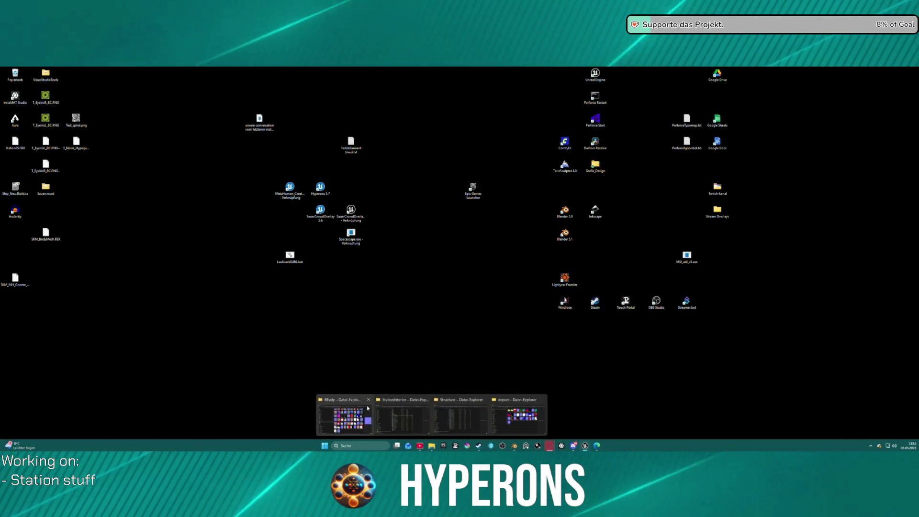
left_click(369, 400)
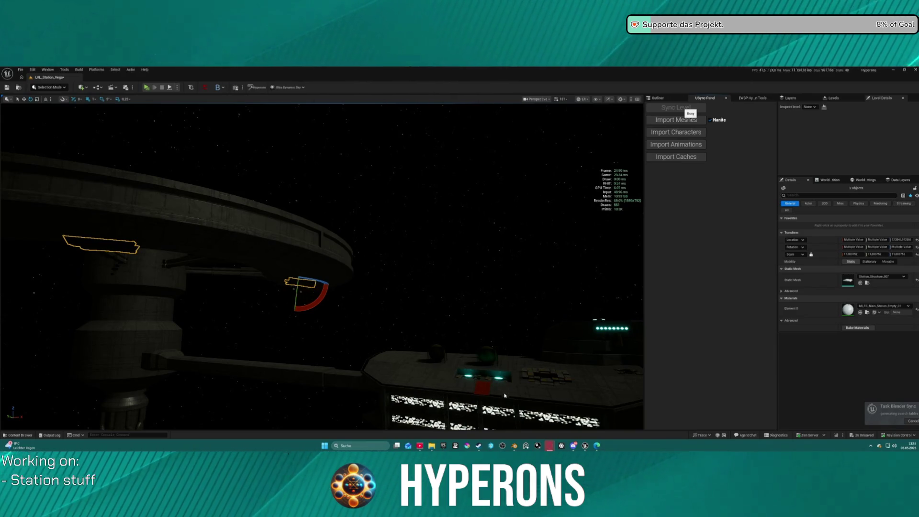
left_click(552, 445)
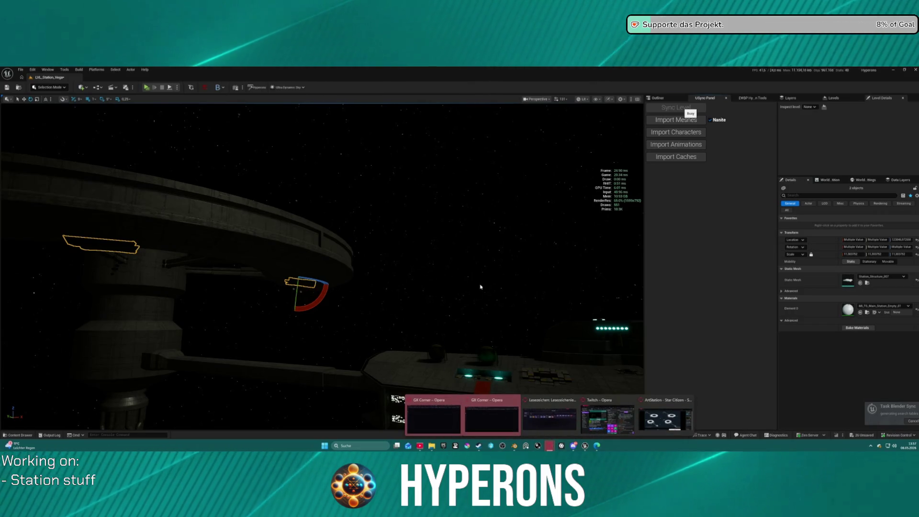
left_click(666, 419)
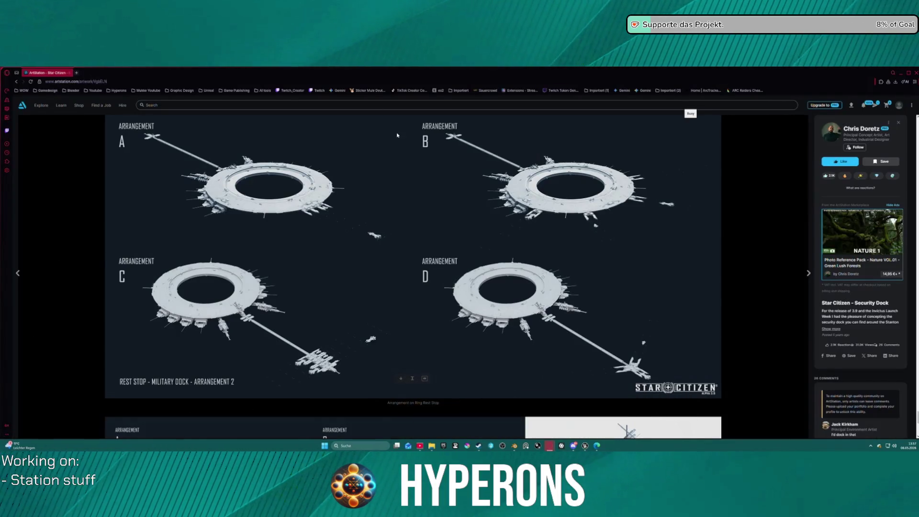
Step: Scroll through the Star Citizen Security Dock concept images
scroll(381, 280, "down", 20)
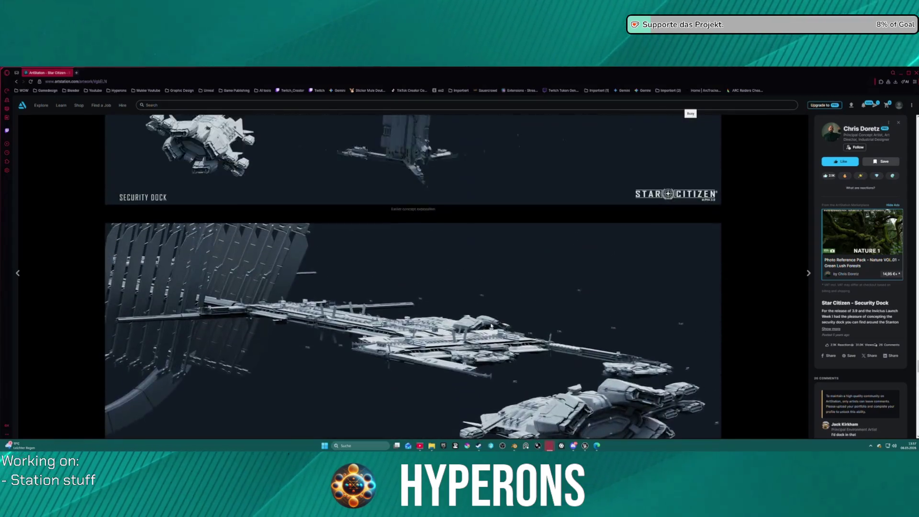
scroll(482, 325, "down", 15)
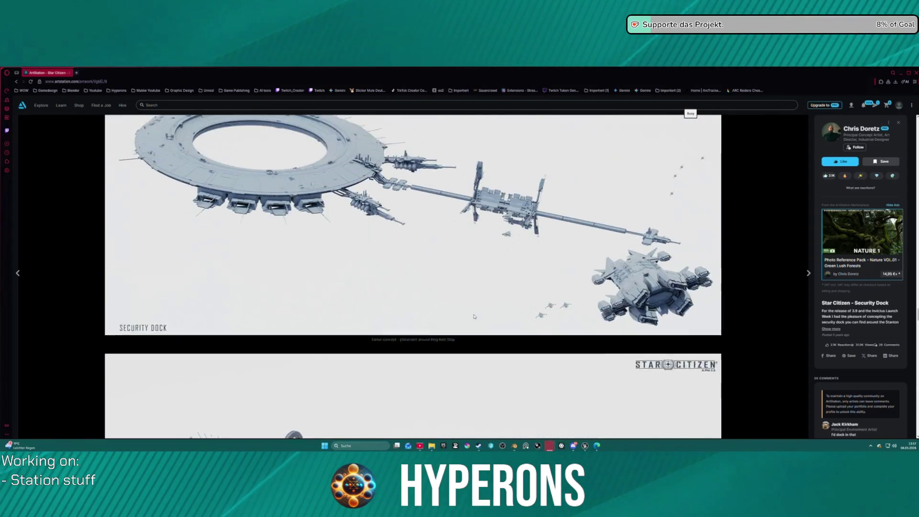
scroll(465, 317, "down", 15)
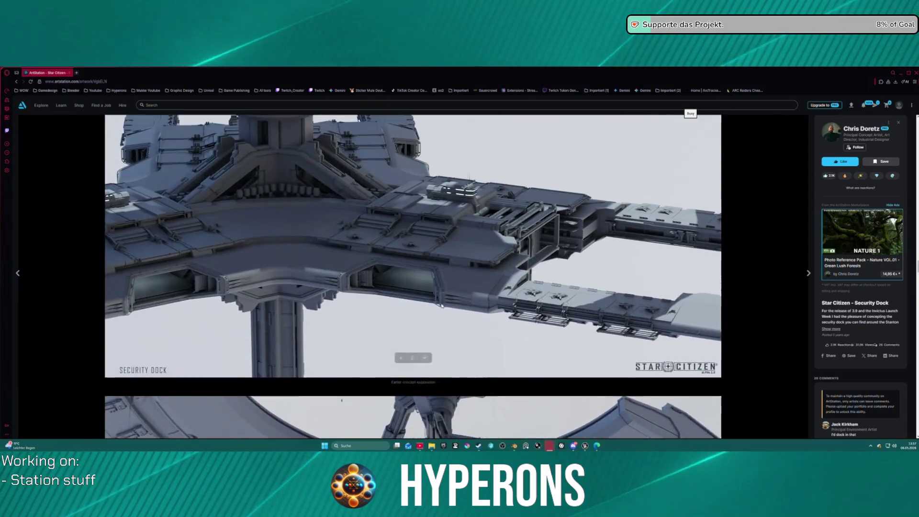
scroll(442, 305, "up", 3)
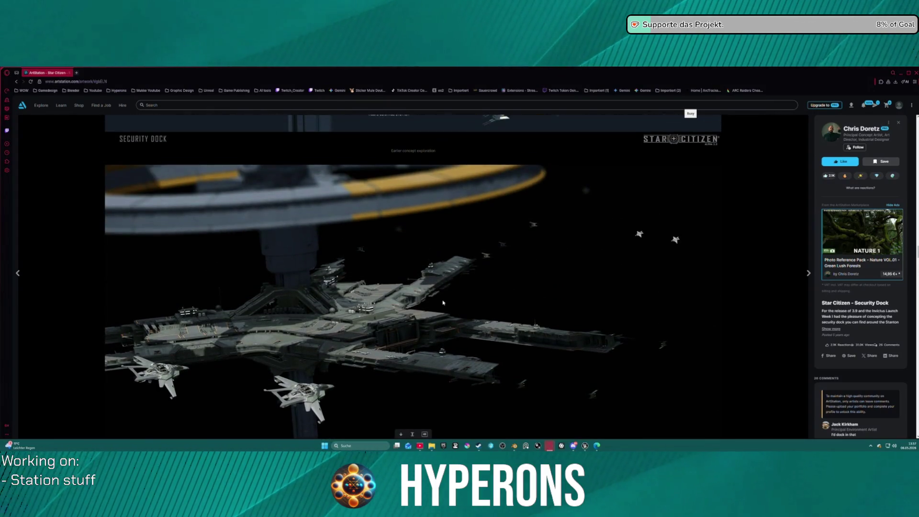
scroll(413, 379, "up", 20)
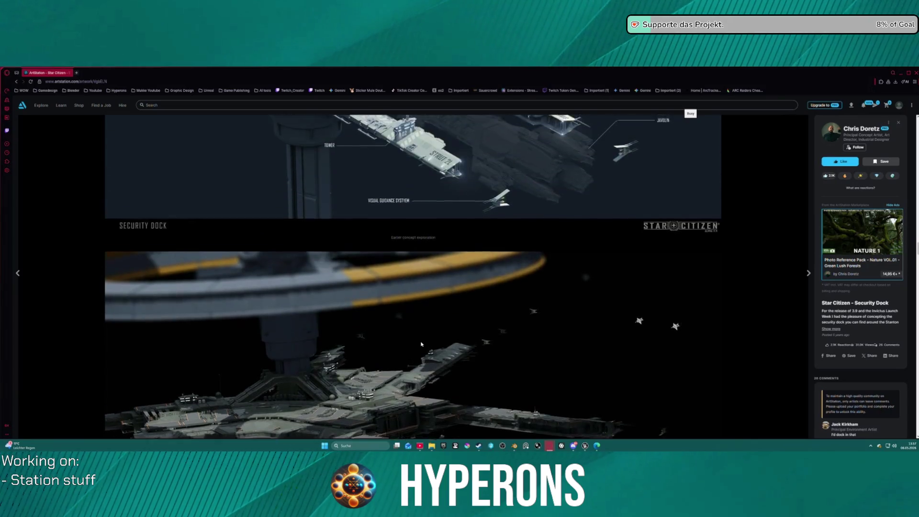
scroll(465, 367, "down", 3)
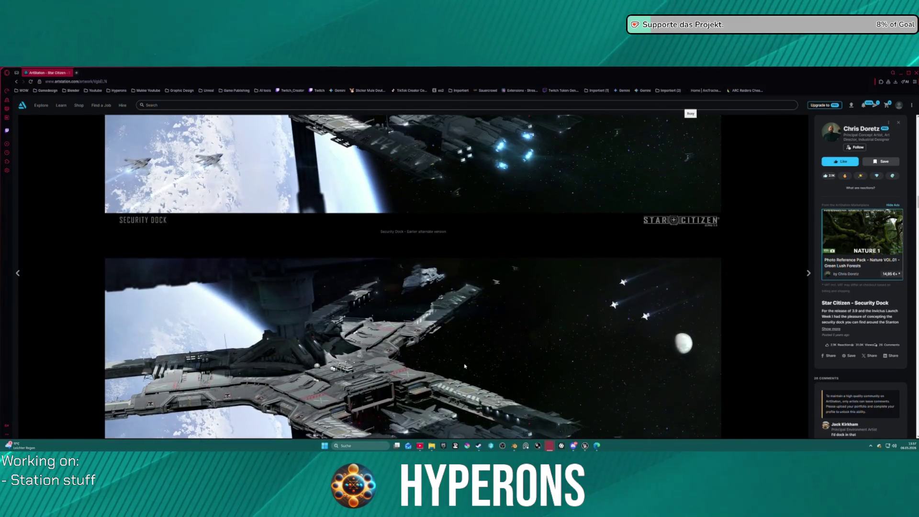
scroll(381, 375, "down", 10)
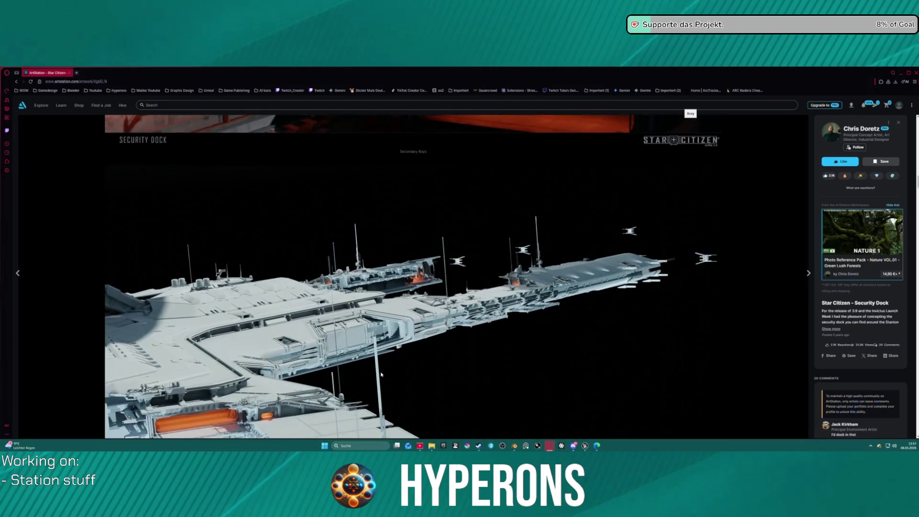
scroll(381, 375, "up", 10)
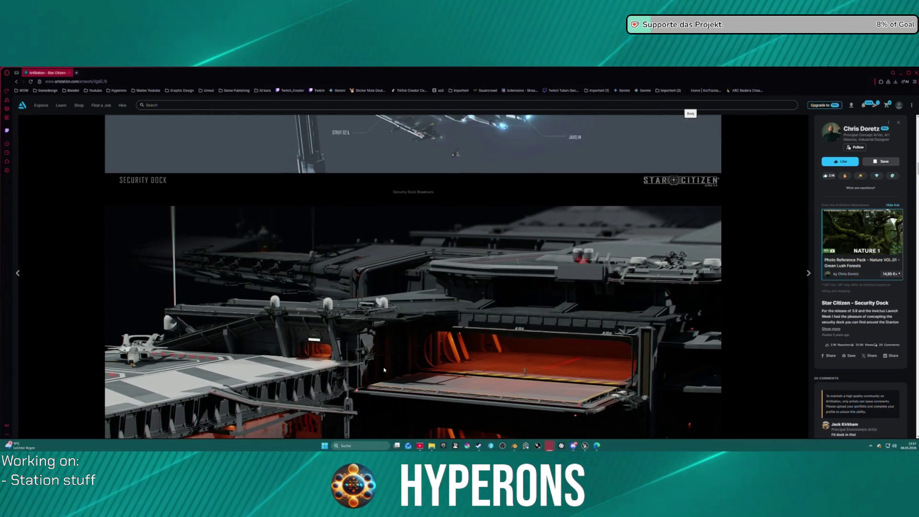
scroll(392, 367, "up", 8)
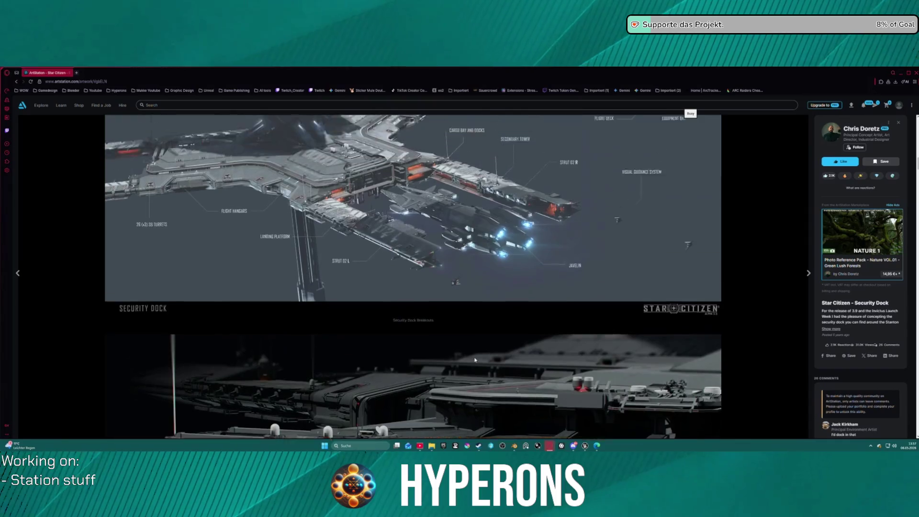
scroll(475, 360, "up", 3)
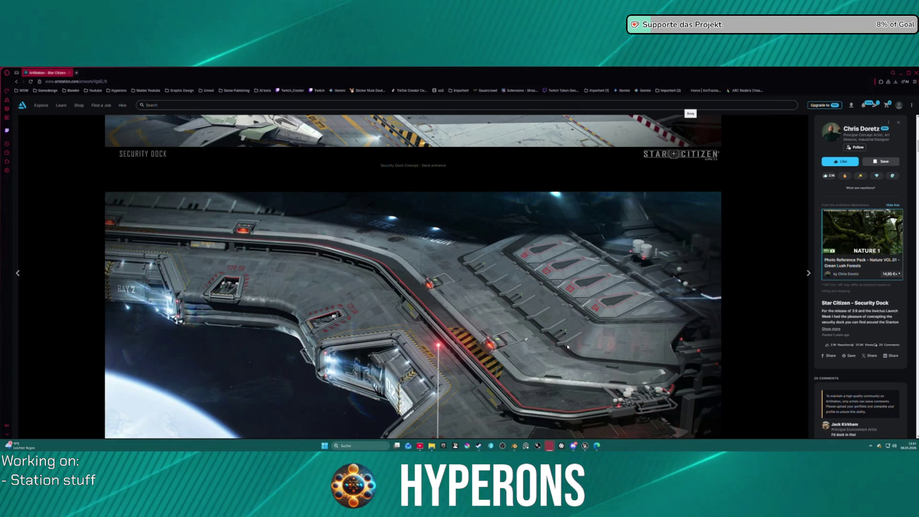
scroll(427, 369, "up", 5)
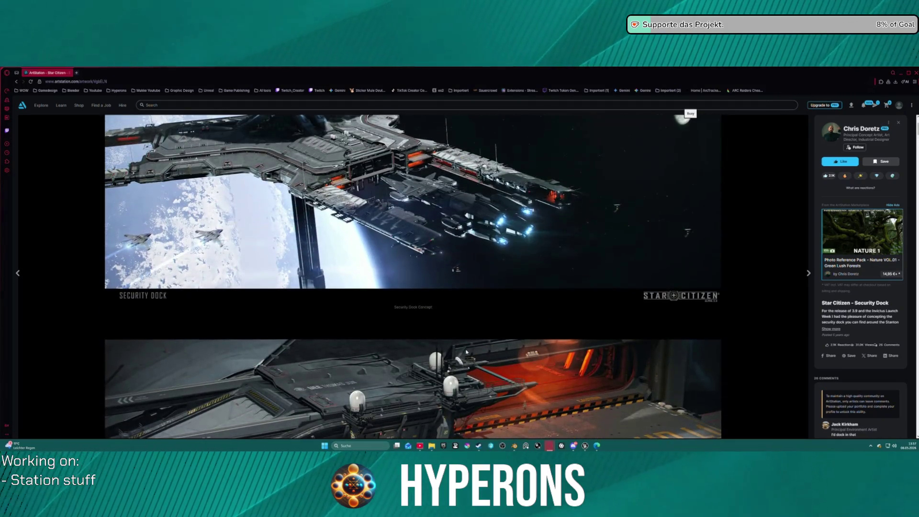
Step: Try opening the Station.pur PureRef board and cancel its missing-file warning
right_click(527, 447)
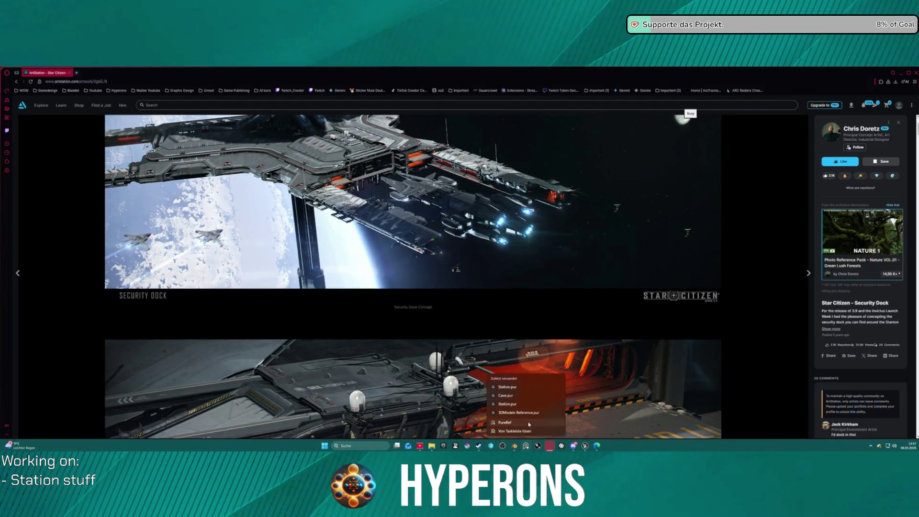
left_click(496, 405)
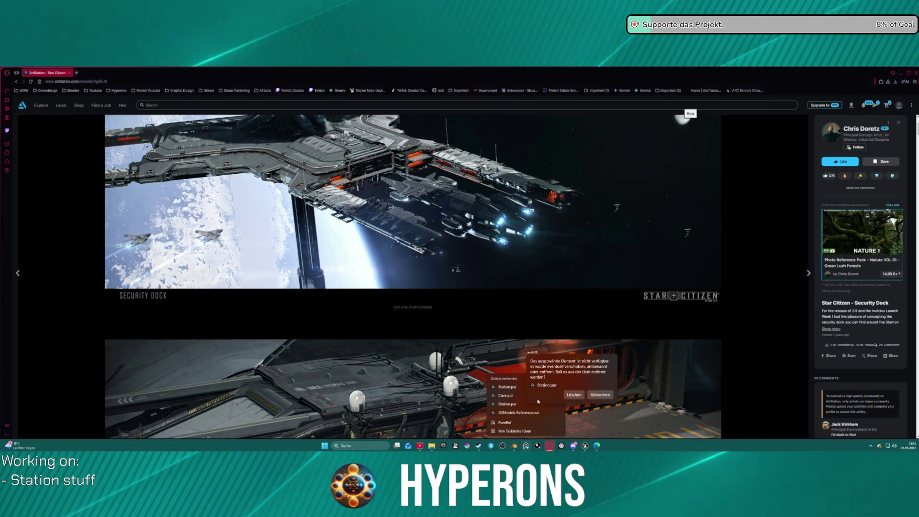
left_click(495, 388)
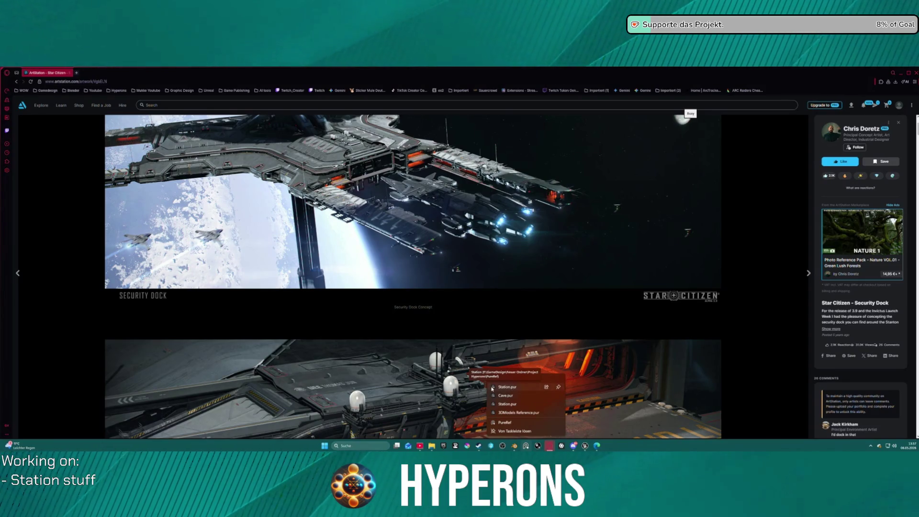
left_click(622, 448)
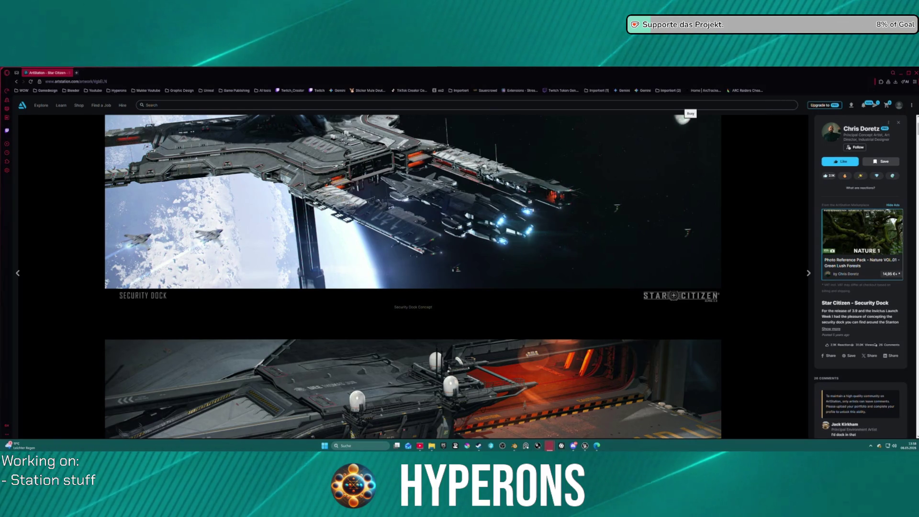
Step: Back on the ArtStation page, open the saved Hyperons bookmark folder
scroll(412, 276, "down", 5)
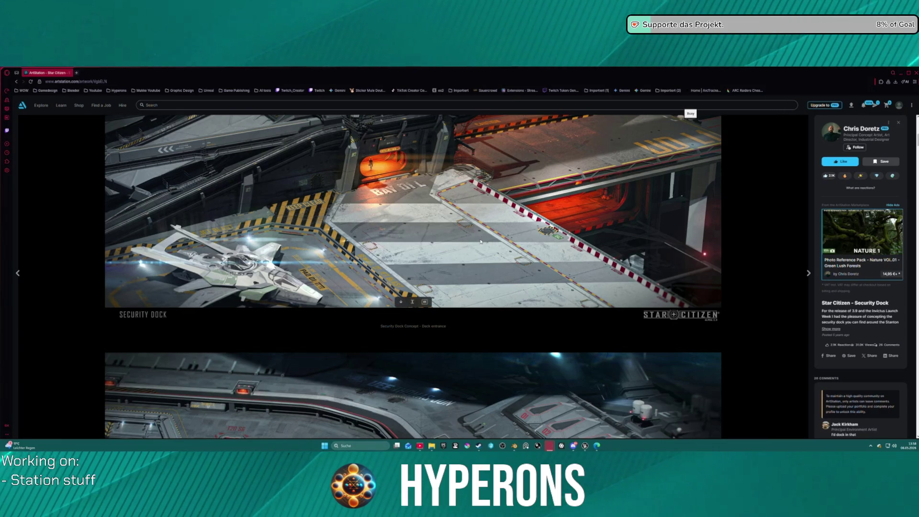
scroll(482, 232, "up", 2)
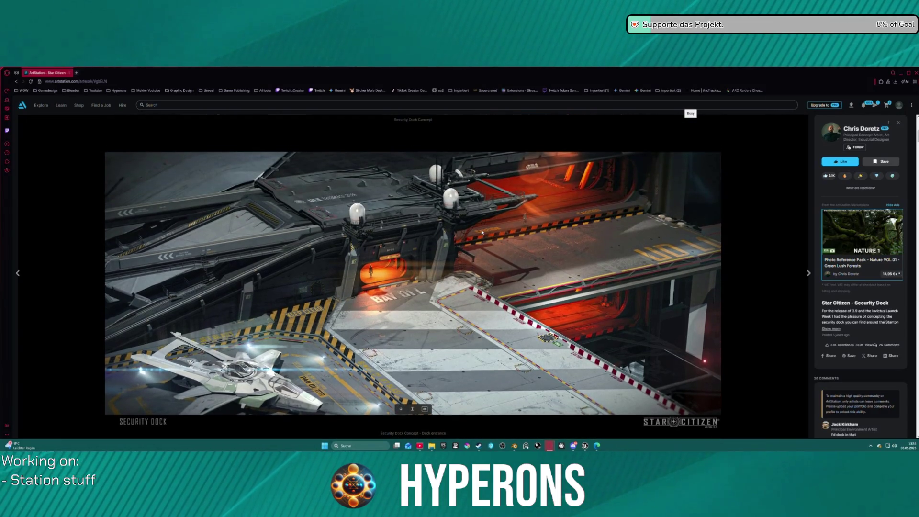
scroll(371, 289, "up", 5)
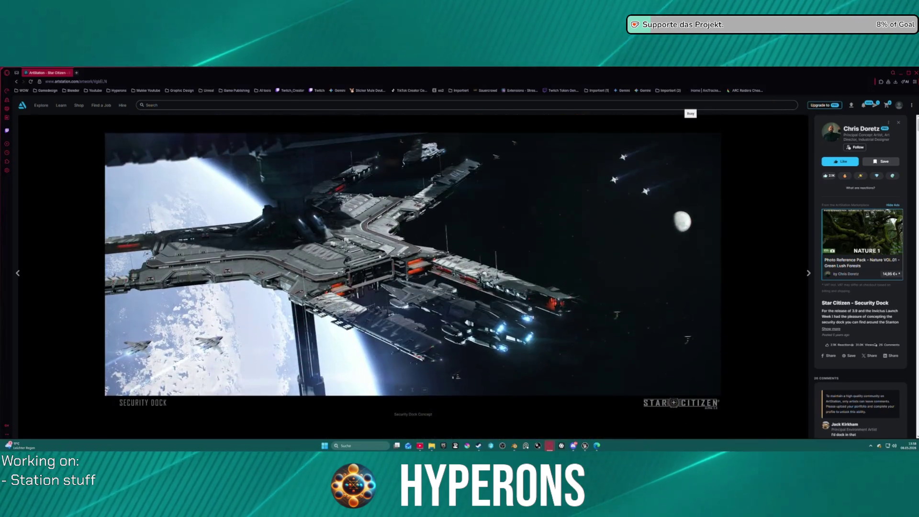
left_click(118, 90)
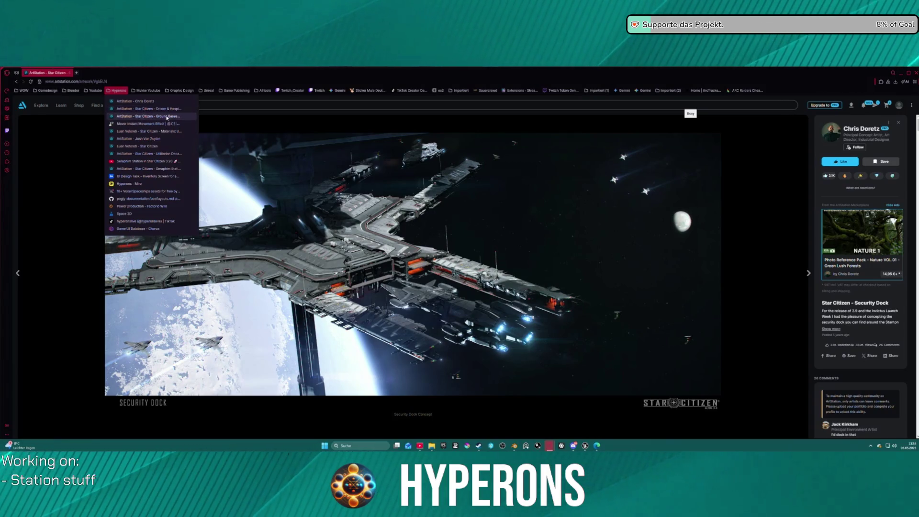
Step: View the Ground Bases floor and pillar renders, then pick another Hyperons bookmark
left_click(167, 117)
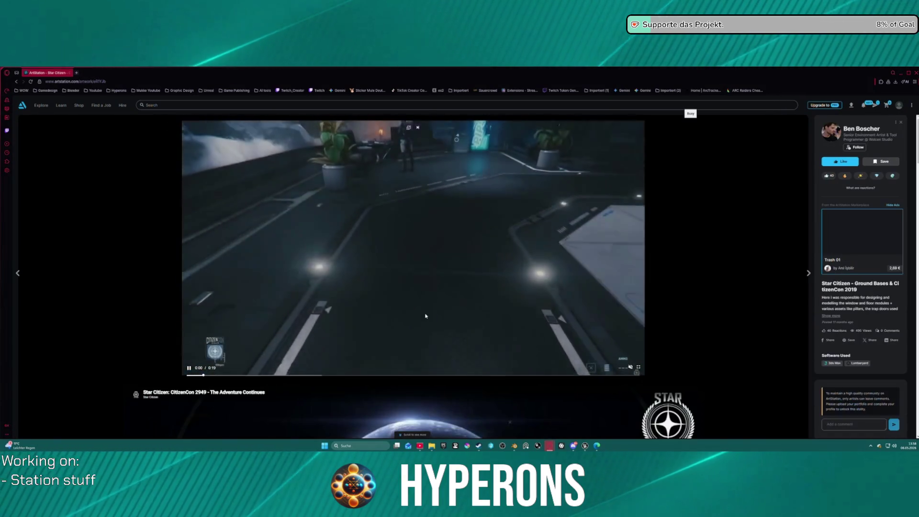
scroll(425, 316, "down", 10)
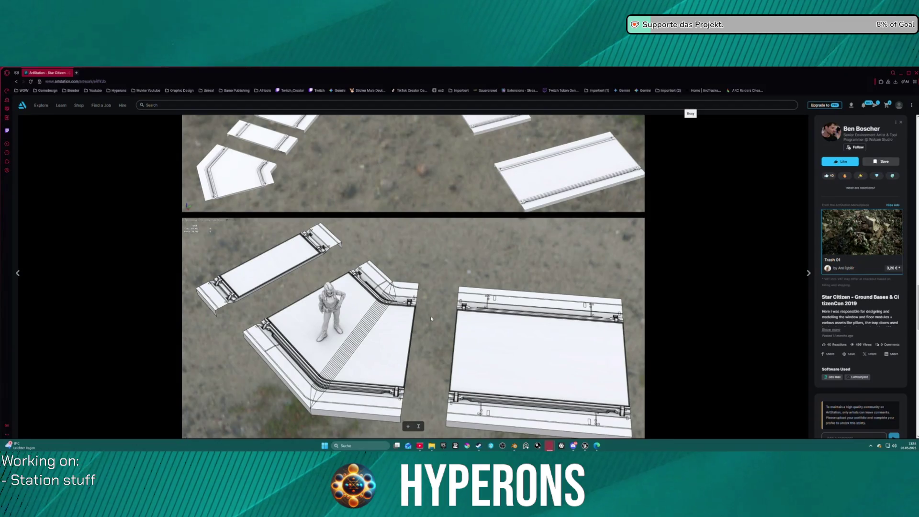
scroll(431, 318, "down", 15)
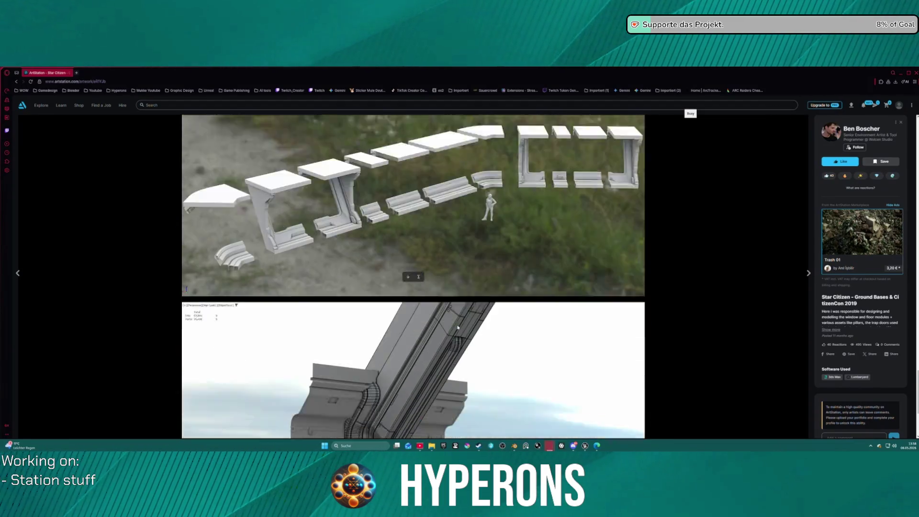
scroll(458, 327, "down", 3)
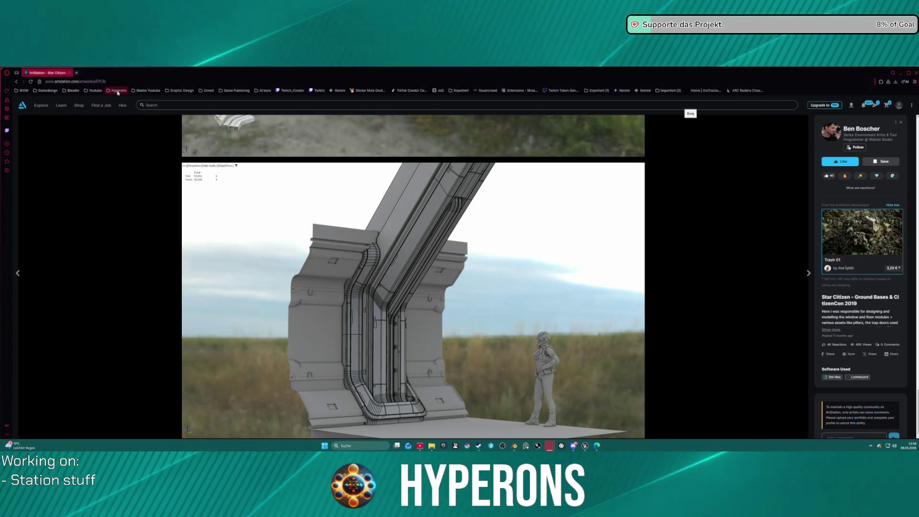
left_click(117, 92)
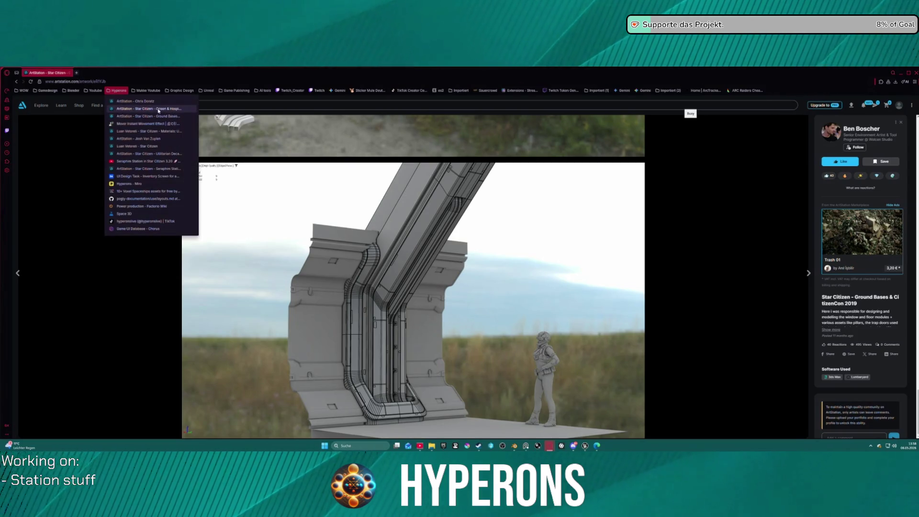
mouse_move(159, 111)
left_mouse_down()
mouse_move(138, 102)
mouse_move(158, 134)
left_mouse_up()
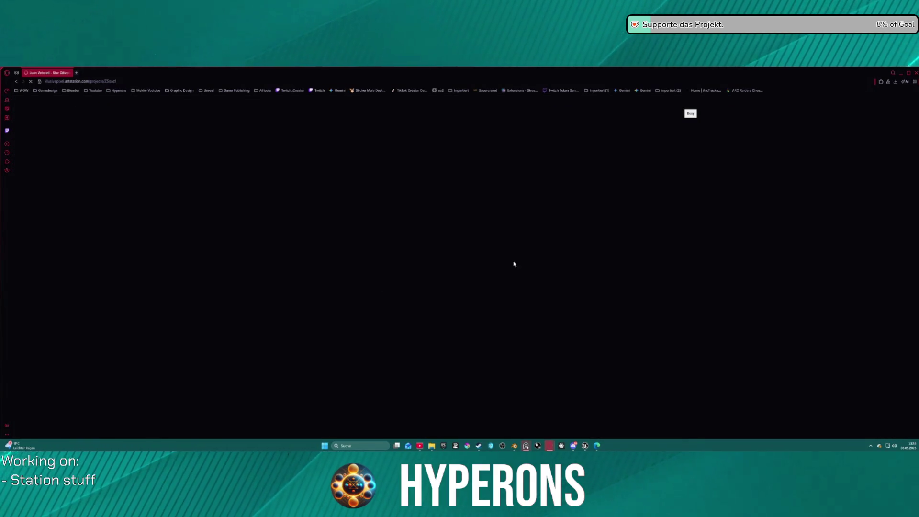
Step: Scroll the station greeble and panel references, then glance at the Unreal Editor
scroll(508, 267, "down", 15)
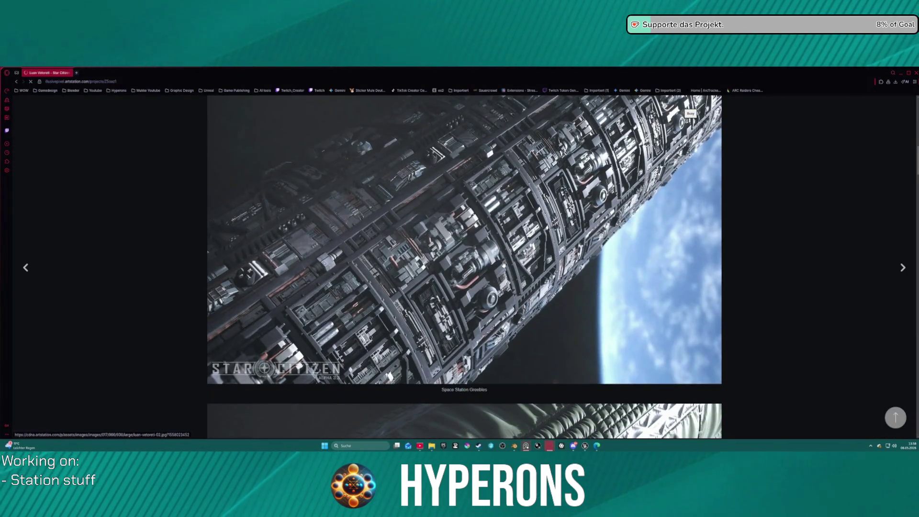
scroll(517, 268, "down", 15)
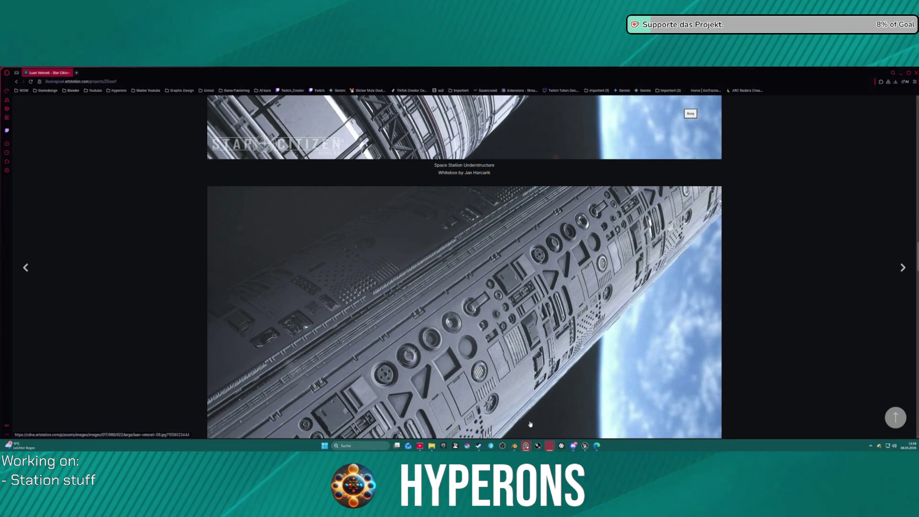
mouse_move(585, 447)
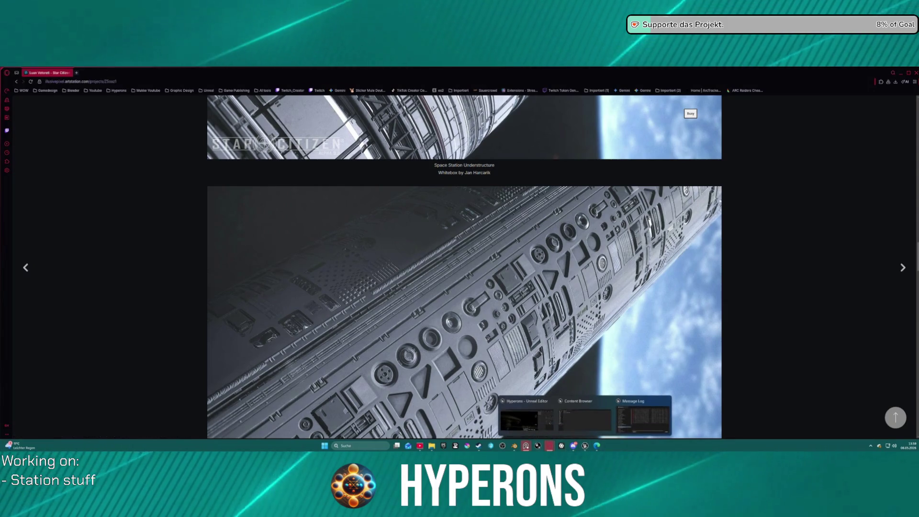
left_click(526, 412)
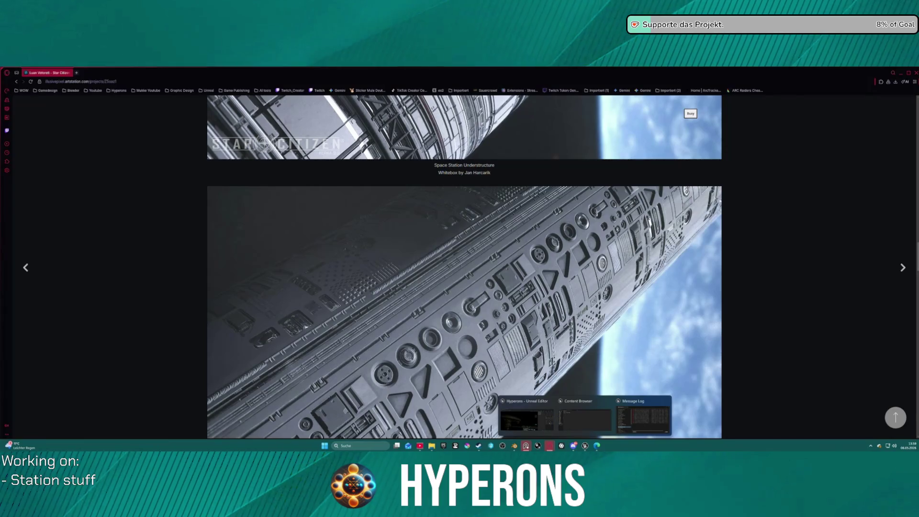
Step: Return to the station reference page, scroll further, close its tab and go back to Unreal
mouse_move(523, 423)
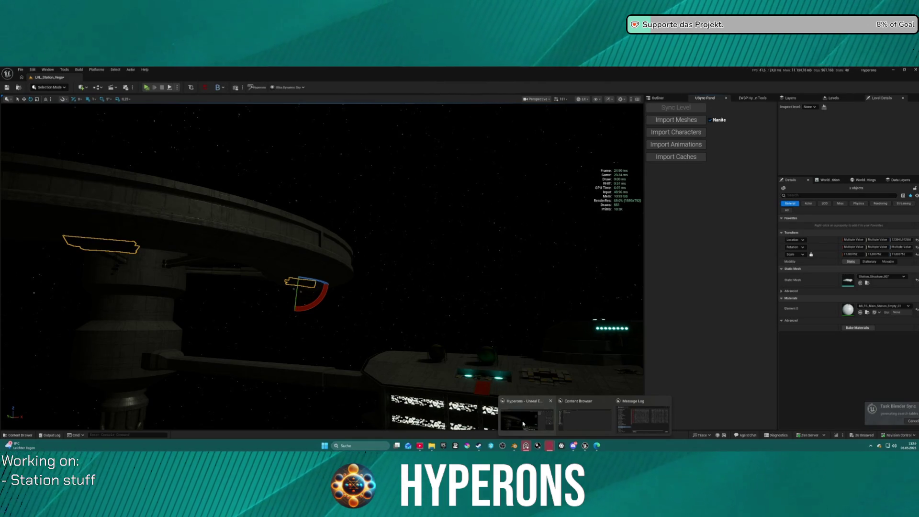
left_click(523, 424)
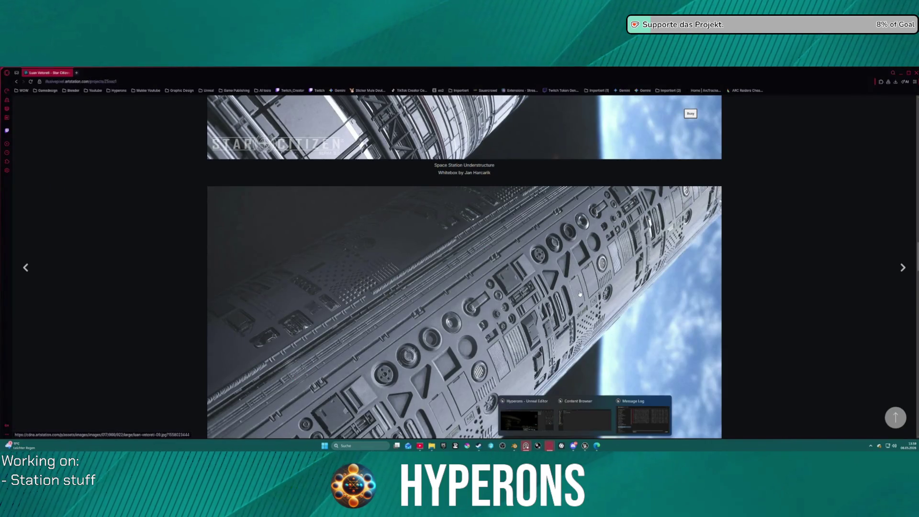
scroll(403, 249, "down", 10)
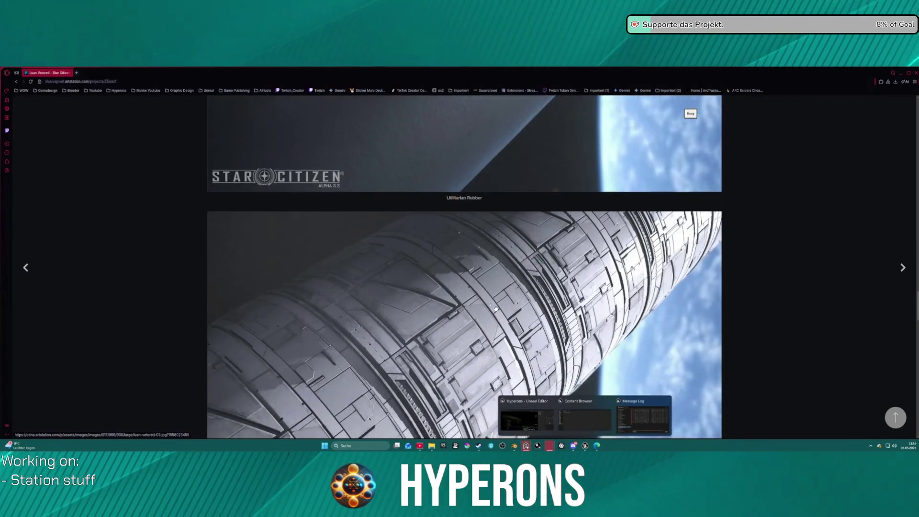
scroll(578, 338, "down", 10)
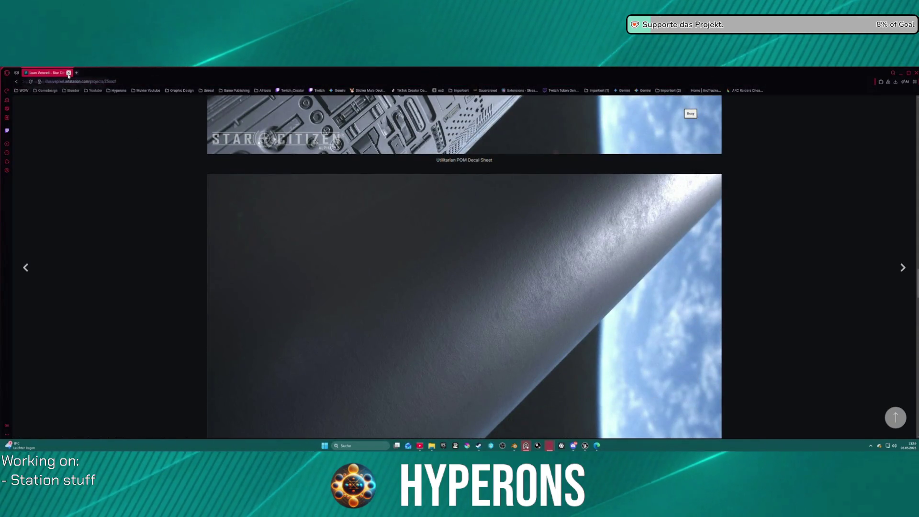
left_click(69, 72)
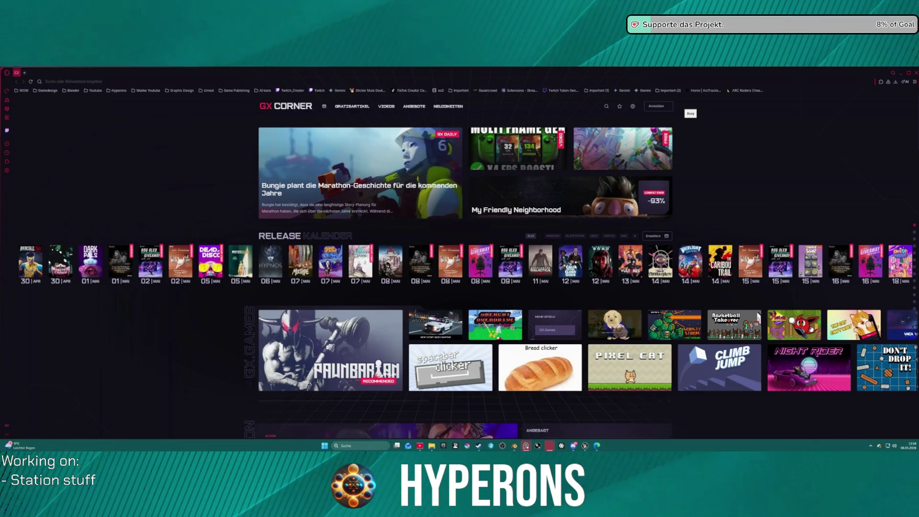
key("alt+Tab")
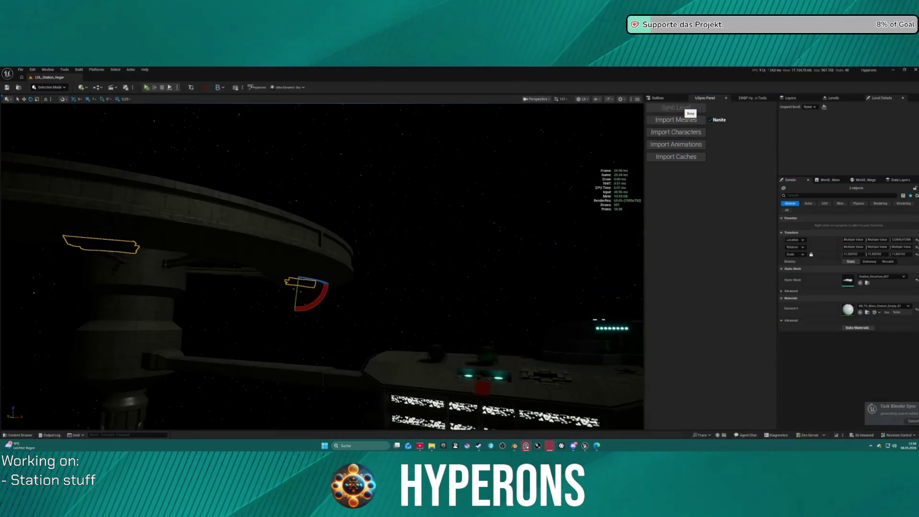
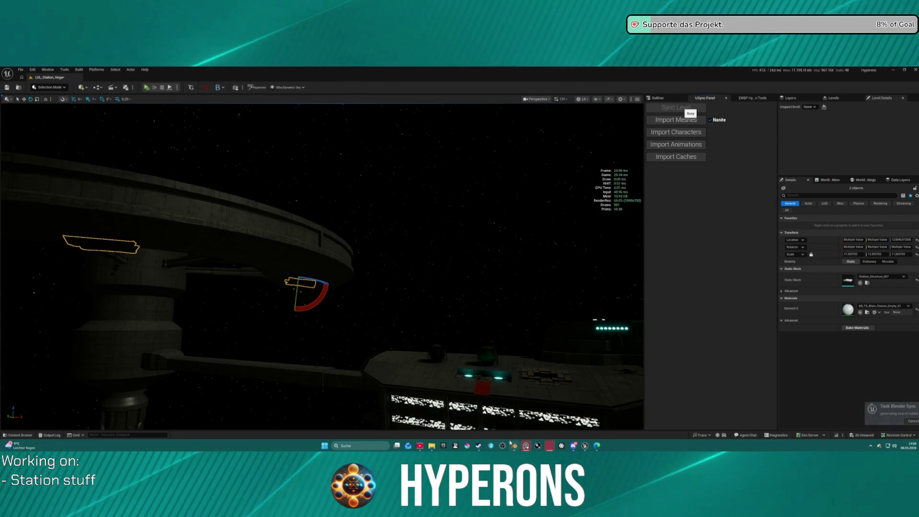
Step: Switch from Unreal Engine back to the Blender Station_06 window
mouse_move(514, 446)
left_click(493, 417)
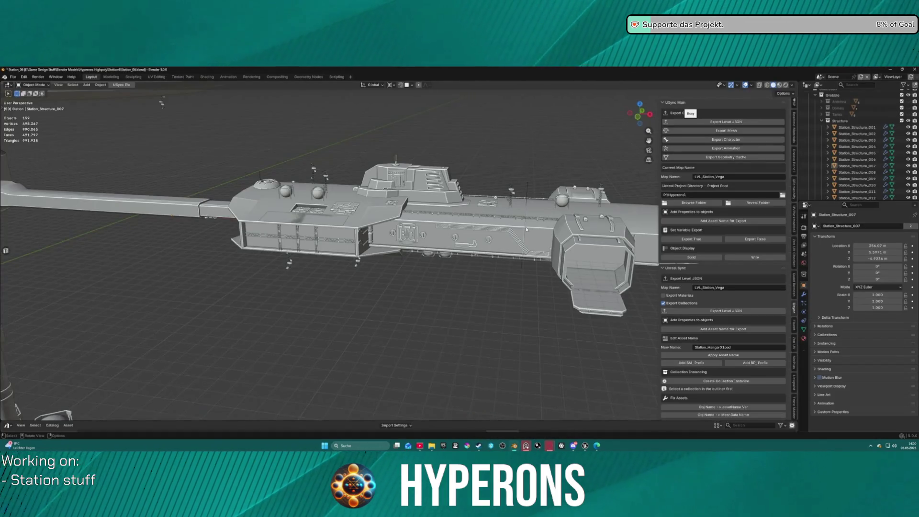
Step: Orbit and zoom around the station and hangar module, then switch to the LVL_Station_Vega level
scroll(483, 252, "down", 5)
mouse_move(483, 252)
left_mouse_down()
mouse_move(478, 294)
mouse_move(498, 242)
mouse_move(465, 263)
left_mouse_up()
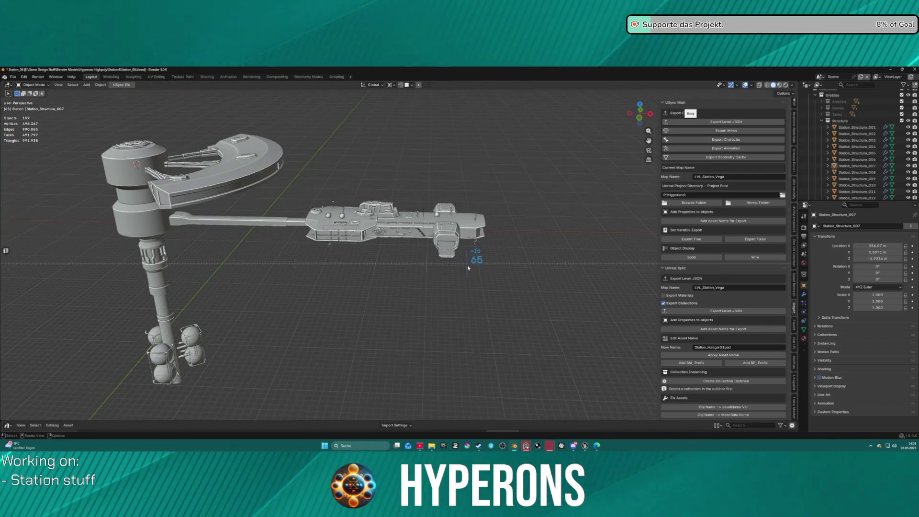
mouse_move(372, 286)
left_mouse_down()
mouse_move(489, 246)
mouse_move(415, 261)
mouse_move(406, 304)
mouse_move(454, 304)
mouse_move(467, 314)
left_mouse_up()
scroll(468, 311, "down", 8)
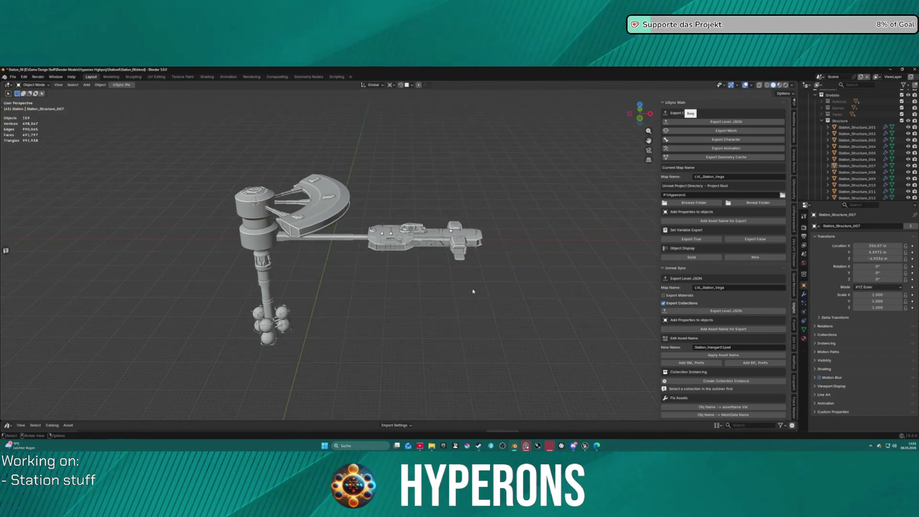
mouse_move(467, 279)
left_mouse_down()
mouse_move(461, 268)
mouse_move(450, 277)
left_mouse_up()
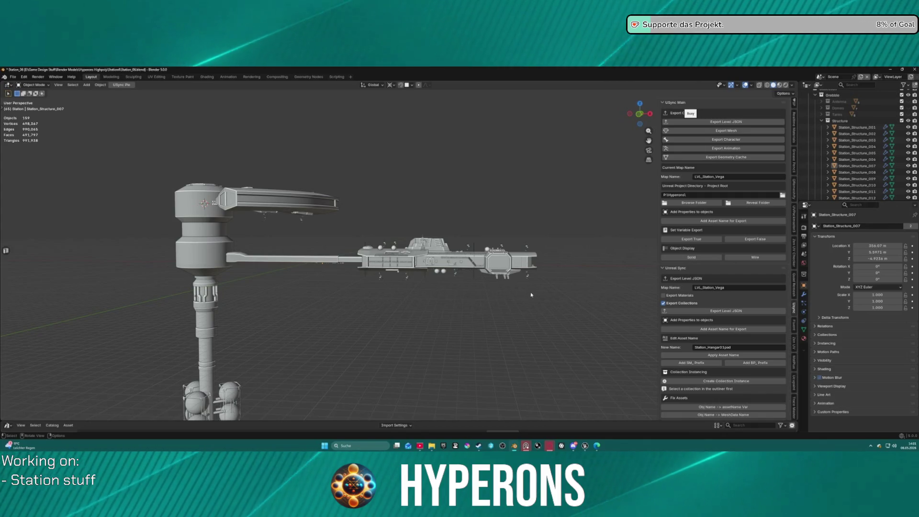
mouse_move(507, 298)
left_mouse_down()
mouse_move(486, 314)
mouse_move(498, 266)
mouse_move(349, 312)
left_mouse_up()
scroll(393, 255, "up", 5)
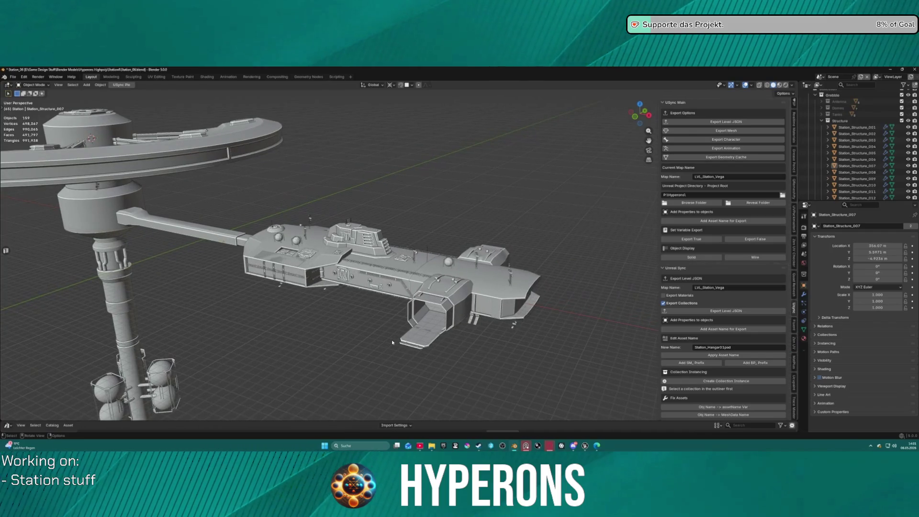
mouse_move(581, 447)
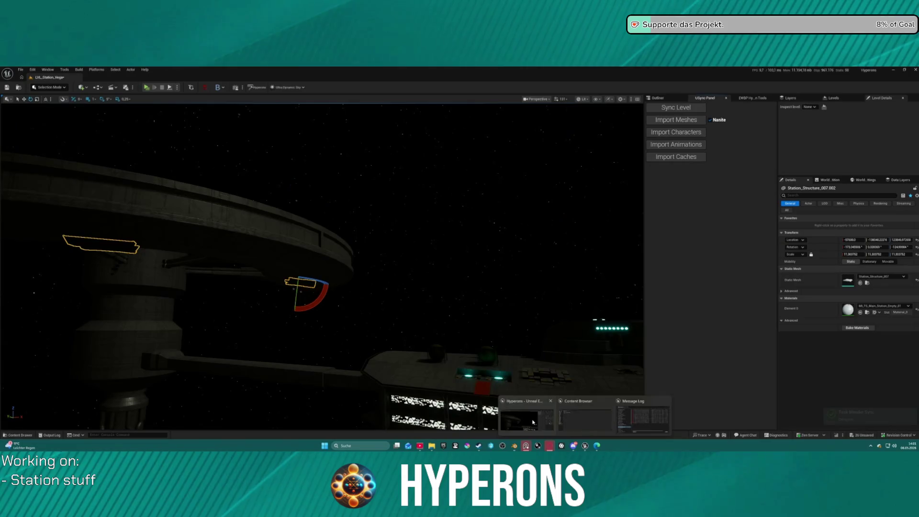
left_click(533, 422)
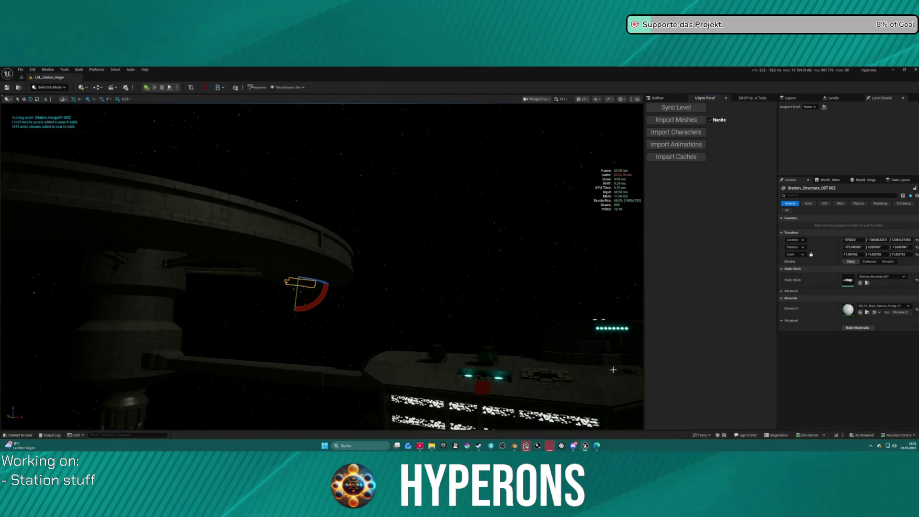
Step: Fly the Unreal camera along the imported station hull, then return to Blender
mouse_move(476, 191)
left_mouse_down()
mouse_move(467, 230)
mouse_move(527, 186)
left_mouse_up()
key("a")
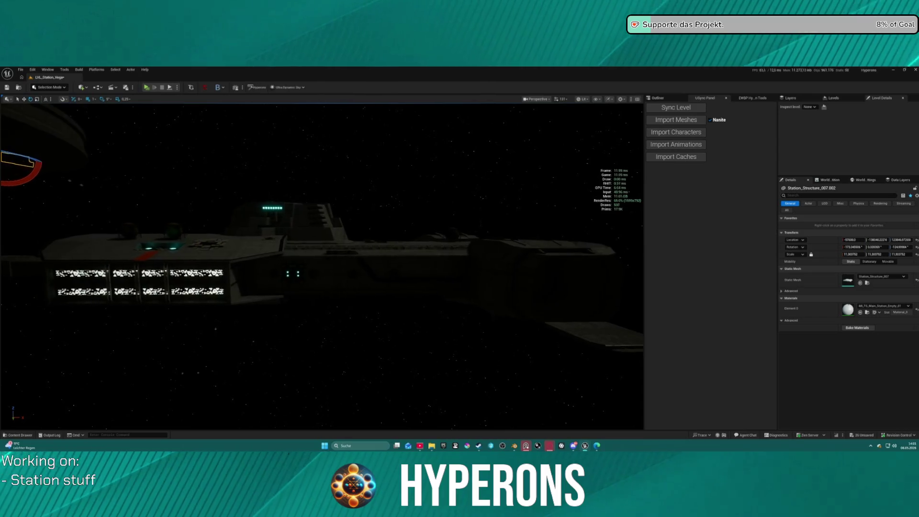
key("d")
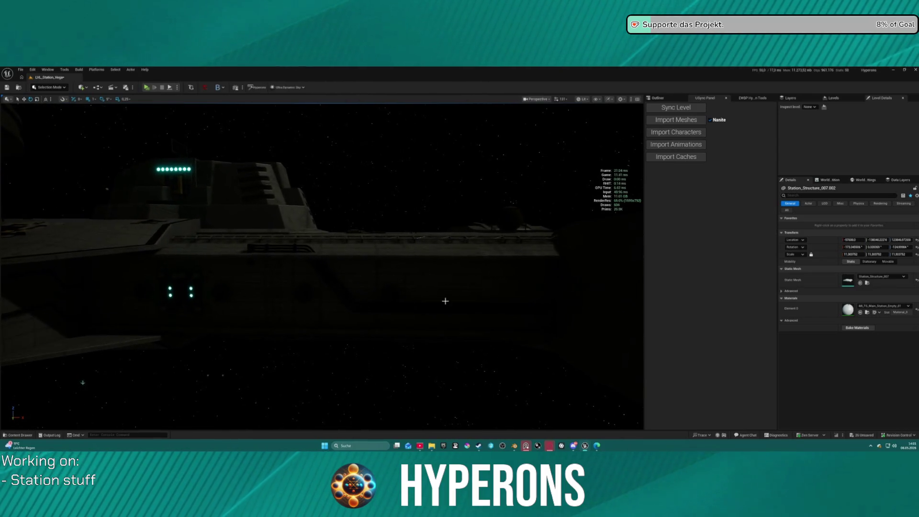
mouse_move(563, 446)
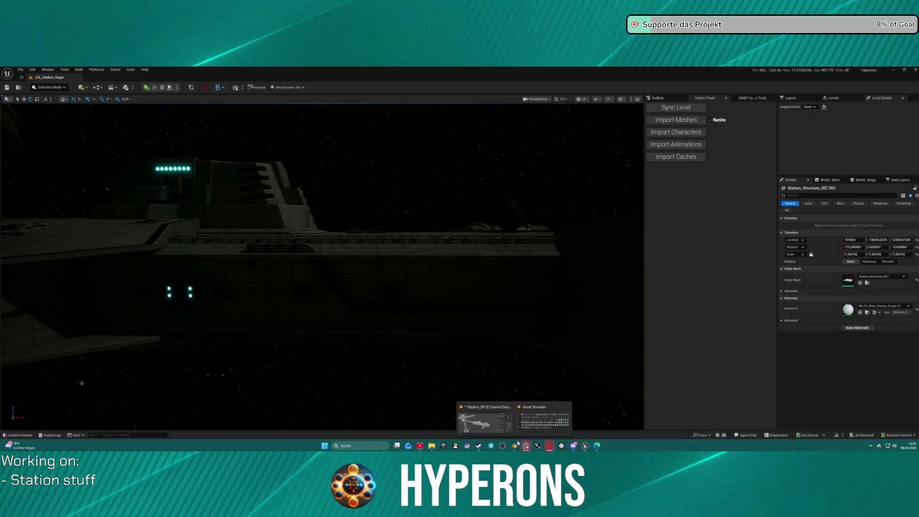
left_click(487, 415)
right_click(372, 306)
Step: Select the pipe copy on the hull and cancel applying its scale
left_click(335, 335)
scroll(372, 306, "up", 4)
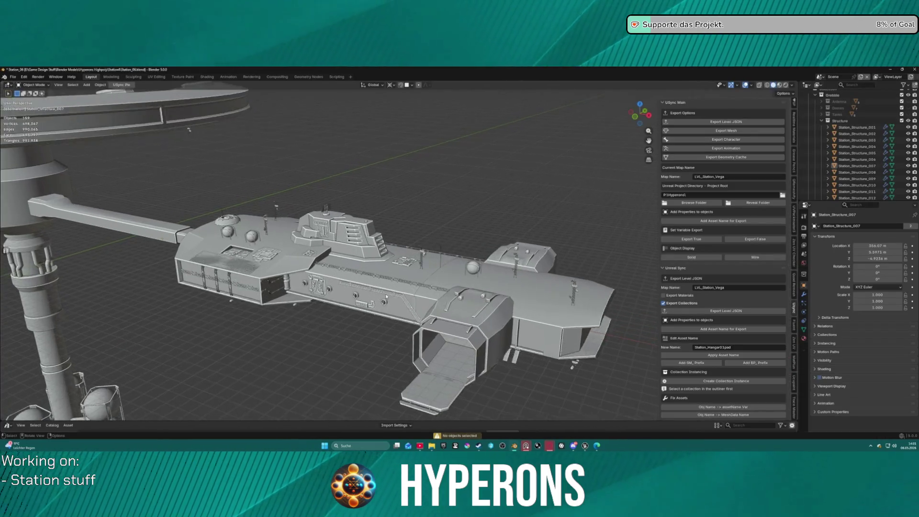
key("a")
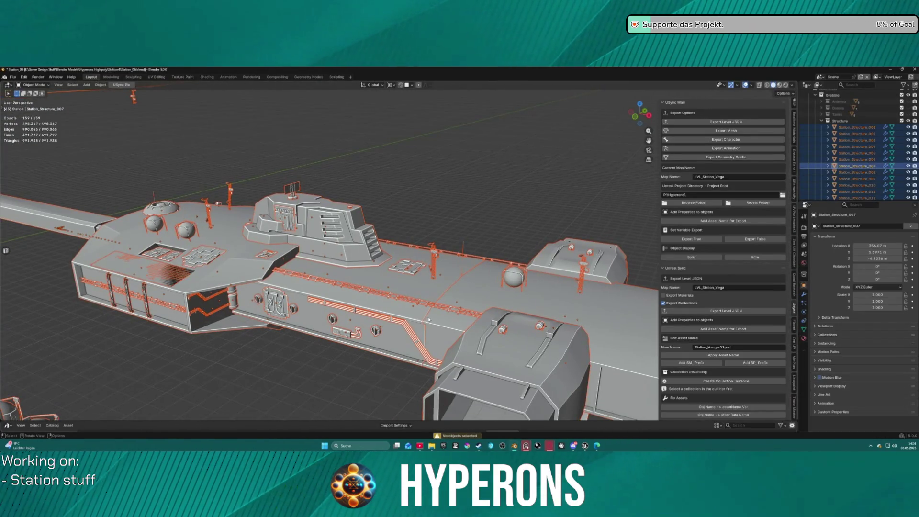
left_click(406, 331)
scroll(430, 347, "down", 2)
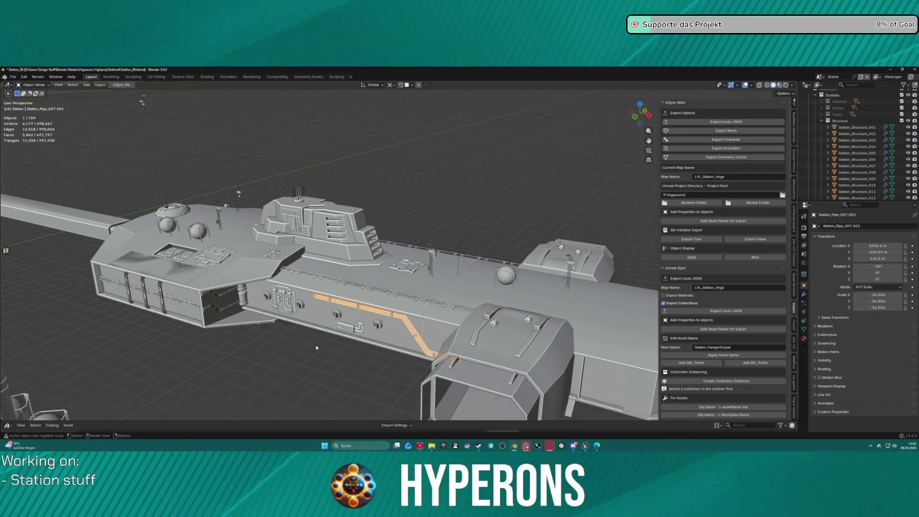
key("ctrl+a")
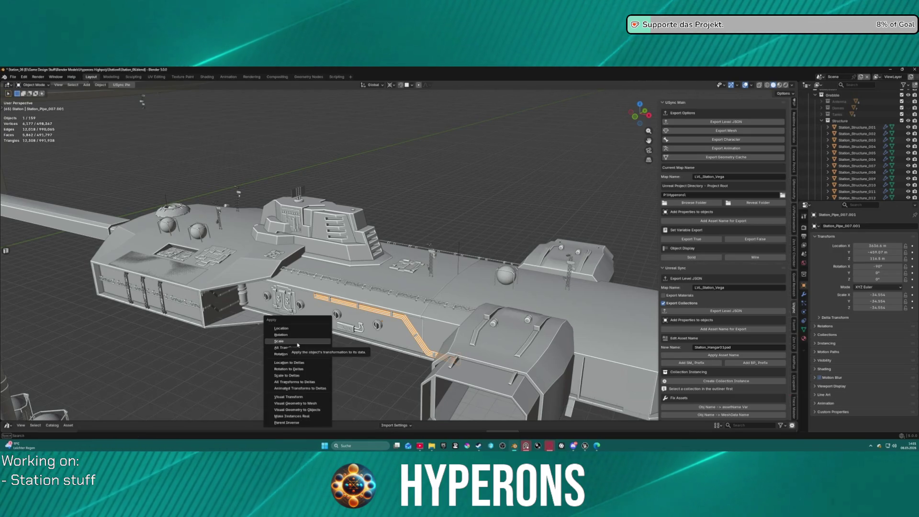
left_click(298, 347)
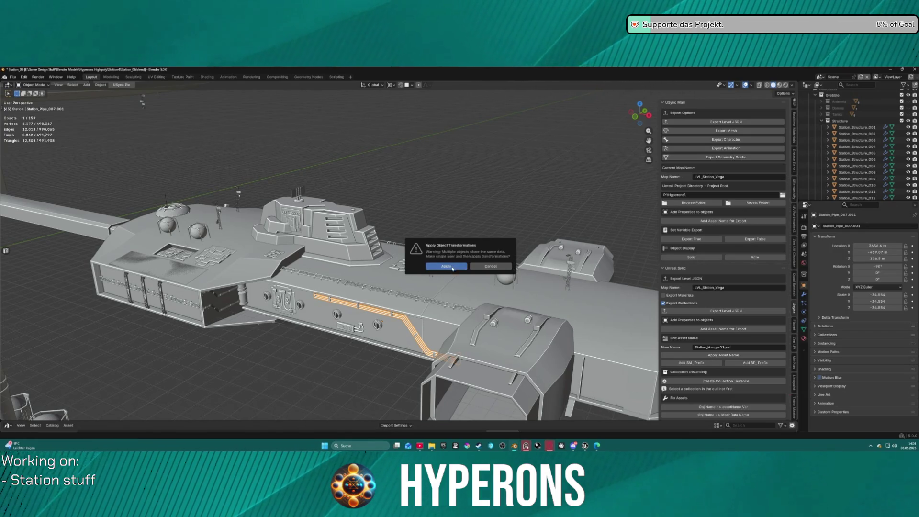
left_click(505, 266)
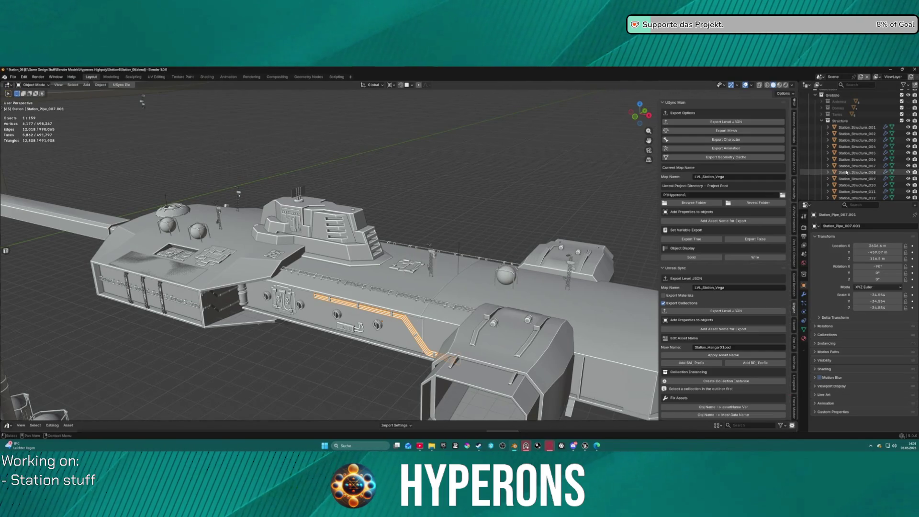
Step: Isolate Station_Structure_007 in local view
scroll(857, 156, "down", 5)
scroll(857, 156, "down", 3)
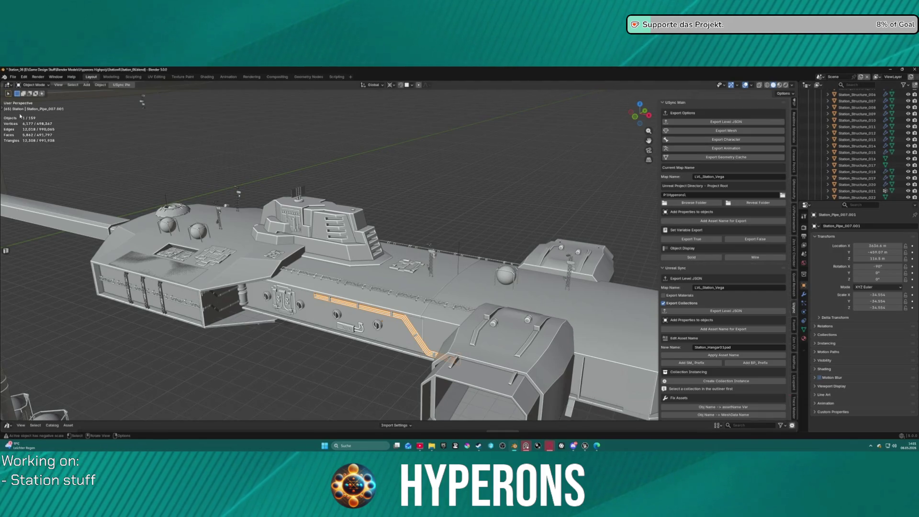
left_click(859, 103)
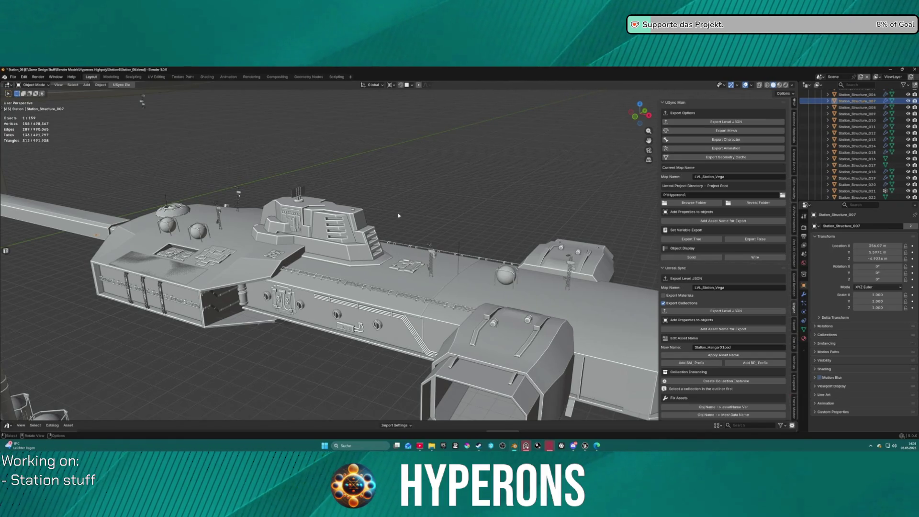
key("KP_Divide")
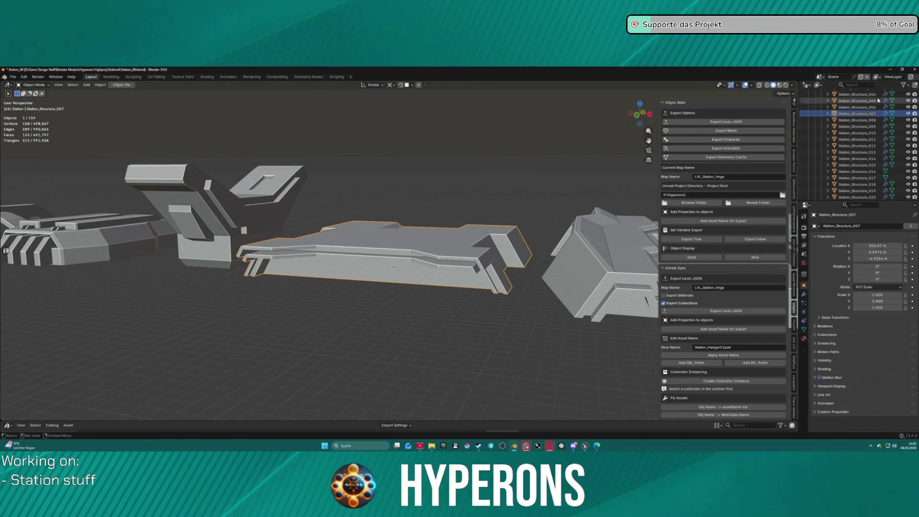
Step: Collapse the Structure collection, select Station_Pipe_007 and frame it in the view
scroll(853, 139, "up", 5)
left_click(822, 132)
scroll(833, 139, "down", 2)
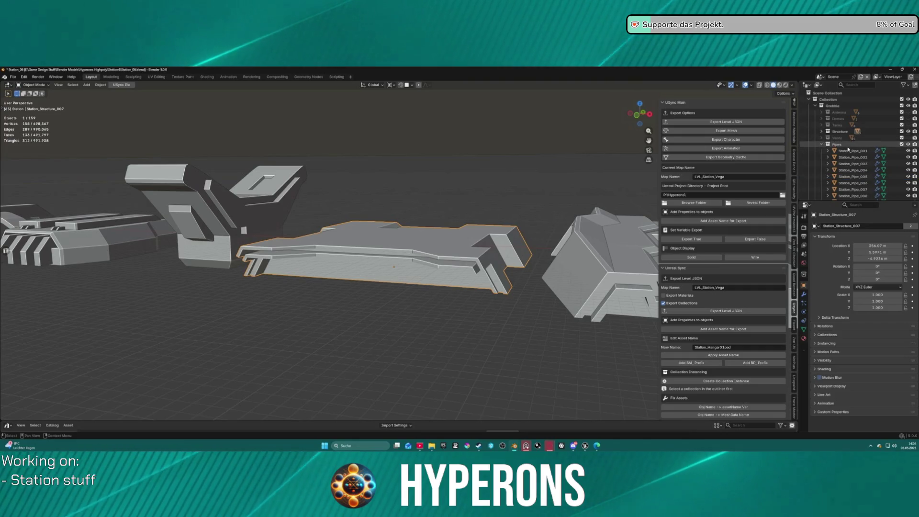
left_click(841, 164)
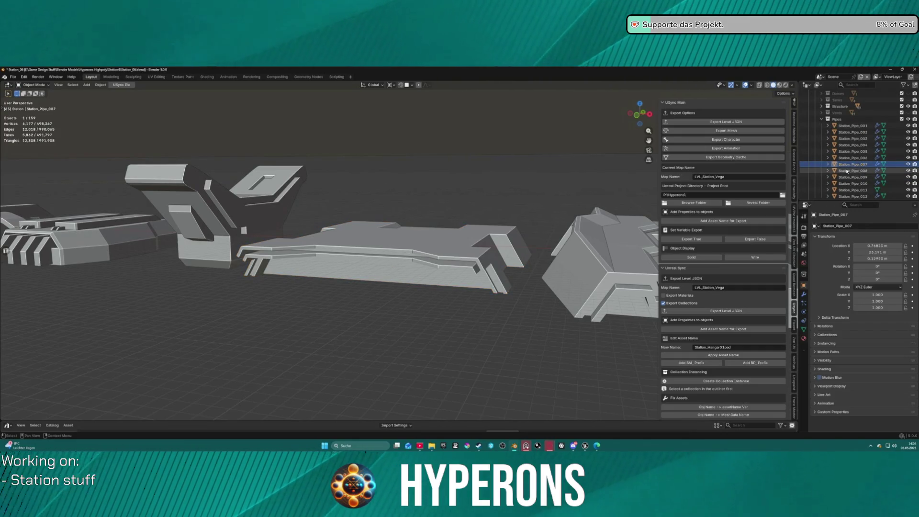
scroll(841, 166, "down", 2)
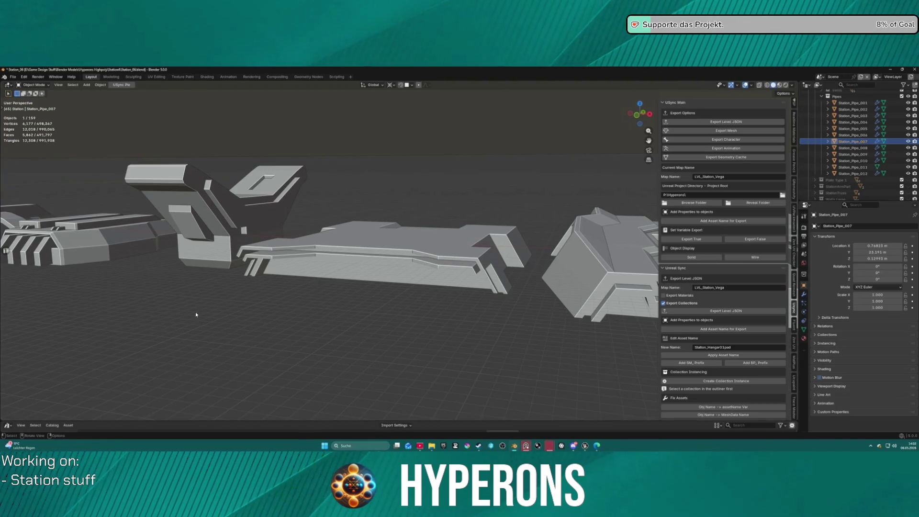
key("KP_Decimal")
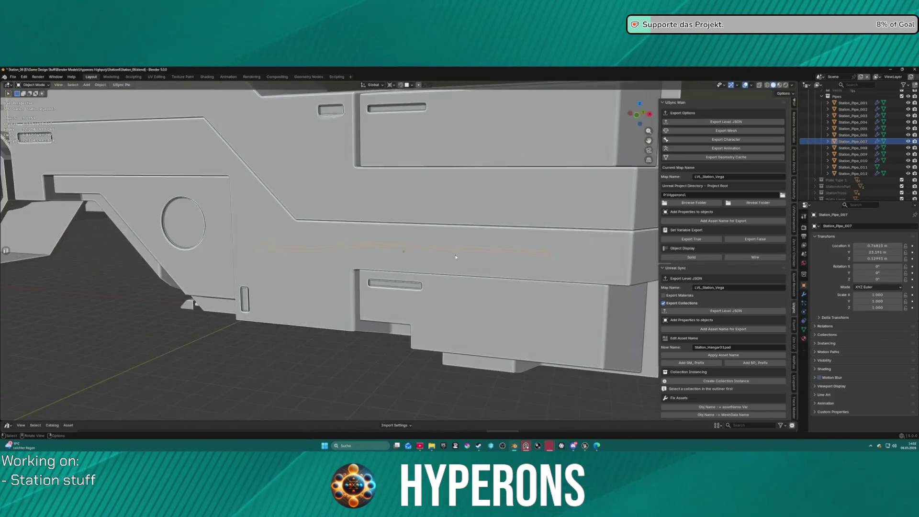
Step: Show Station_Pipe_007's Item transform details and view the pipe row along the hull side
mouse_move(456, 257)
left_mouse_down()
mouse_move(448, 256)
mouse_move(796, 107)
left_mouse_up()
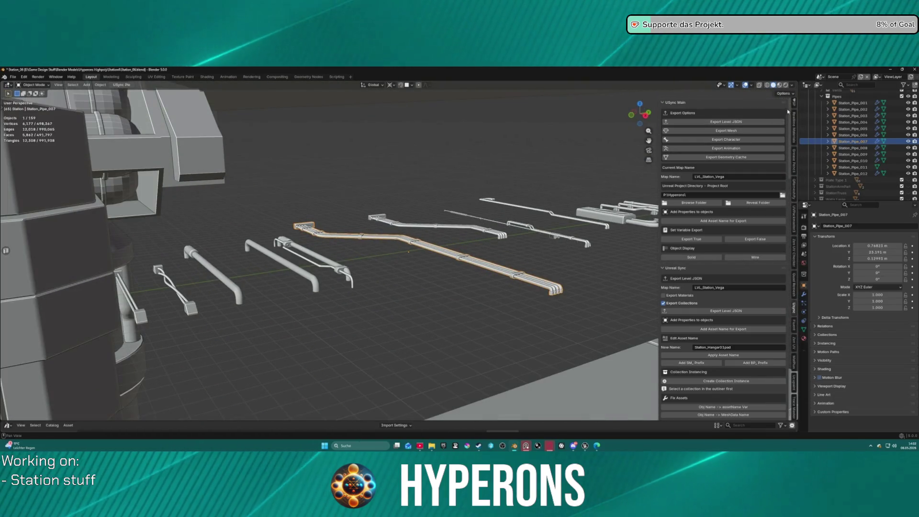
left_click(795, 107)
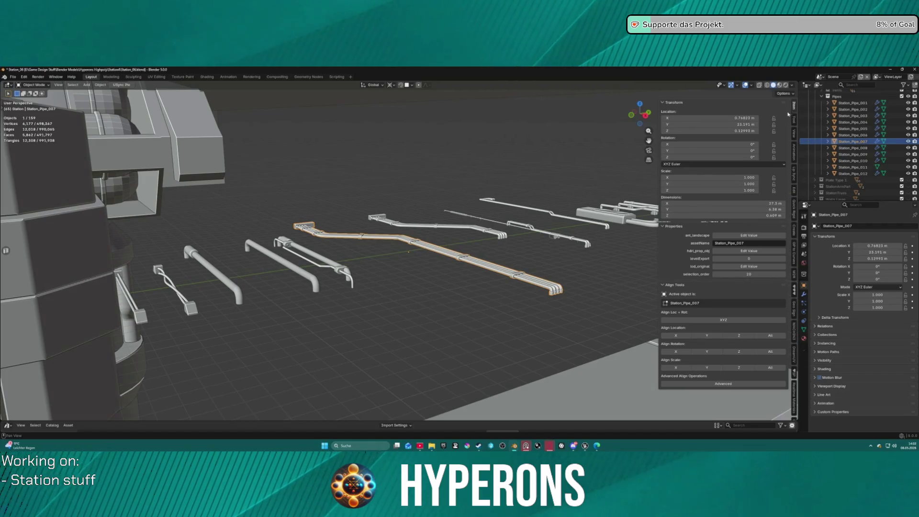
mouse_move(345, 254)
left_mouse_down()
mouse_move(338, 259)
mouse_move(378, 262)
mouse_move(424, 243)
mouse_move(412, 214)
mouse_move(256, 248)
mouse_move(420, 238)
left_mouse_up()
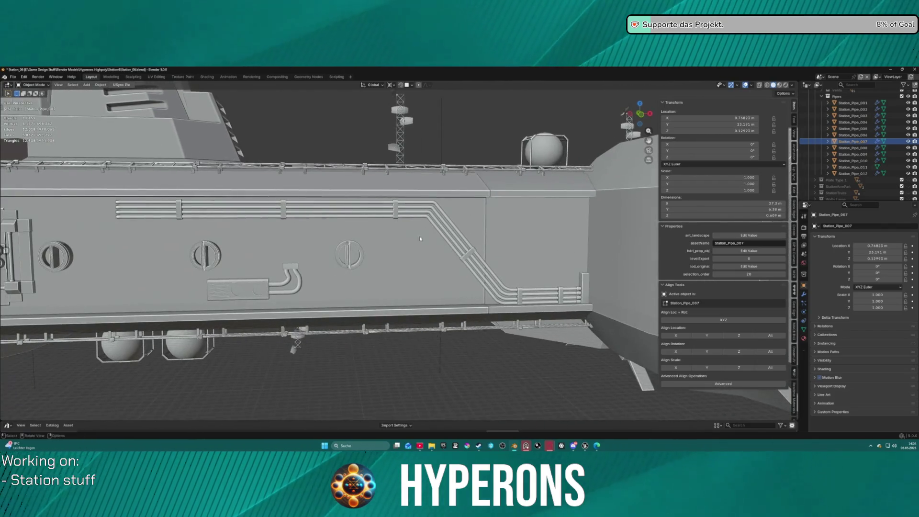
Step: Select the pipe bundle copy on the hull side, then switch to the Unreal editor
left_click(421, 215)
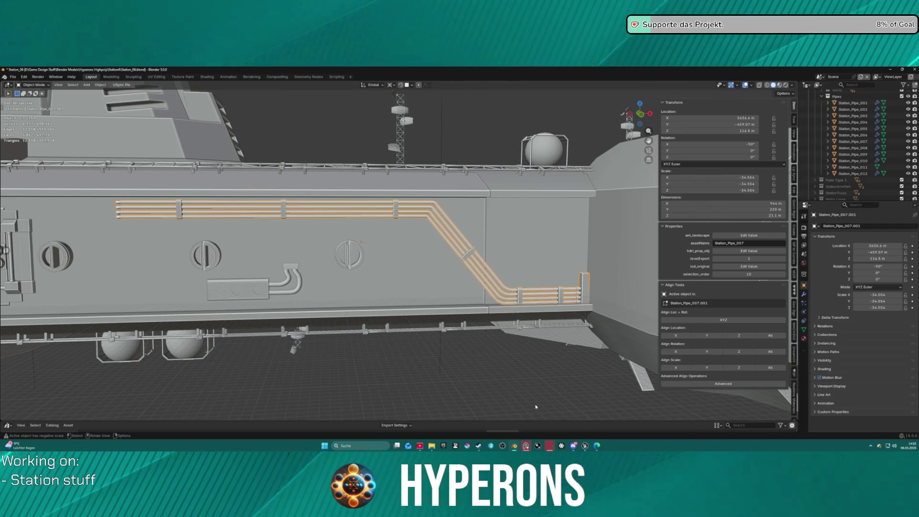
scroll(516, 398, "down", 8)
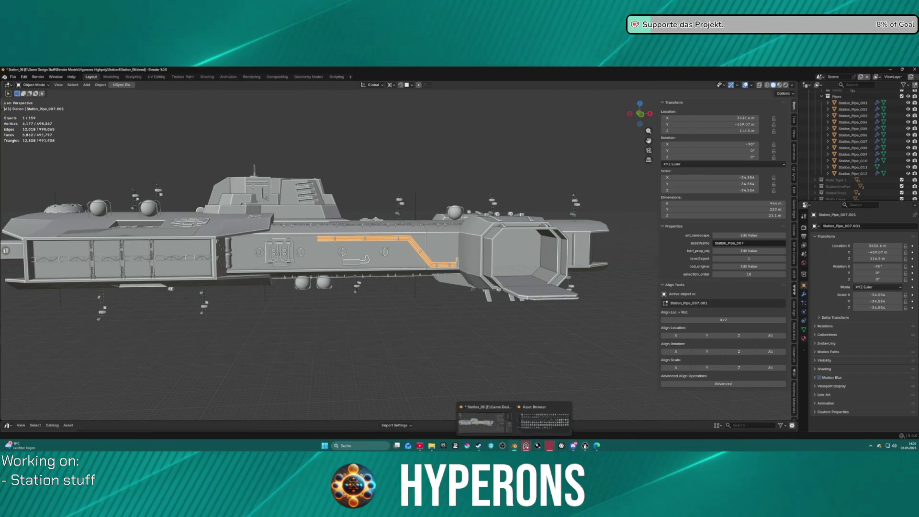
mouse_move(585, 446)
left_click(519, 421)
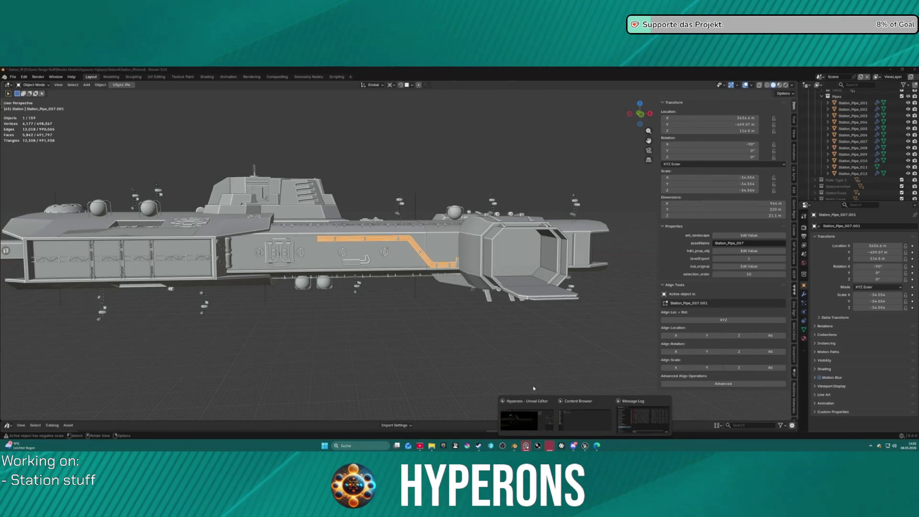
Step: Back in Blender, select Station_Pipe_007 in the Outliner and zoom in on the ship
mouse_move(522, 427)
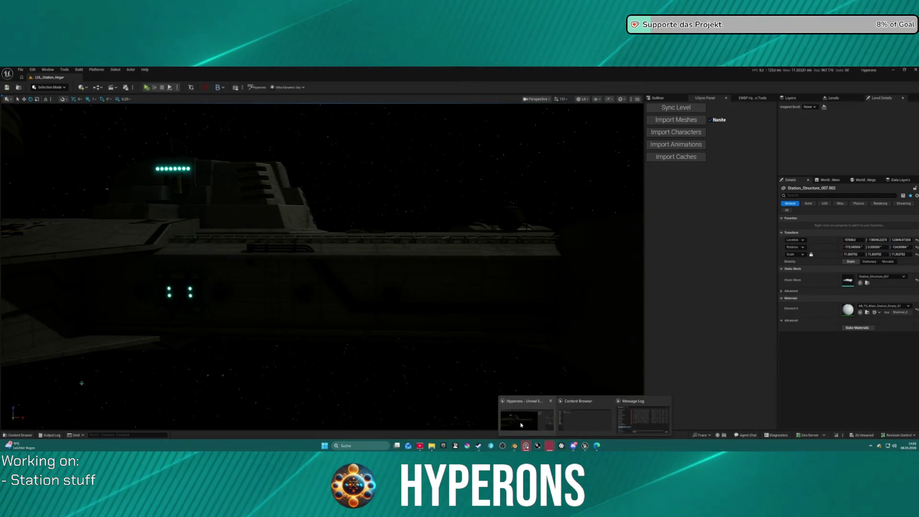
scroll(431, 297, "down", 6)
scroll(340, 286, "up", 2)
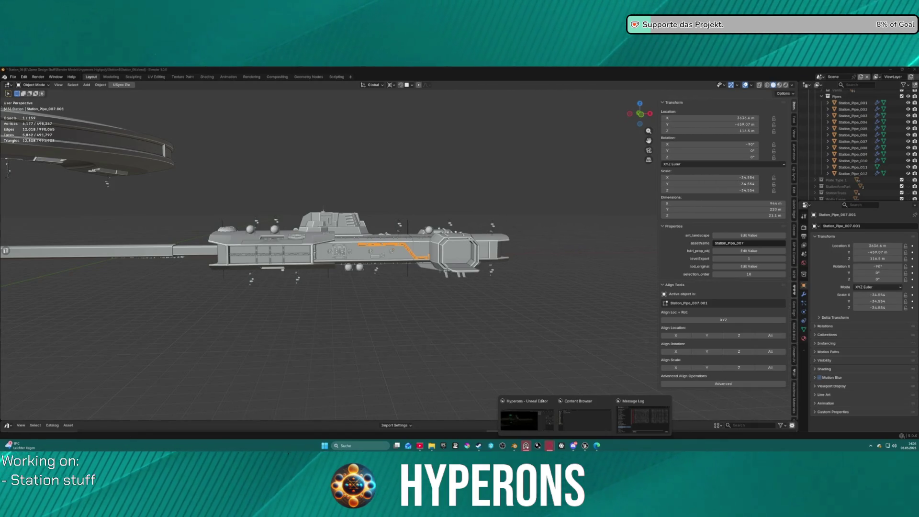
left_click(853, 141)
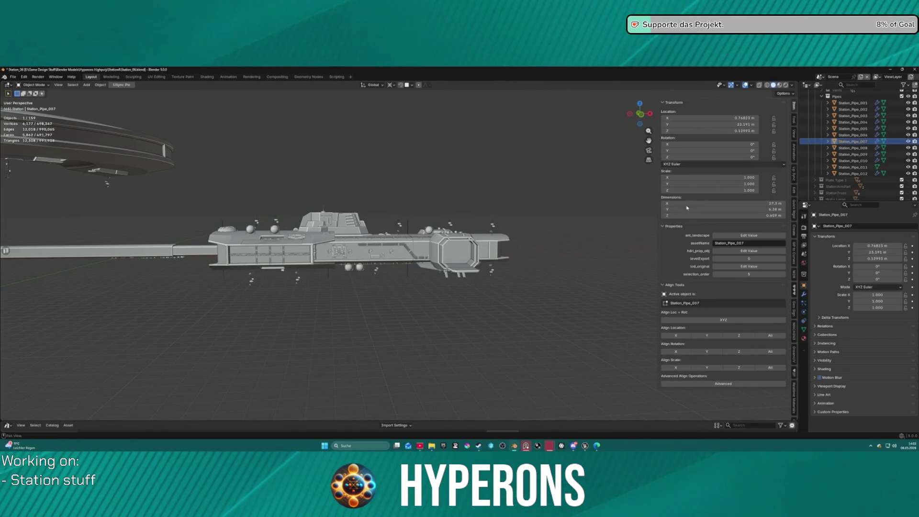
scroll(373, 311, "up", 2)
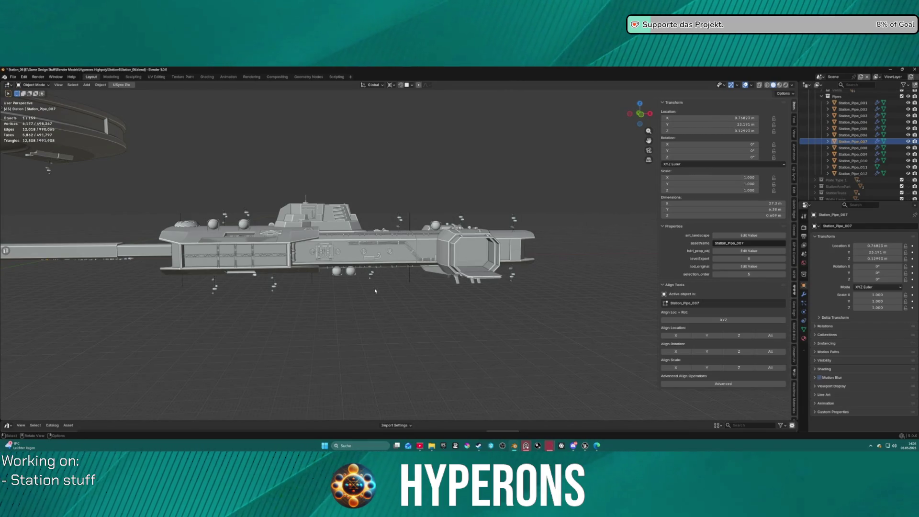
Step: Attempt to apply Station_Pipe_007's scale, cancelling at the shared-data warning
key("ctrl+a")
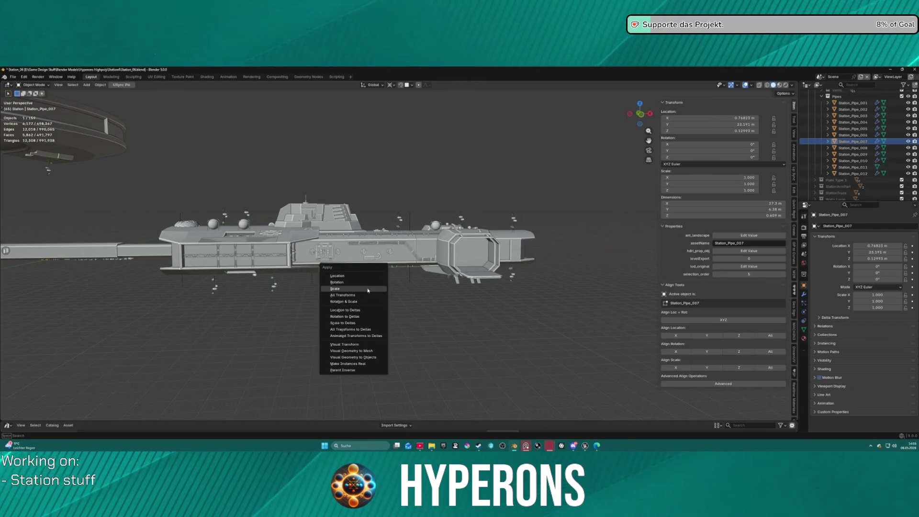
left_click(353, 281)
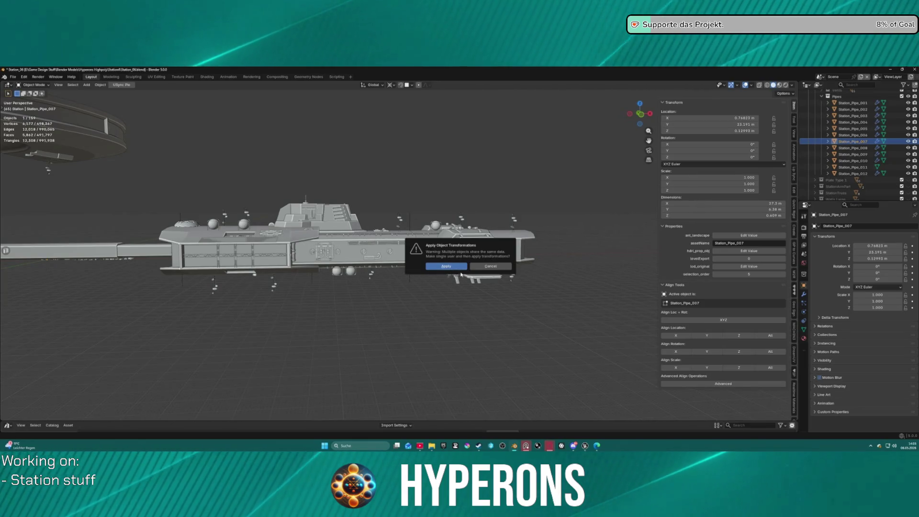
key("Escape")
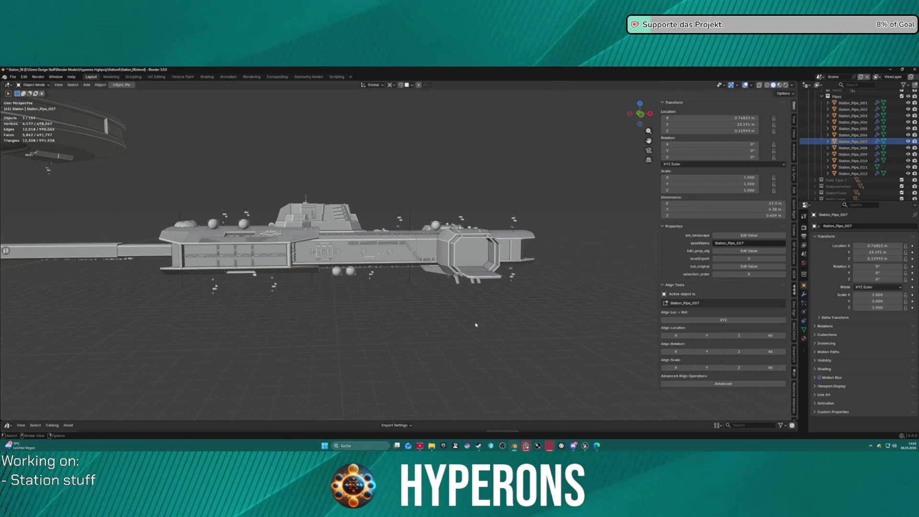
Step: Apply Station_Pipe_007's rotation despite the warning and show the USync export tools
key("ctrl+a")
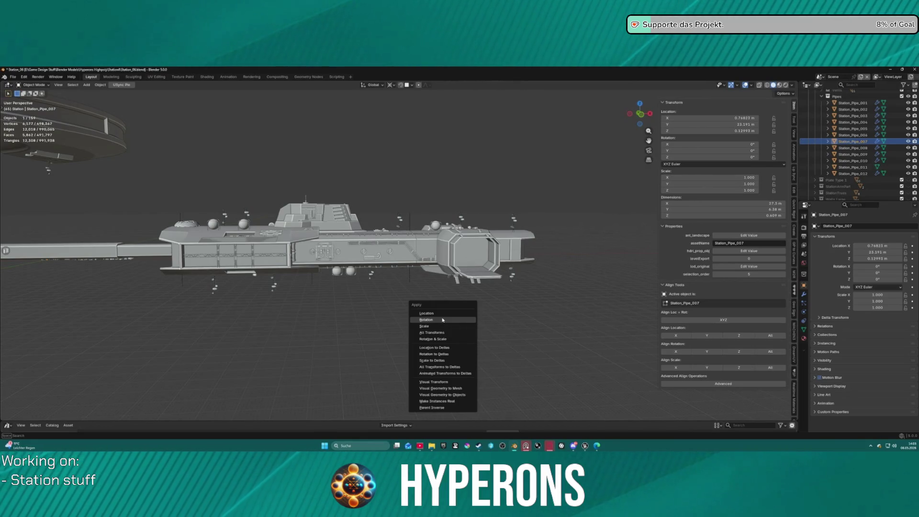
left_click(426, 320)
left_click(445, 267)
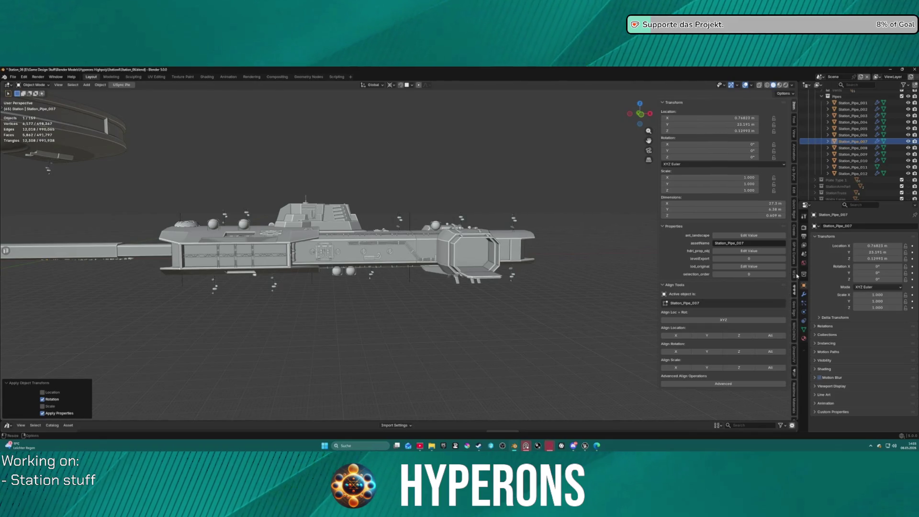
scroll(793, 275, "down", 8)
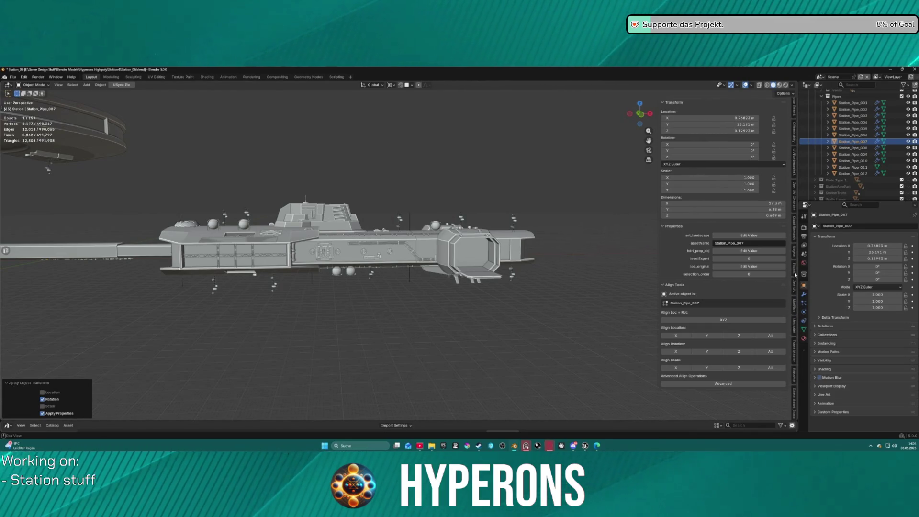
left_click(793, 250)
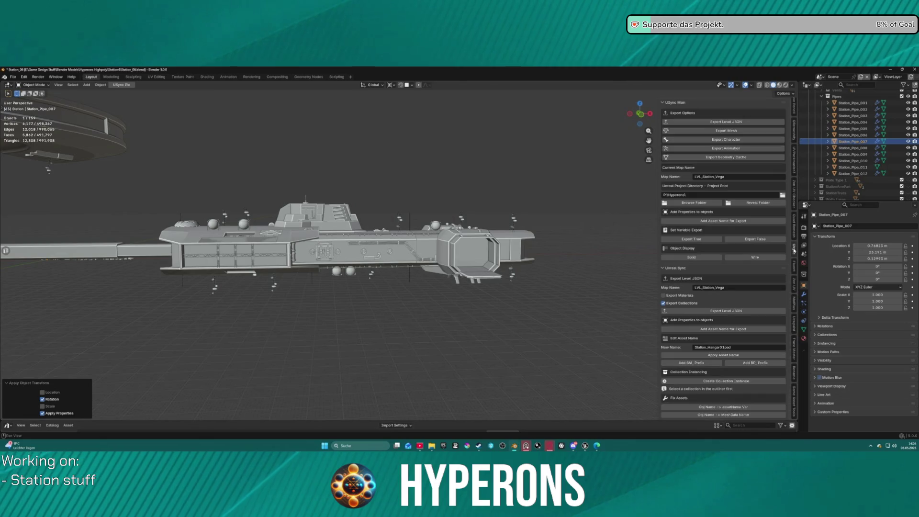
Step: Add Station_Pipe_007 to Export Objects and run Export Mesh
scroll(725, 289, "down", 15)
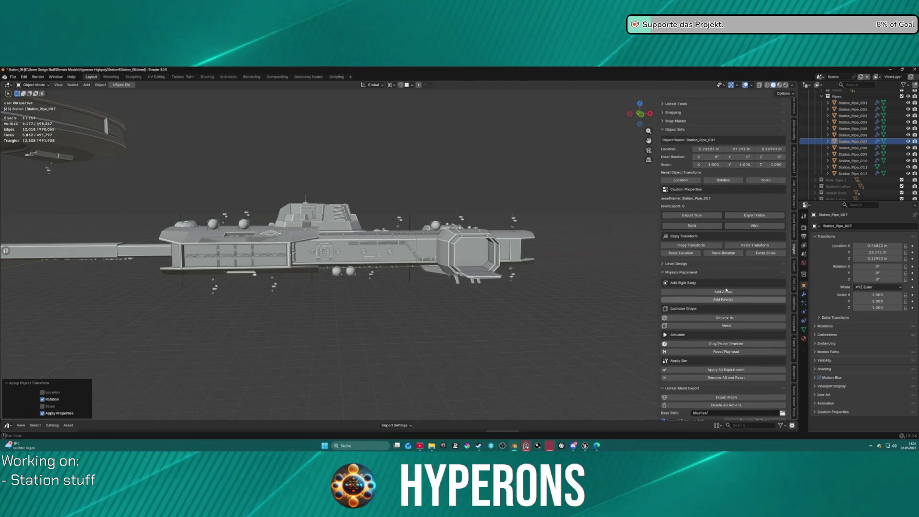
left_click(783, 204)
left_click(783, 198)
left_click(688, 159)
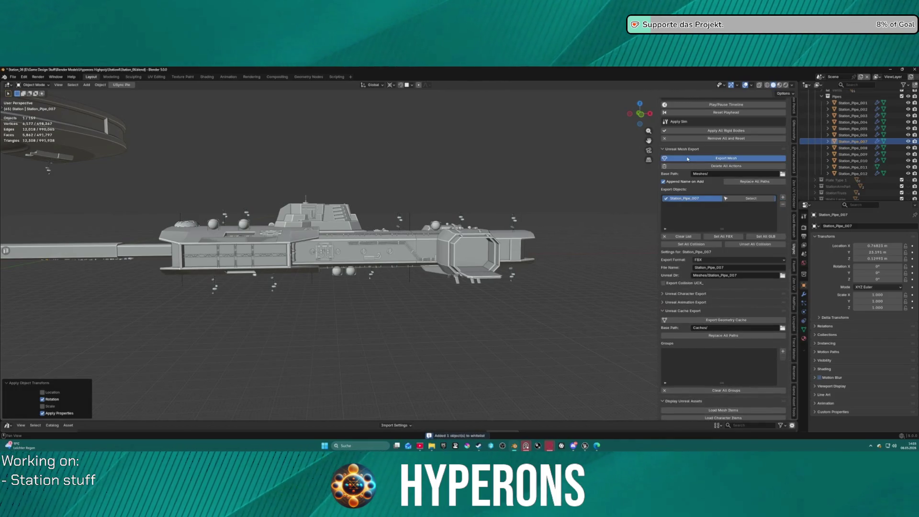
Step: In Unreal Engine, import the freshly exported meshes into the level
mouse_move(585, 445)
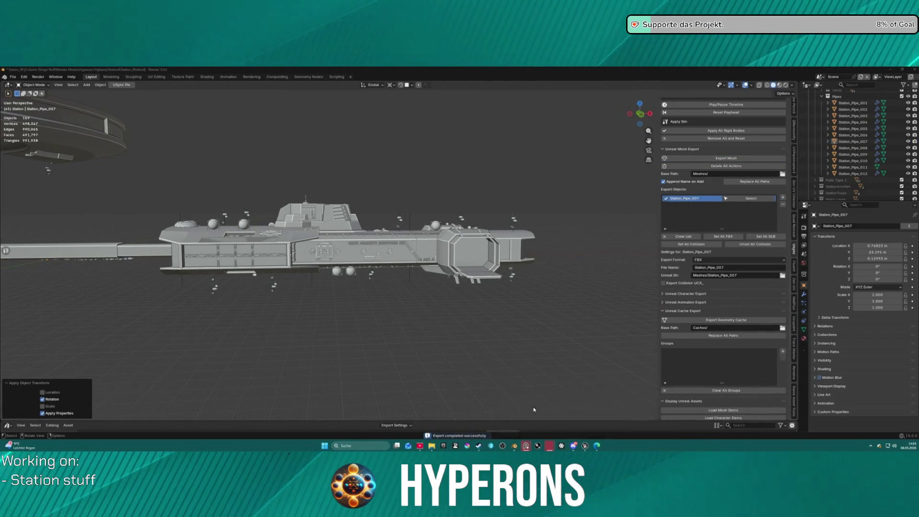
left_click(527, 414)
left_click(673, 120)
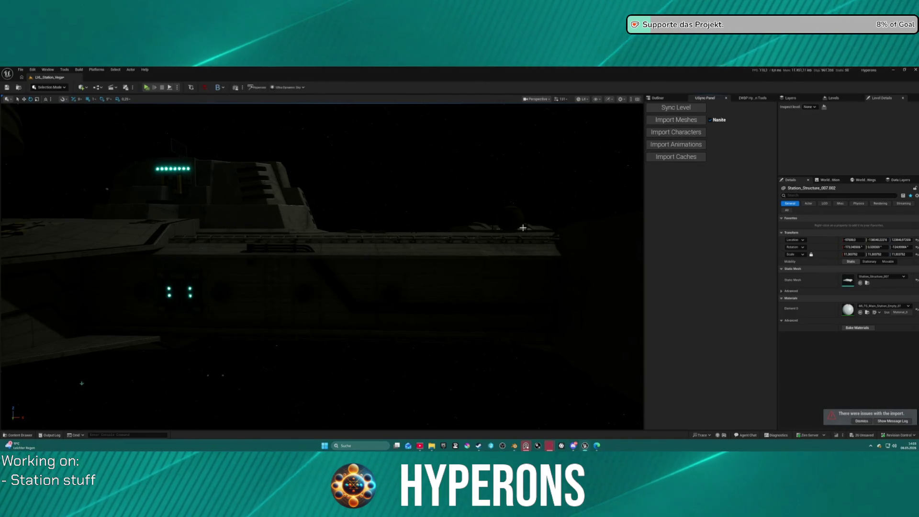
Step: Fly the Unreal camera around the re-imported station hull, then return to Blender
mouse_move(429, 292)
left_mouse_down()
mouse_move(374, 278)
mouse_move(441, 290)
mouse_move(493, 265)
left_mouse_up()
mouse_move(515, 434)
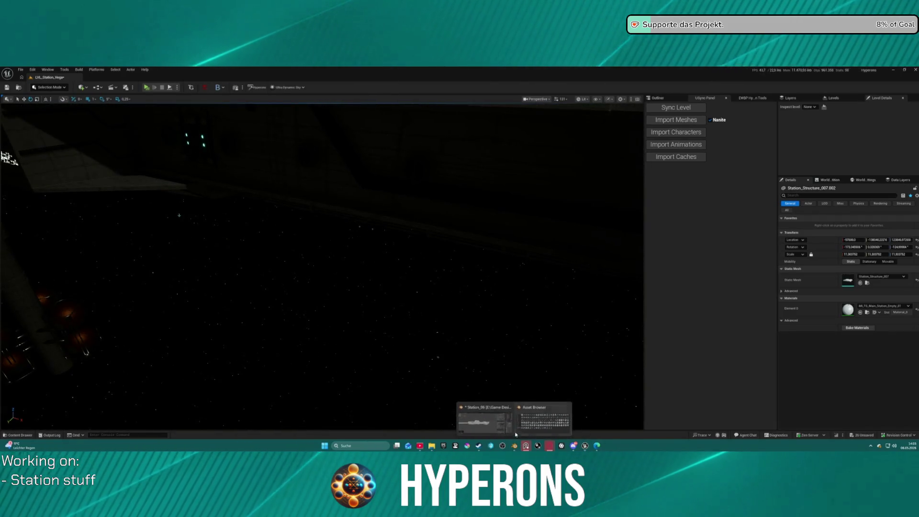
left_click(485, 418)
Step: Mark Station_Pipe_012.001 and Station_Pipe_012.002 for level export with Export True
scroll(231, 288, "up", 5)
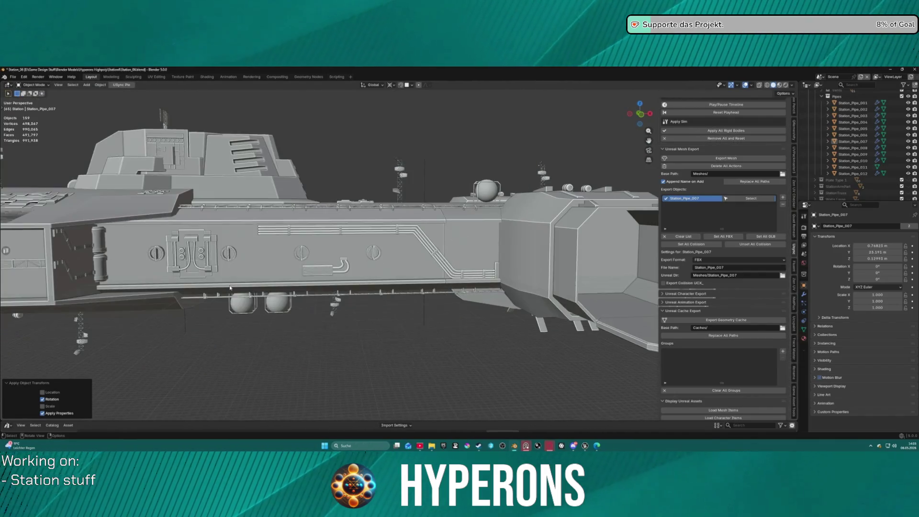
left_click(350, 274)
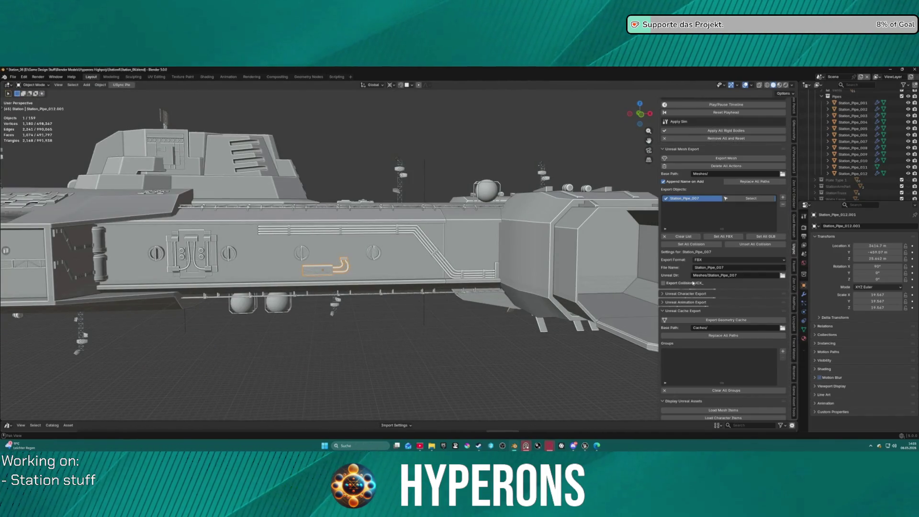
scroll(697, 212, "up", 15)
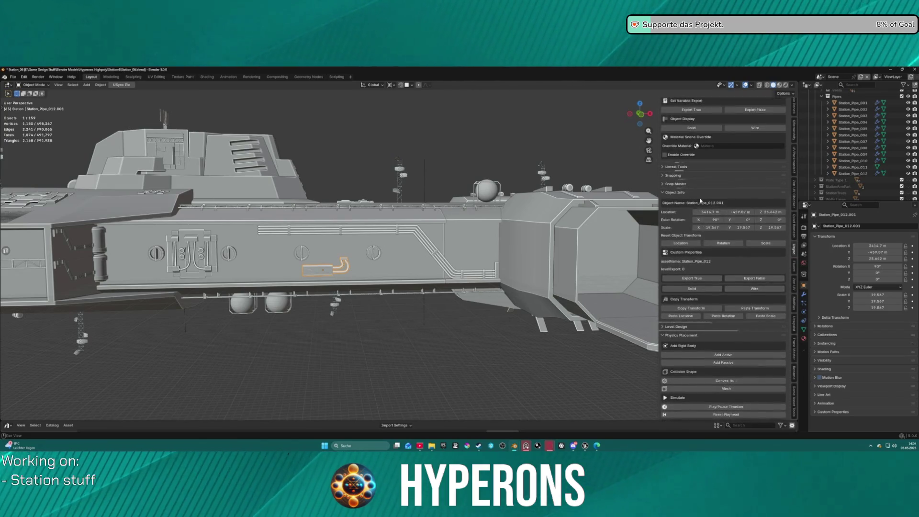
left_click(692, 291)
right_click(481, 118)
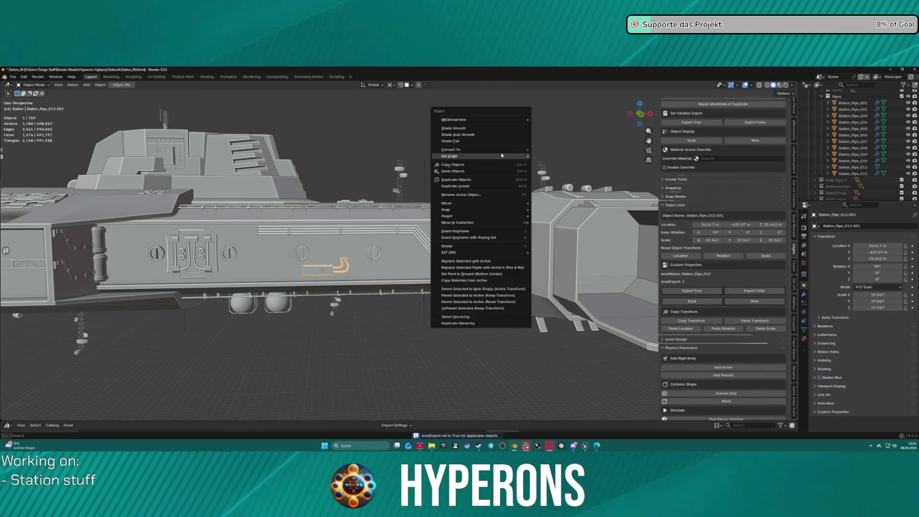
scroll(344, 148, "down", 5)
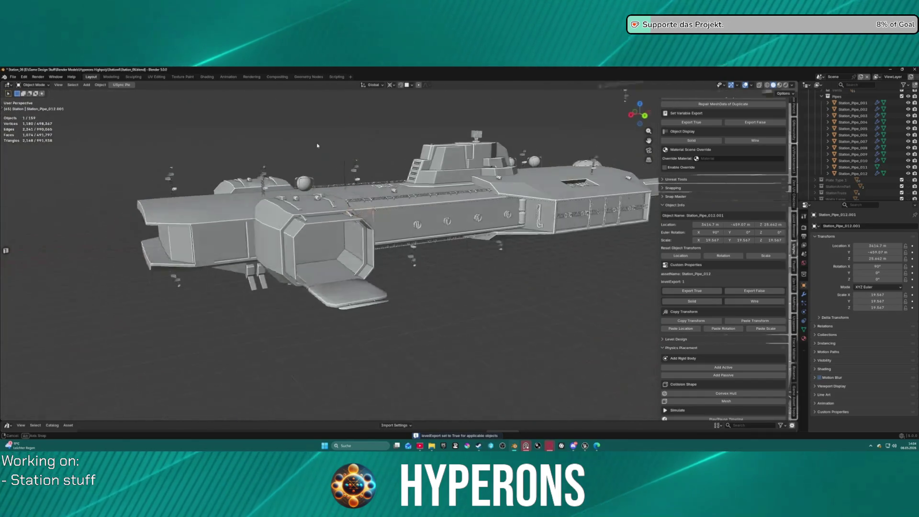
scroll(539, 197, "up", 8)
left_click(599, 195)
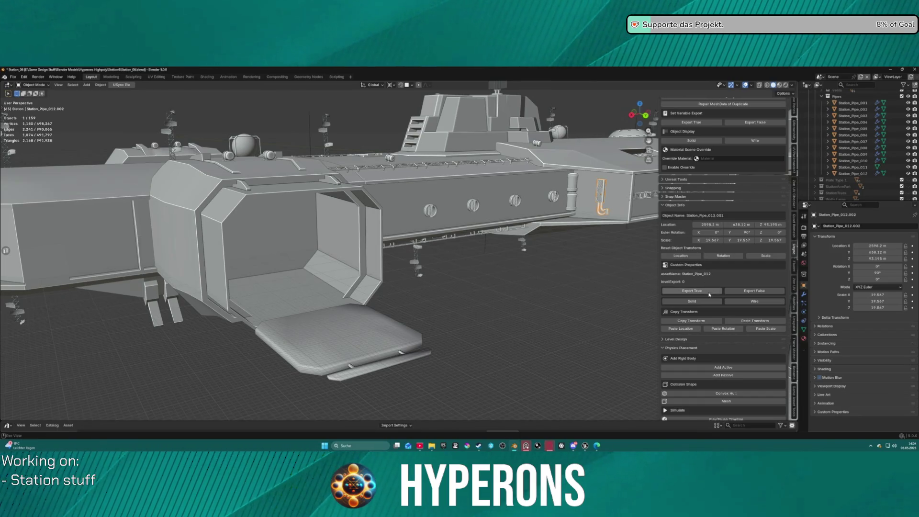
left_click(709, 294)
Step: Orbit around the station and select the pipe on the hull
scroll(394, 239, "down", 3)
scroll(394, 239, "up", 6)
mouse_move(394, 239)
left_mouse_down()
mouse_move(442, 152)
mouse_move(468, 168)
mouse_move(480, 161)
mouse_move(460, 172)
left_mouse_up()
scroll(443, 152, "down", 5)
scroll(455, 174, "up", 3)
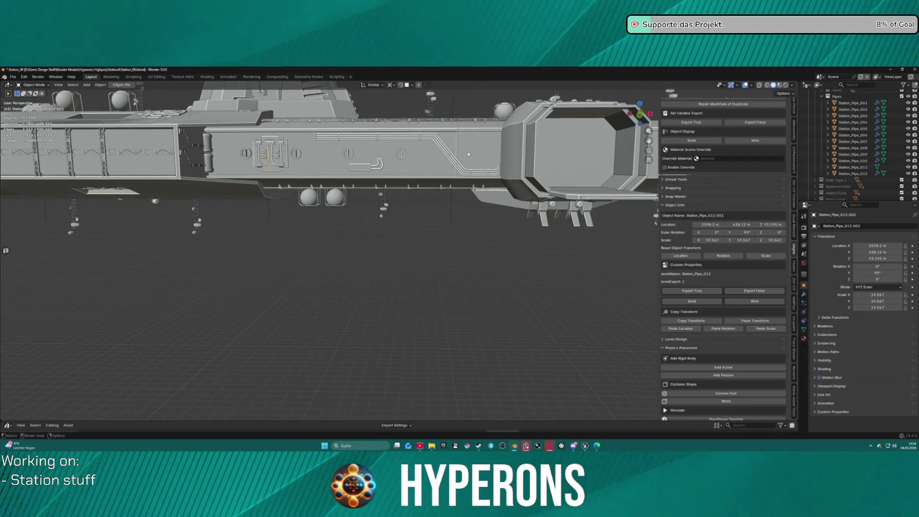
left_click(460, 173)
scroll(436, 176, "down", 3)
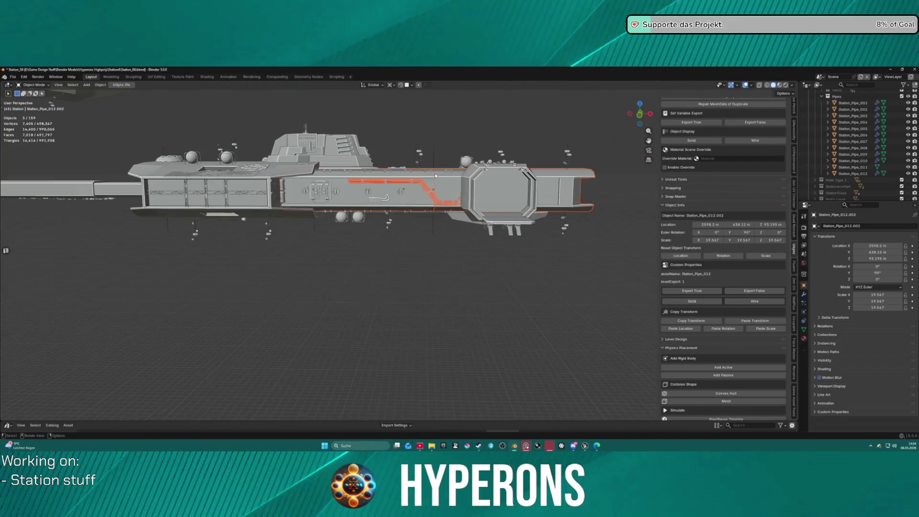
Step: Select hull section Station_Part03 and view its transform: 1305 × 477 × 367 m at 2.000 scale
left_click(406, 228)
left_click(443, 186)
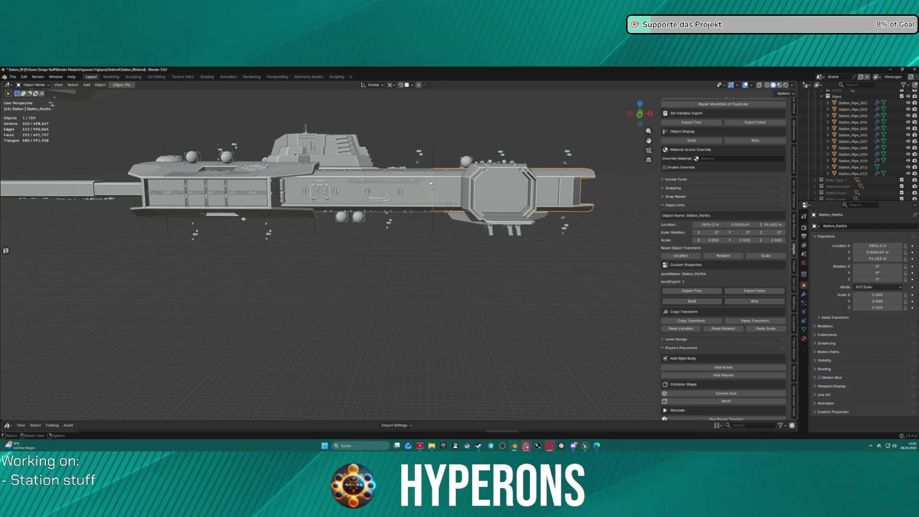
left_click(421, 178)
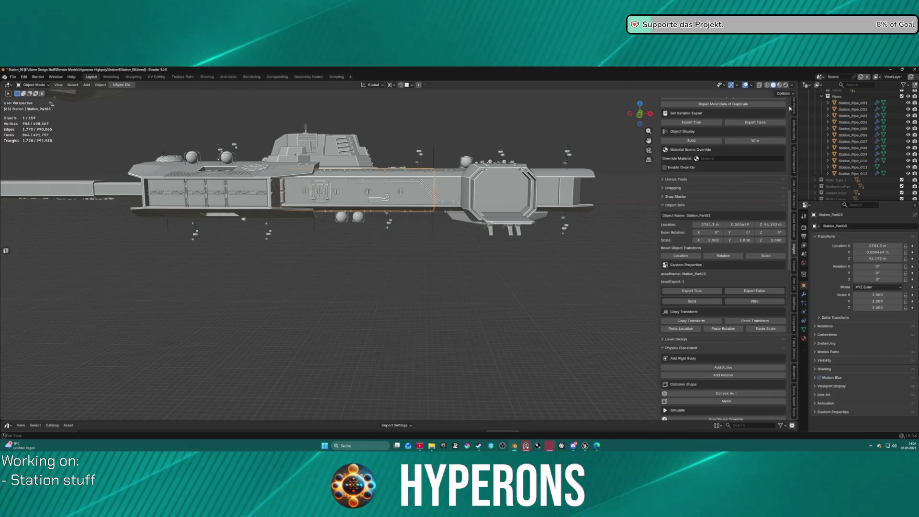
scroll(795, 144, "down", 3)
scroll(795, 105, "up", 3)
left_click(795, 106)
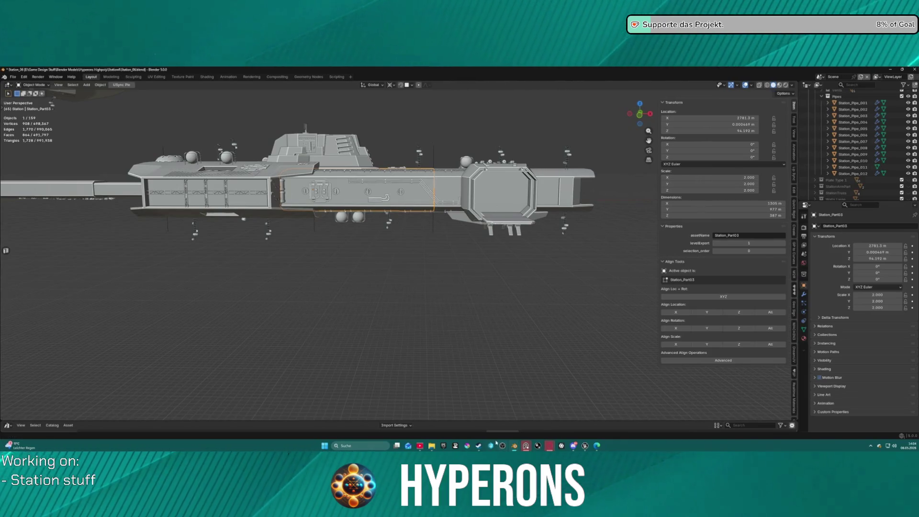
Step: In Unreal Engine, frame Station_Part03 up close, then clear the selection
mouse_move(585, 446)
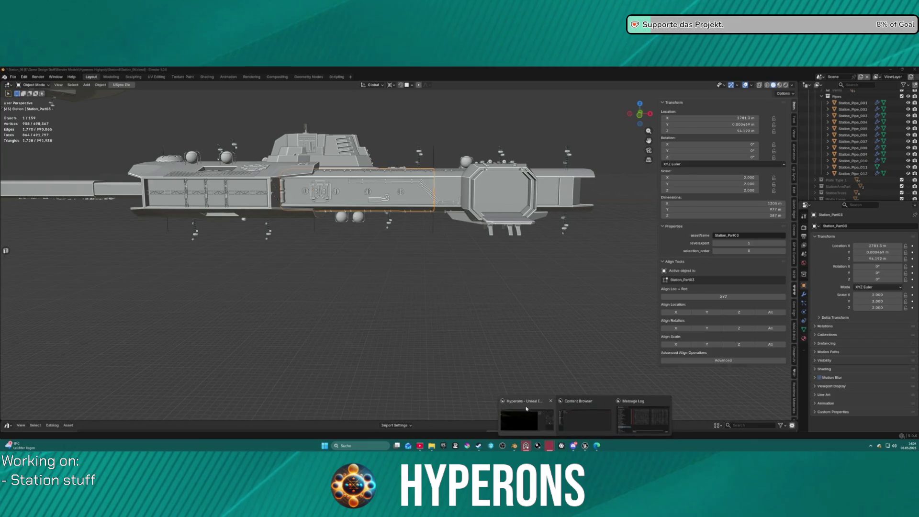
left_click(527, 414)
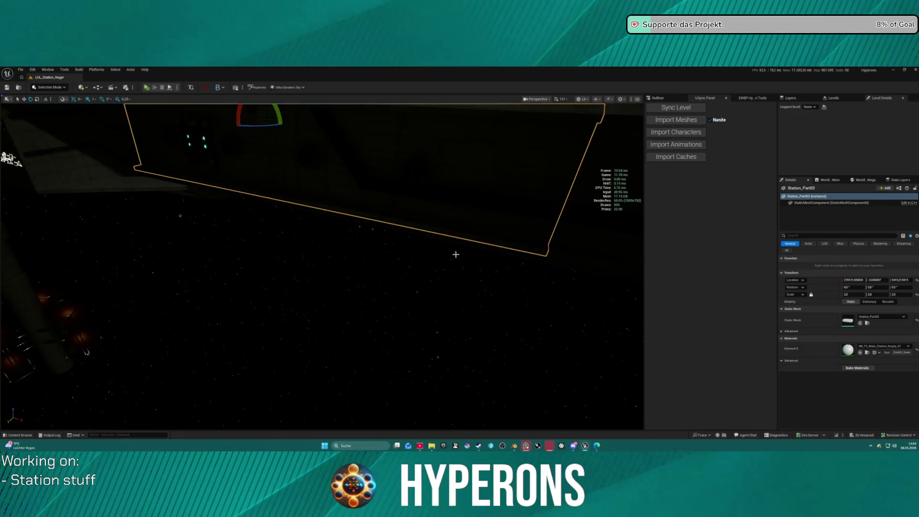
key("f")
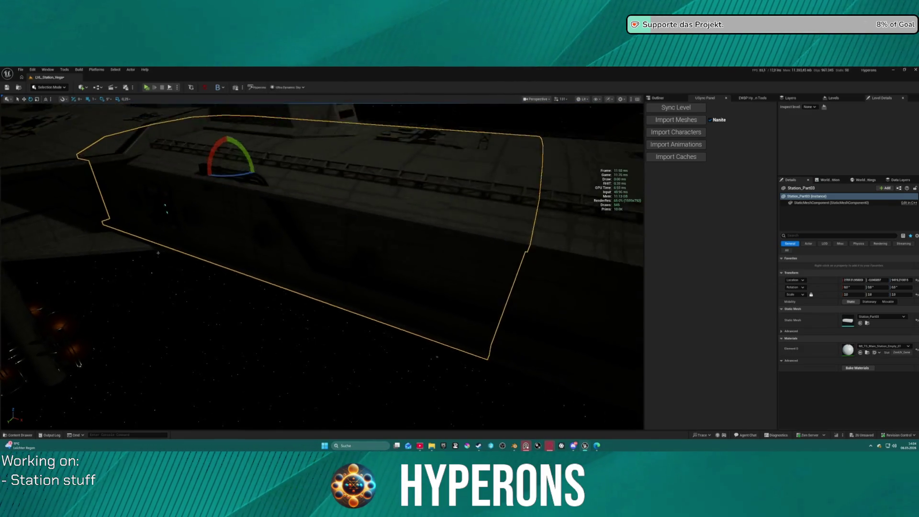
left_click(481, 125)
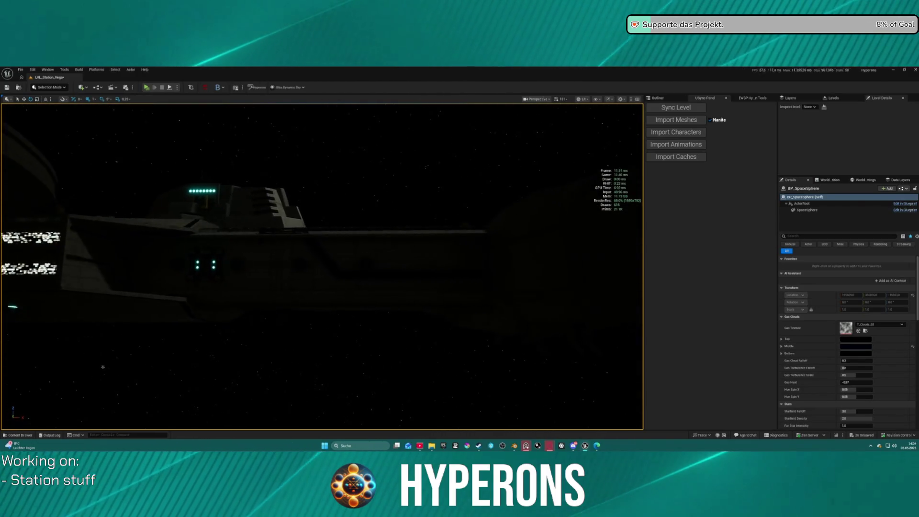
Step: Select the dark hull section, then the pipe copy Station_Pipe_007.001, then return to Blender
left_click(428, 288)
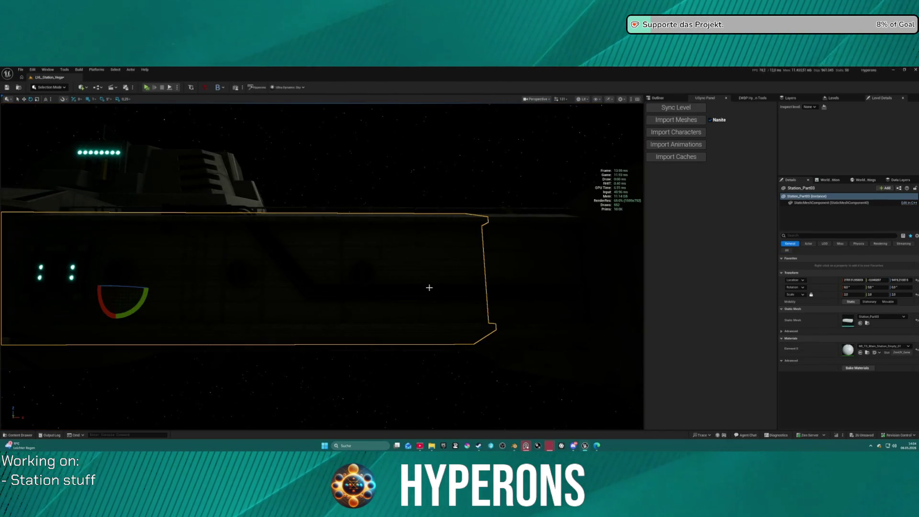
left_click(200, 209)
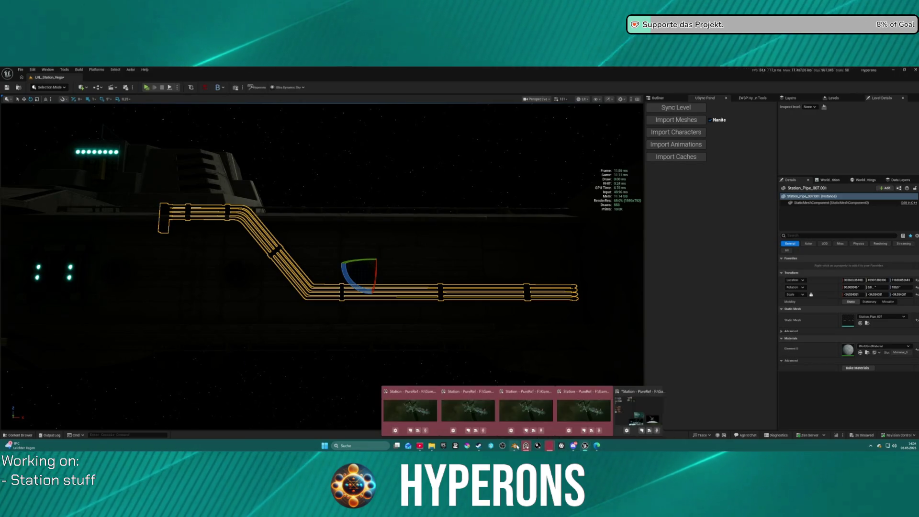
mouse_move(517, 447)
left_click(485, 417)
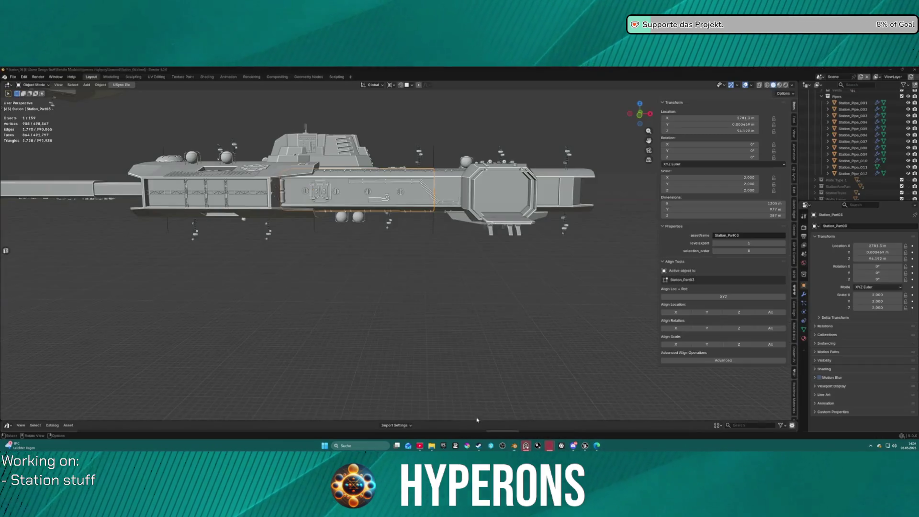
Step: Select Station_Pipe_007.001 on the hull to read its transform values, then return to Unreal
left_click(411, 184)
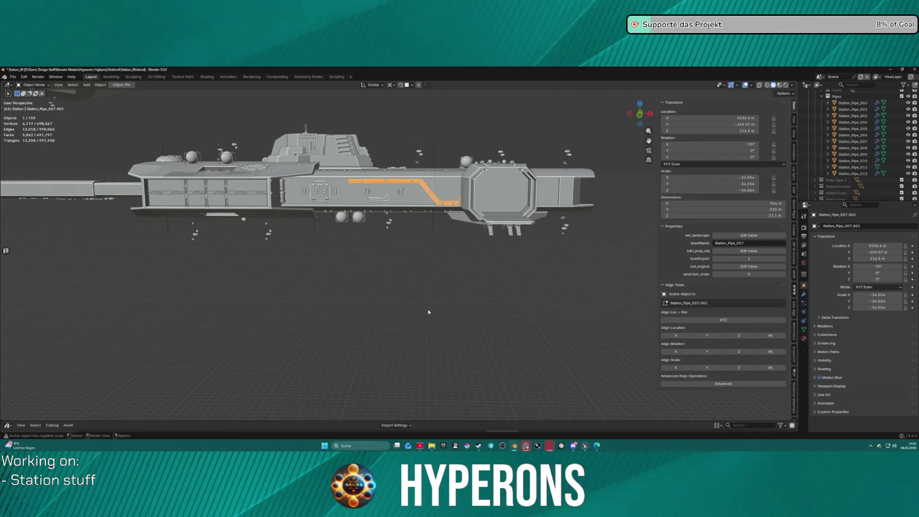
mouse_move(589, 444)
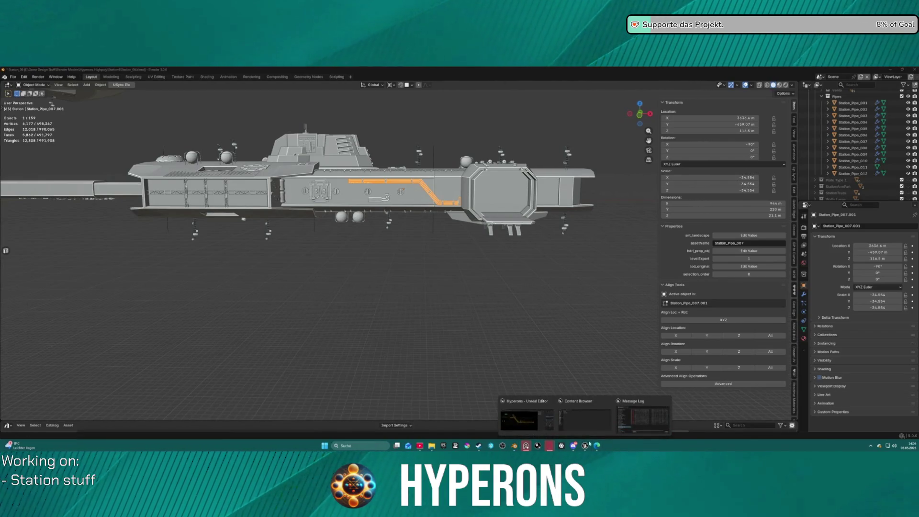
left_click(522, 417)
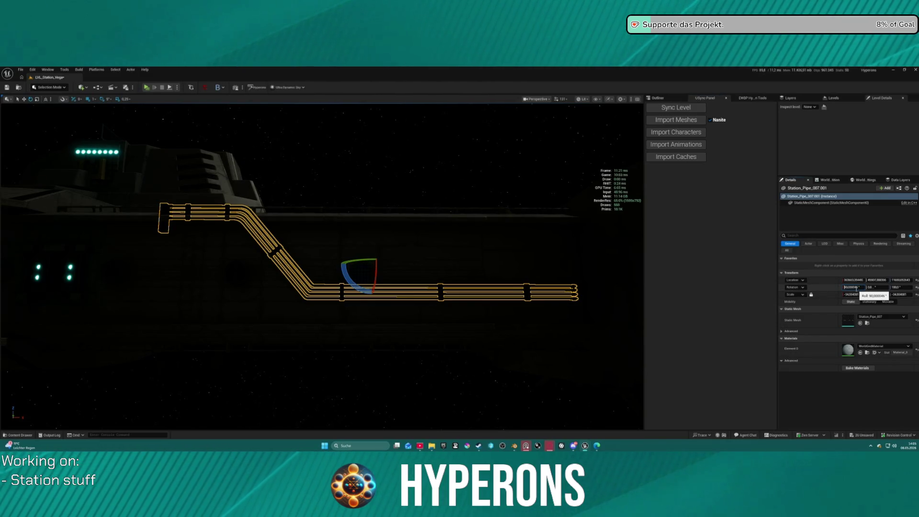
Step: Set the placed pipe's rotation to roll -90 and yaw 0
key("Return")
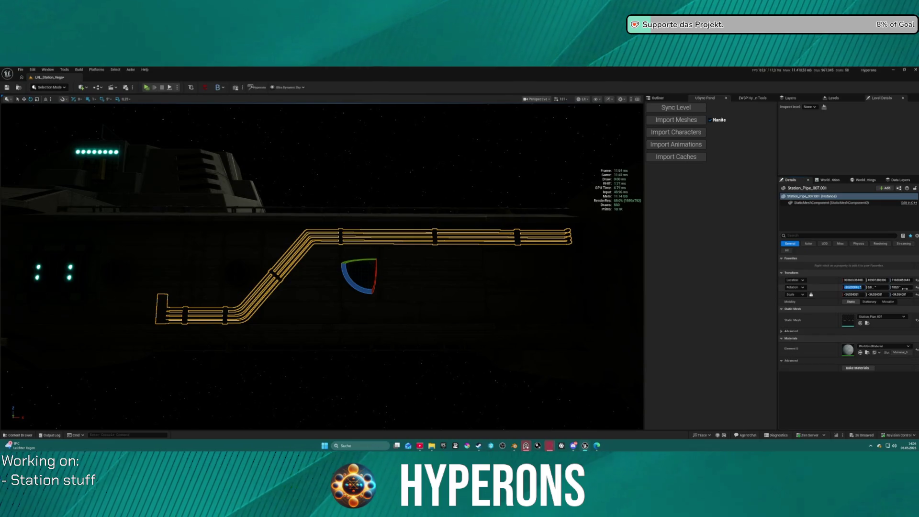
type("0")
key("Return")
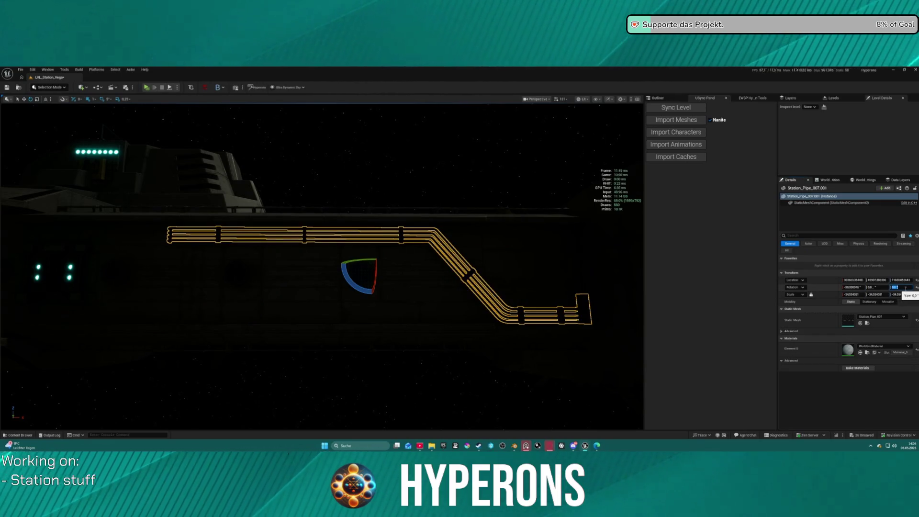
Step: Deselect the pipe, fly the camera around the station, then return to Blender
left_click(477, 388)
left_click_drag(487, 389, 428, 395)
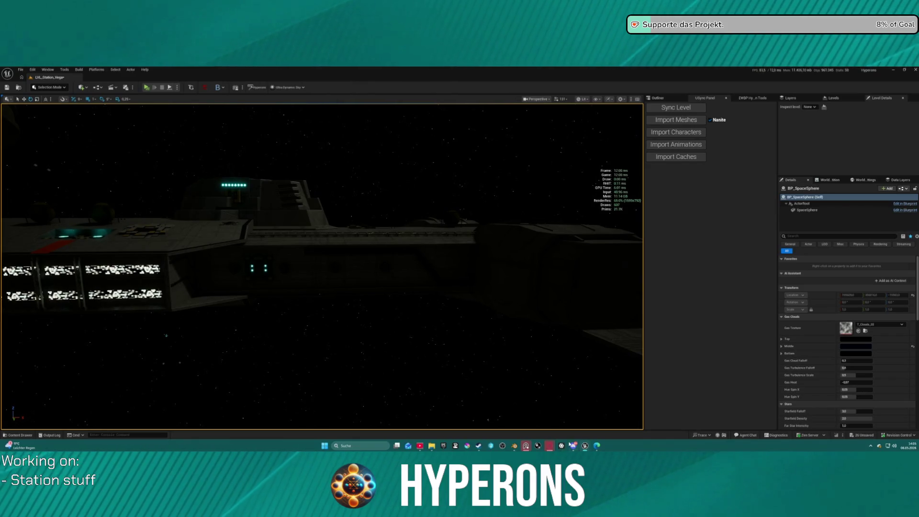
mouse_move(515, 446)
left_click(484, 417)
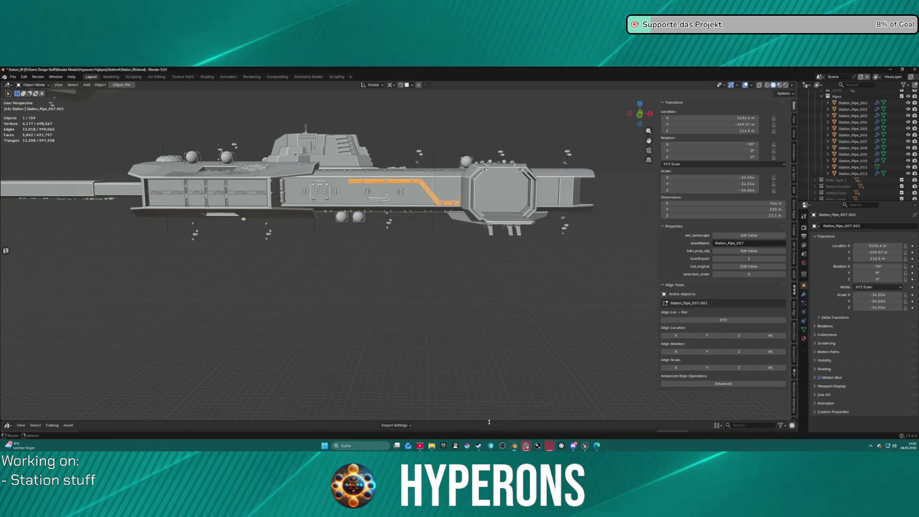
left_click(853, 141)
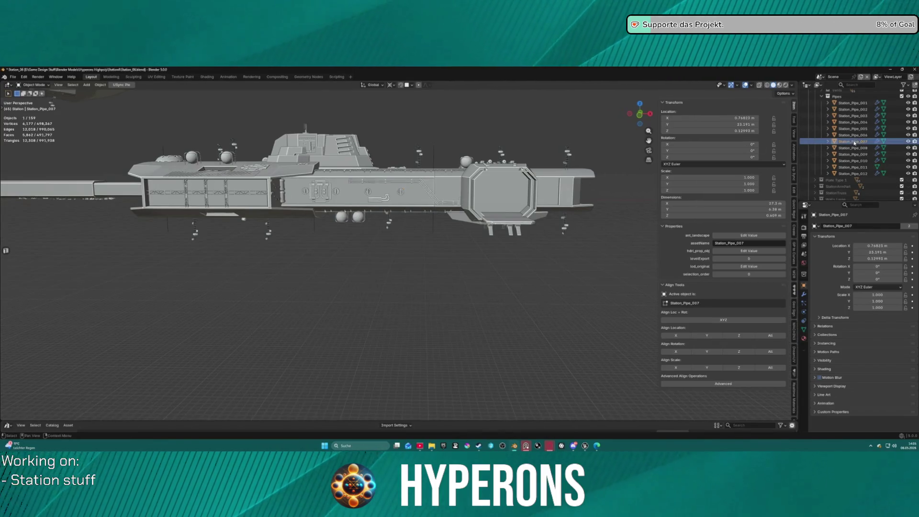
key("KP_Decimal")
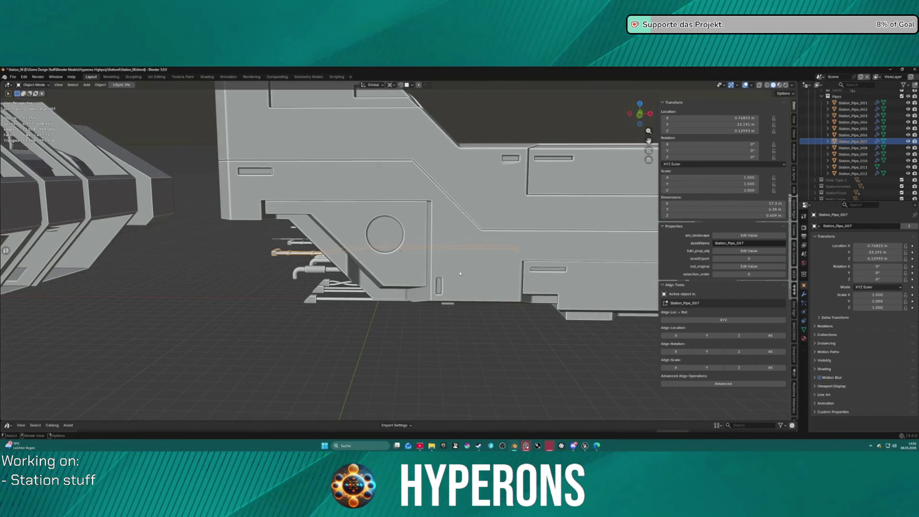
scroll(239, 258, "down", 5)
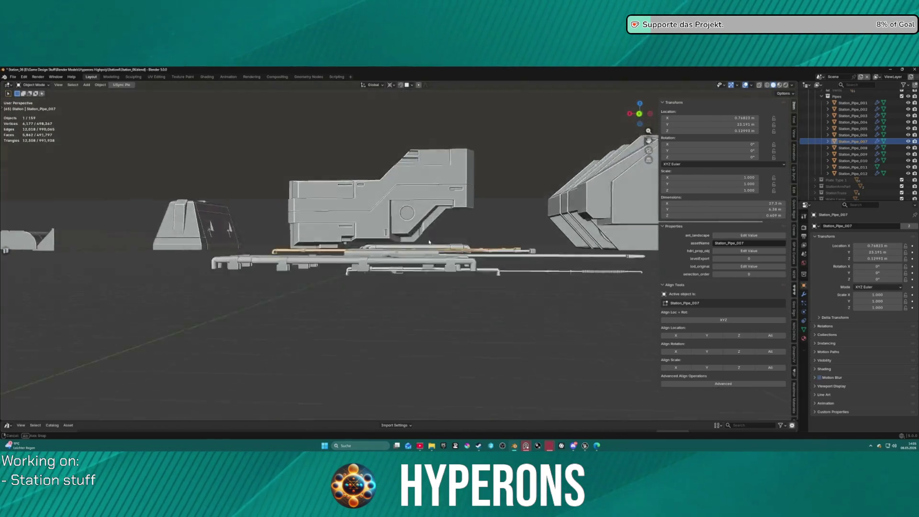
left_click_drag(430, 242, 502, 267)
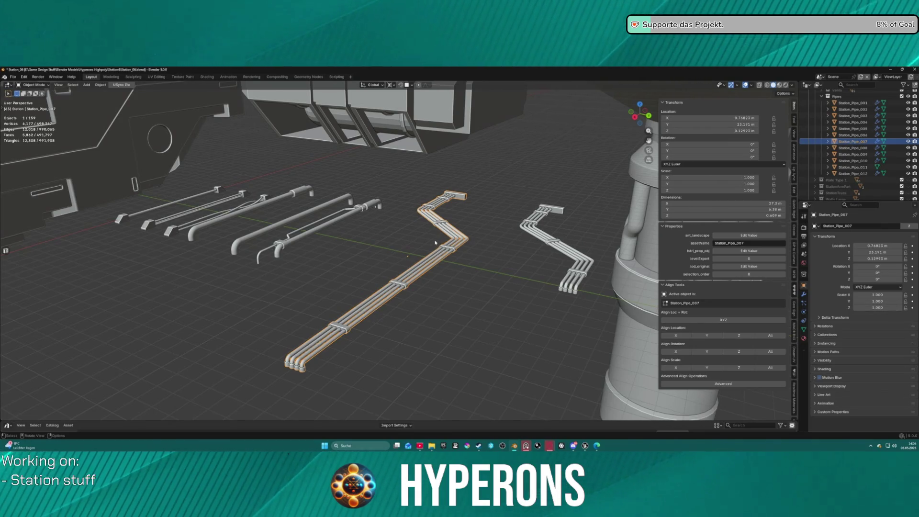
key("Home")
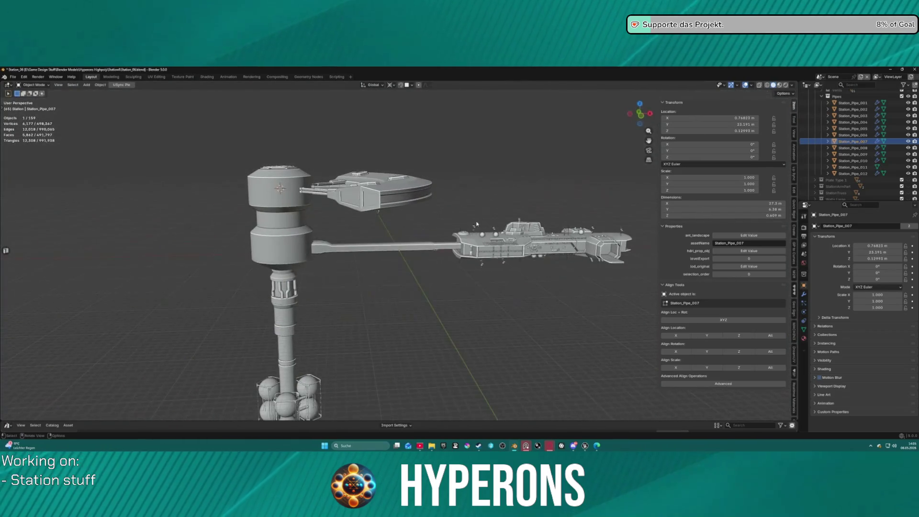
scroll(581, 244, "up", 8)
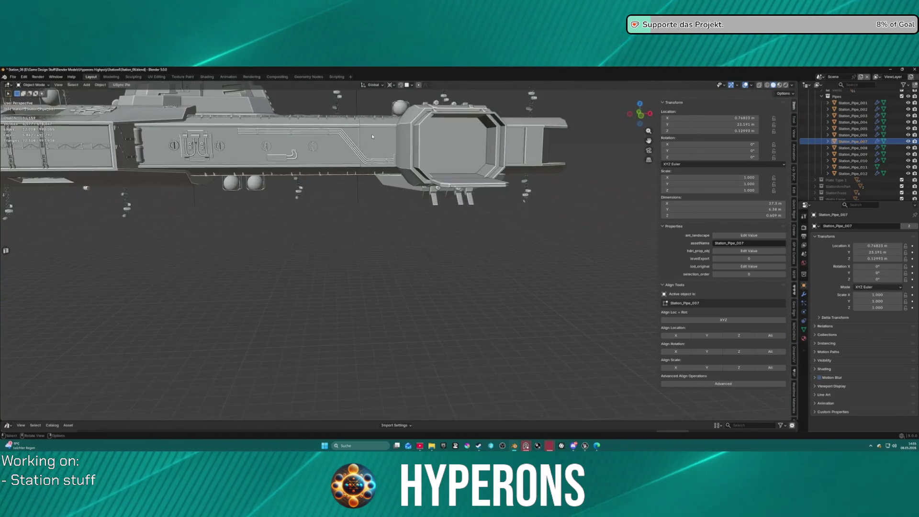
scroll(409, 228, "up", 2)
left_click(408, 220)
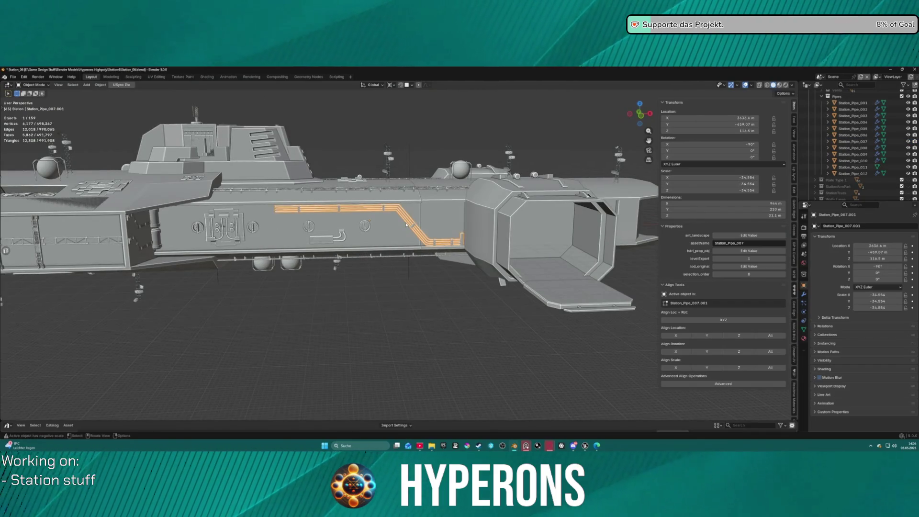
Step: Check the transform pivot setting and roughly scale up the pipe copy
key("s")
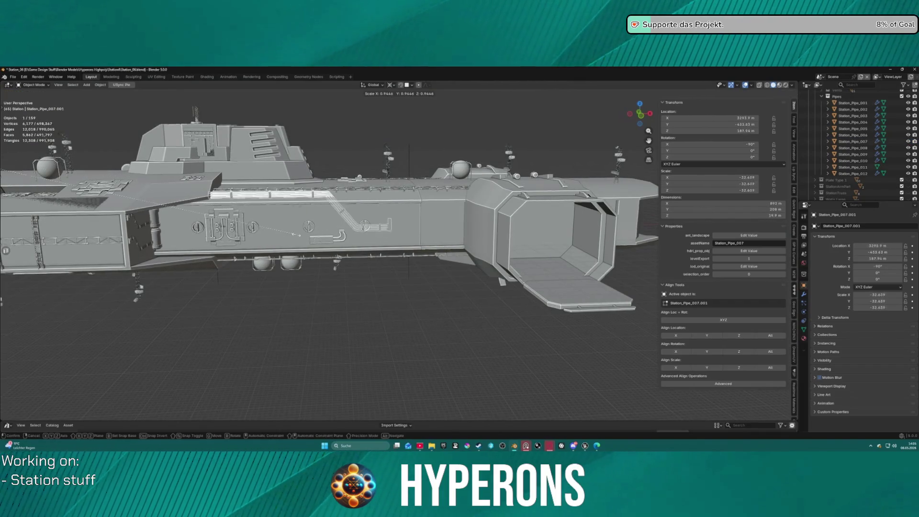
key("Escape")
scroll(362, 144, "down", 5)
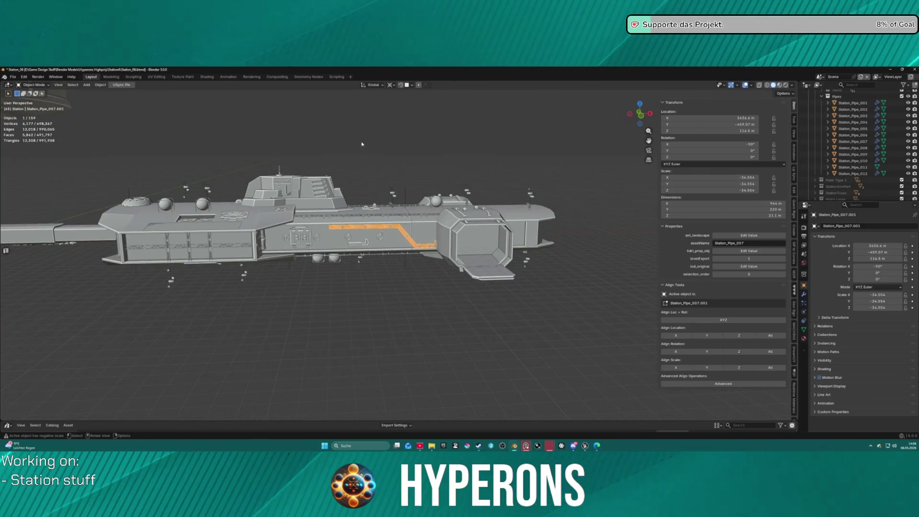
left_click(391, 84)
key("s")
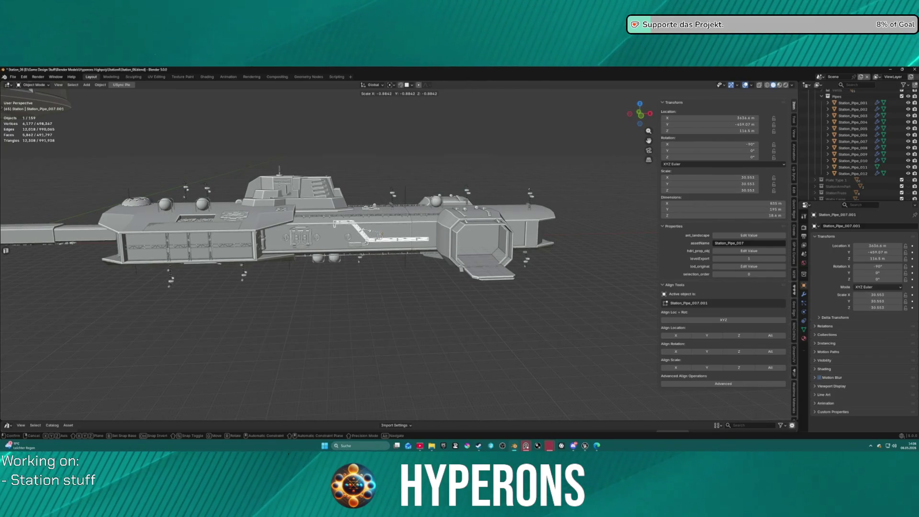
left_click(416, 243)
Step: Set the pipe copy's X, Y and Z scale to 35 in the N panel
scroll(418, 235, "up", 5)
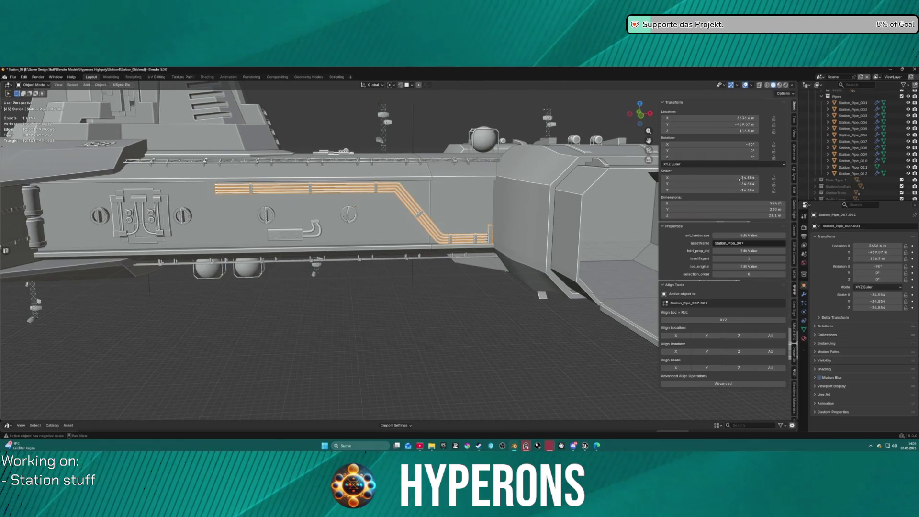
left_click_drag(748, 181, 748, 177)
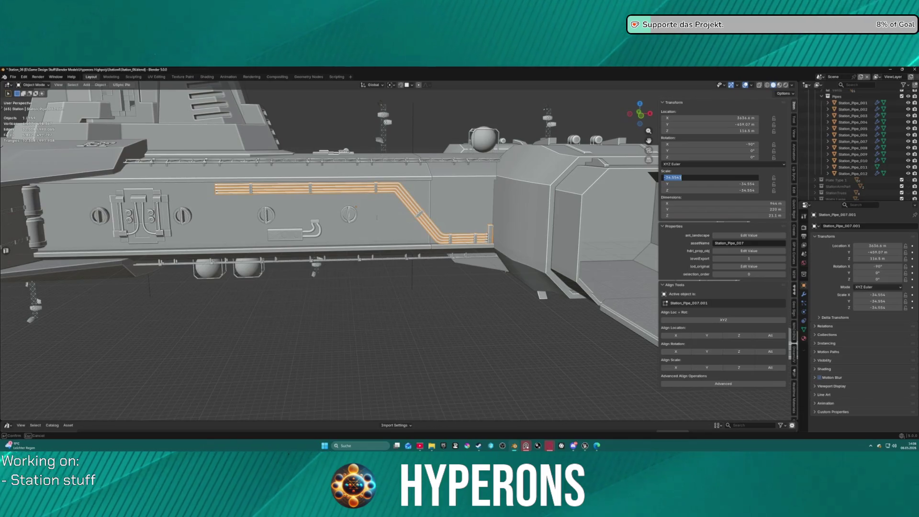
type("5")
key("Tab")
key("Tab")
type("35")
key("Return")
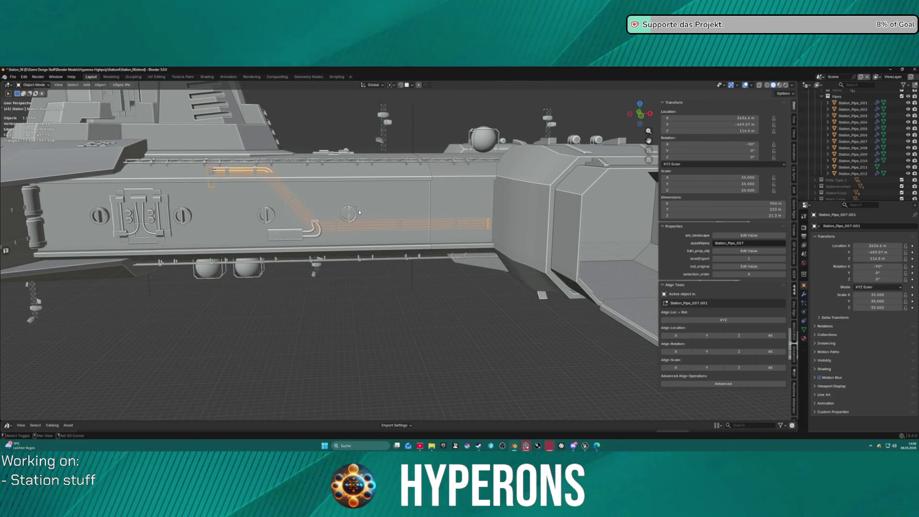
Step: Enable surface snapping and move the pipe flat onto the hull side
key("shift+Tab")
key("g")
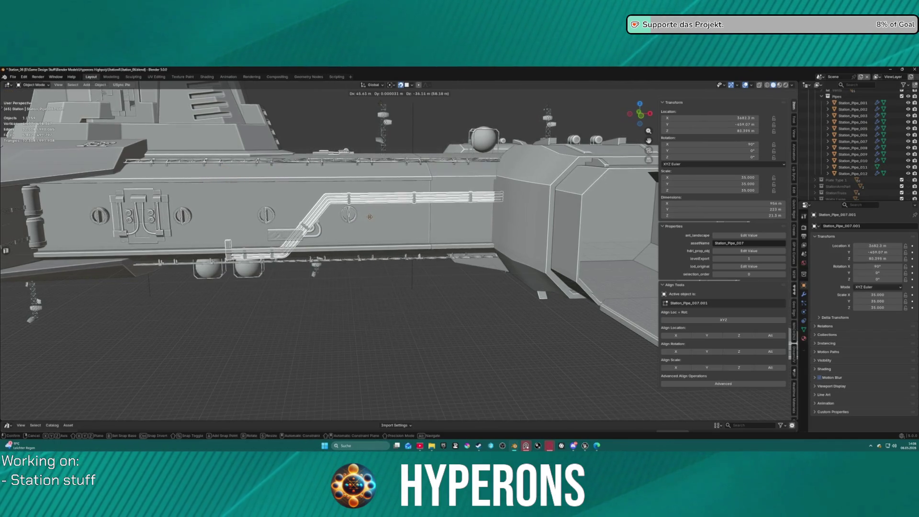
left_click(370, 217)
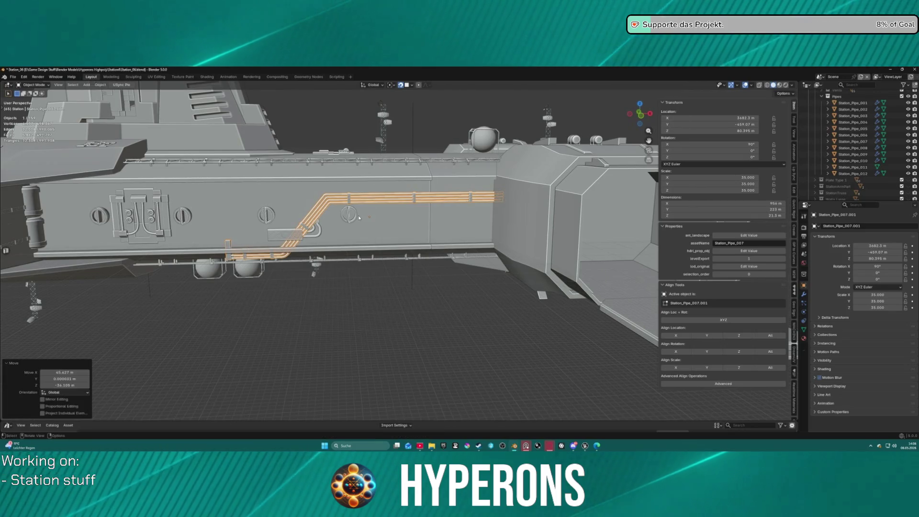
Step: Rotate the pipe 180° around the global Y axis
key("r")
key("y")
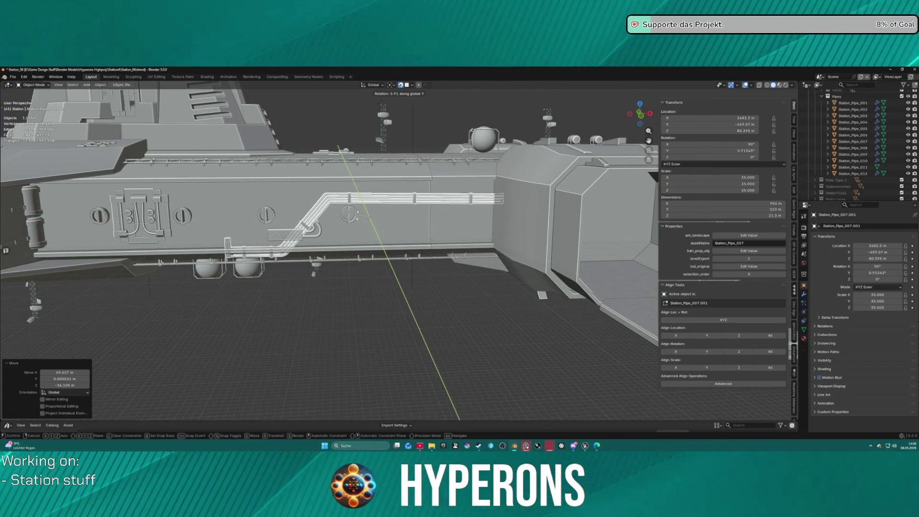
type("180")
key("Return")
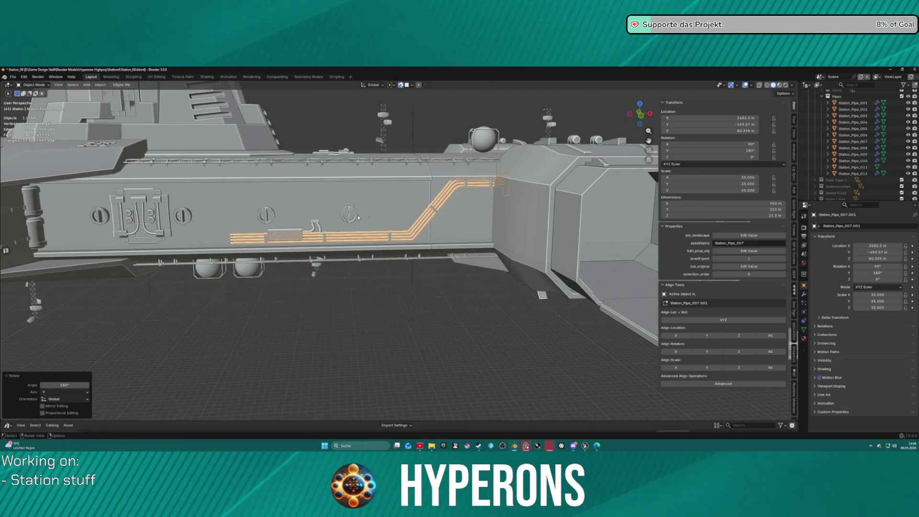